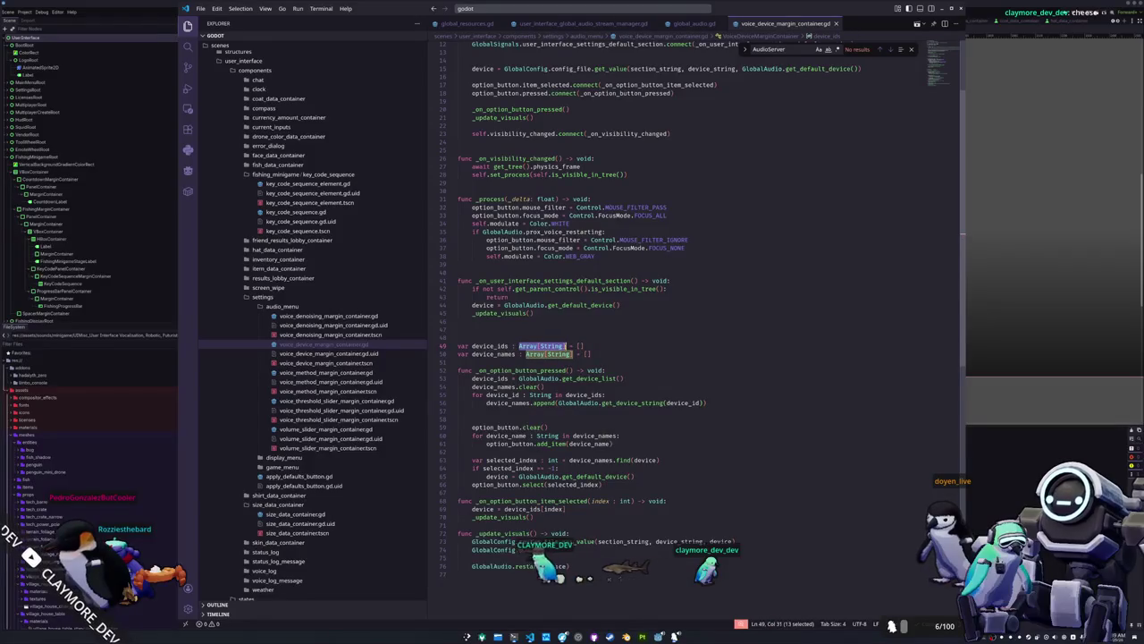
# Change line 49's device_ids type to PackedStringArray and run the project with F5.
pyautogui.write('Pak')
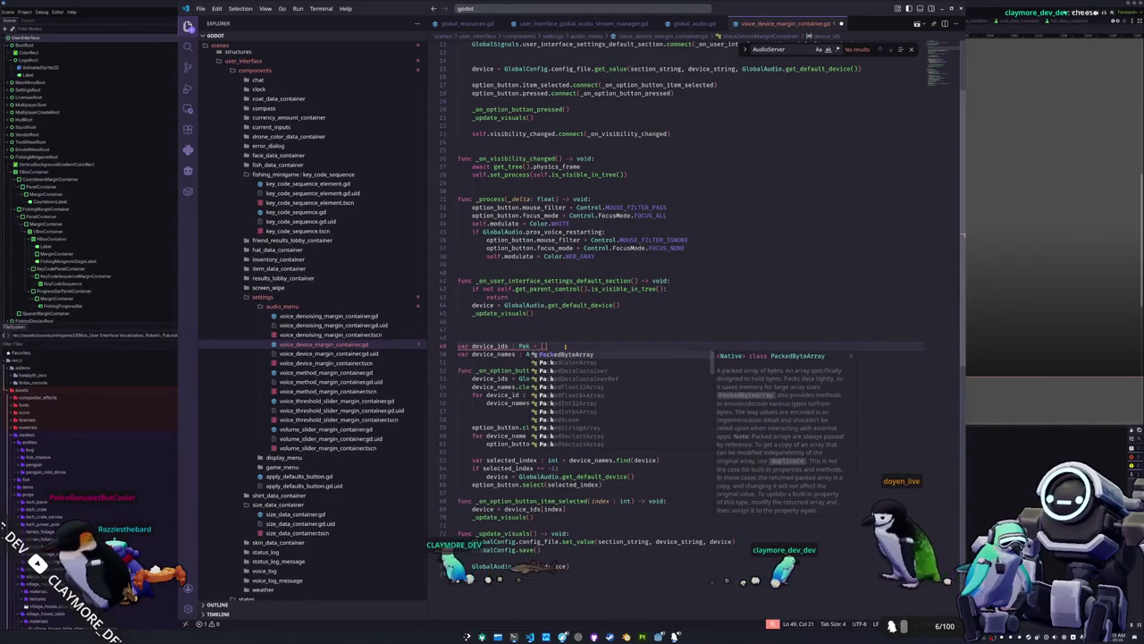
pyautogui.press('BackSpace')
pyautogui.write('ckedStringArray')
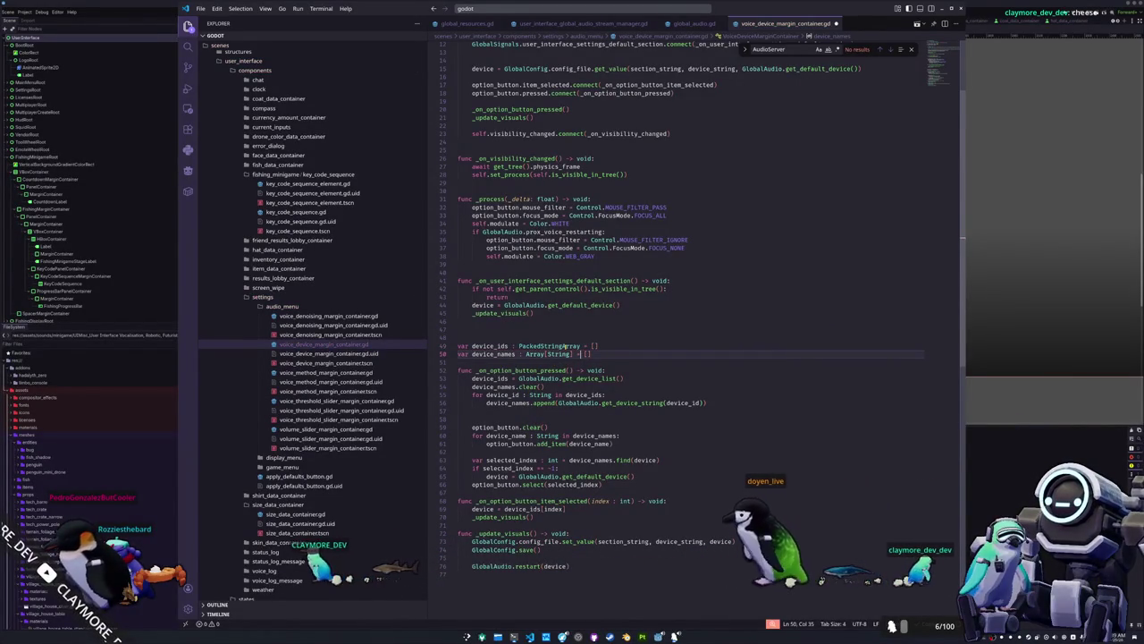
pyautogui.hotkey('alt', 'Tab')
pyautogui.press('F5')
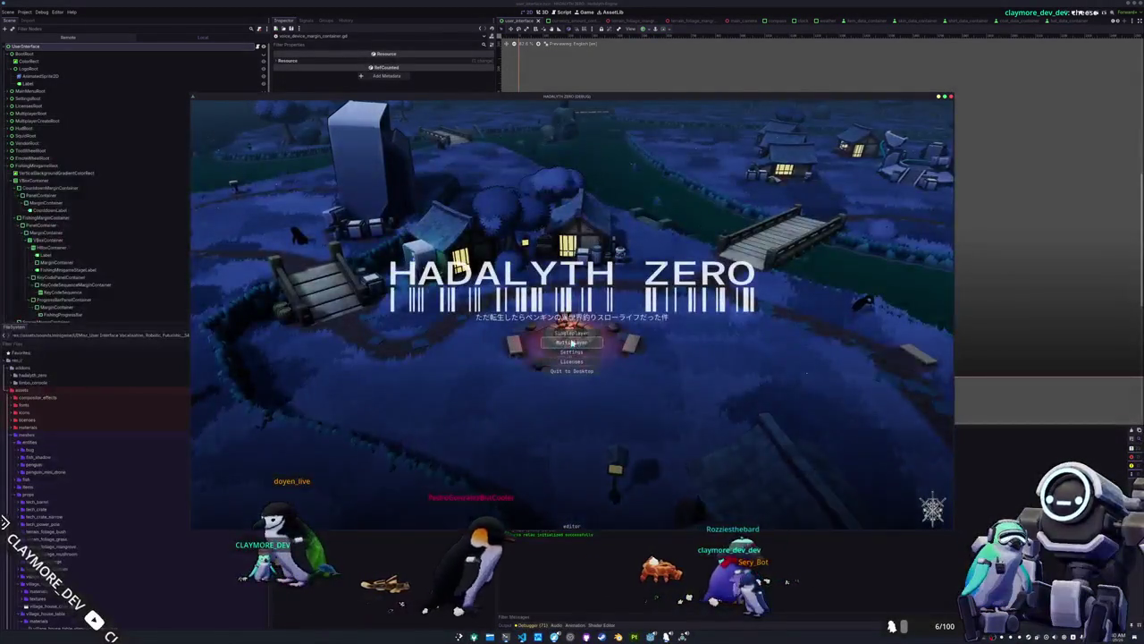
# Peek into the multiplayer lobby, then choose input_default as the Voice Input Device in Audio settings.
pyautogui.click(578, 345)
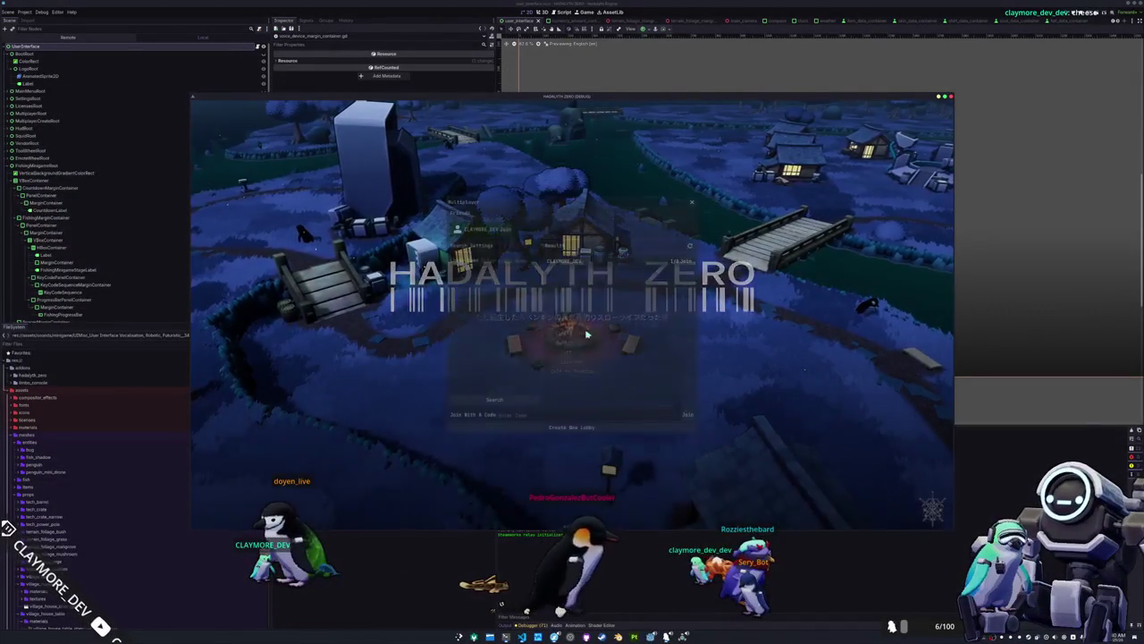
pyautogui.press('Escape')
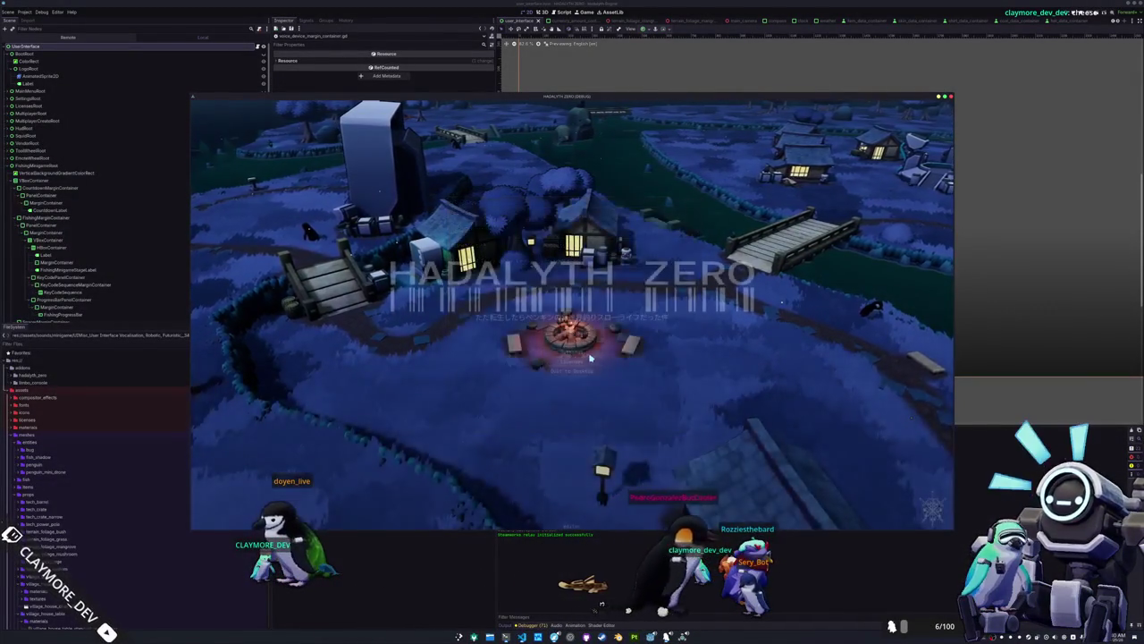
pyautogui.click(581, 375)
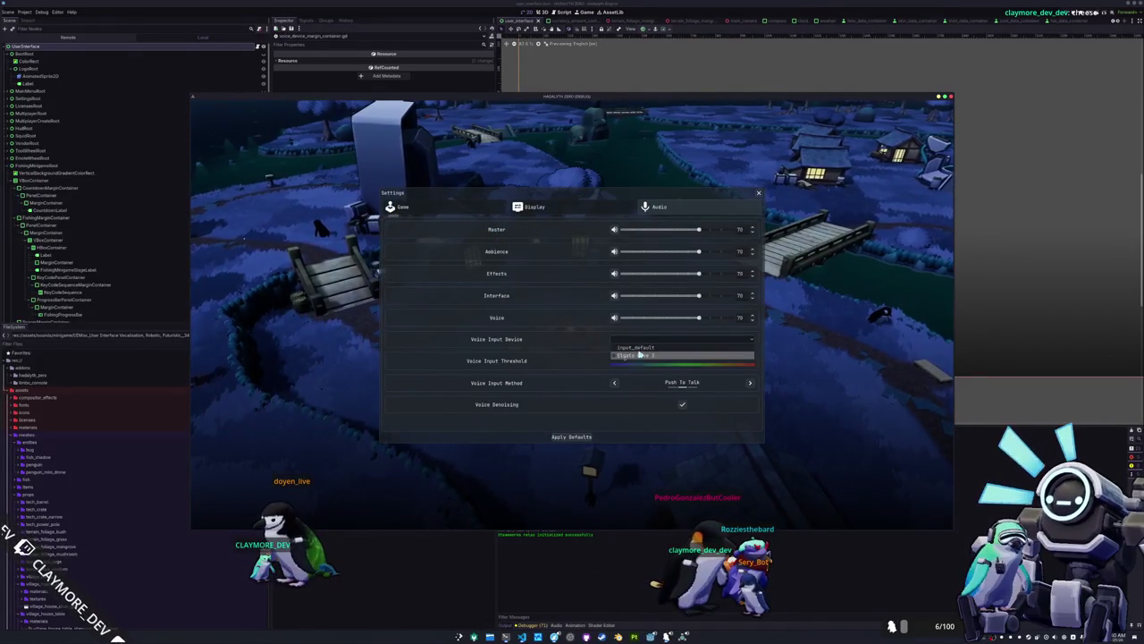
pyautogui.click(640, 348)
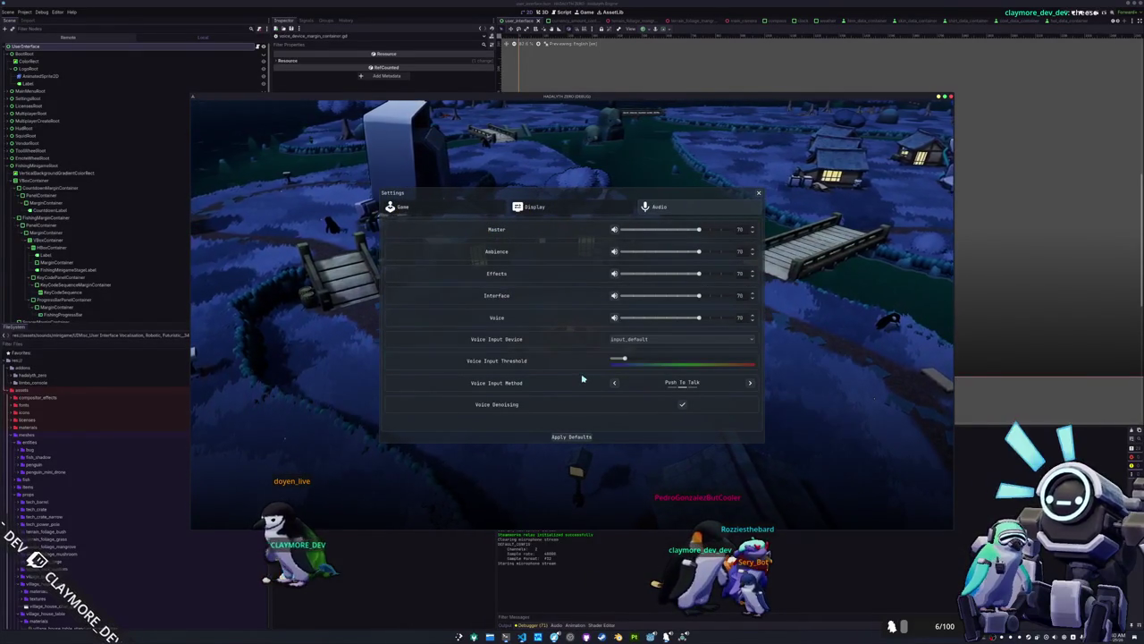
# Recheck the game's voice input device list, then return to voice_device_margin_container.gd.
pyautogui.press('F8')
pyautogui.hotkey('alt', 'Tab')
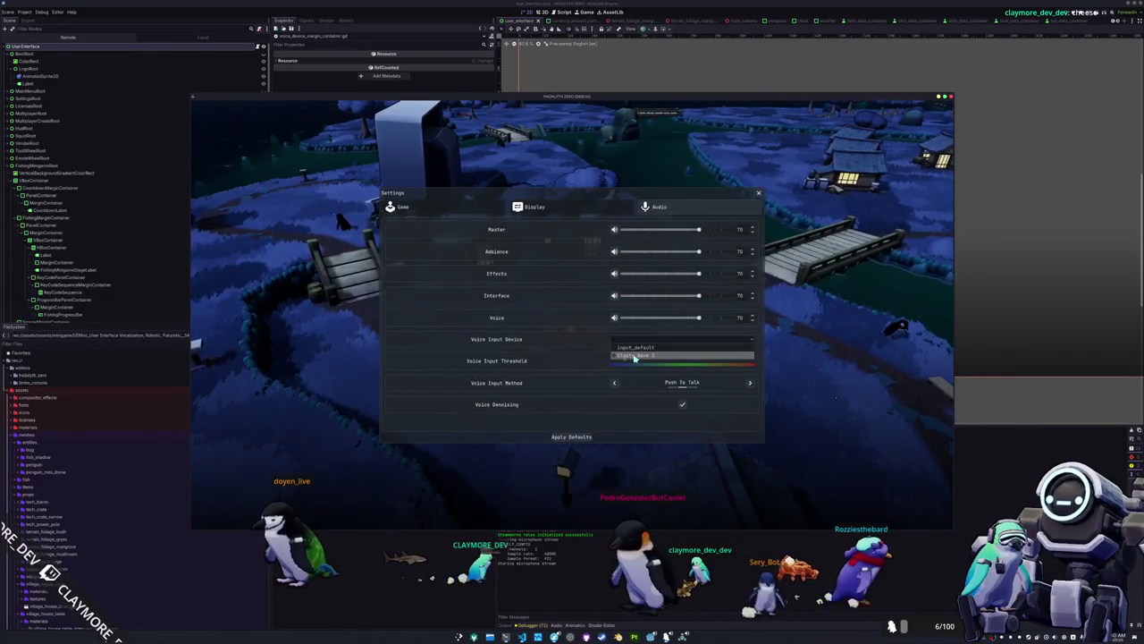
pyautogui.click(629, 340)
pyautogui.hotkey('alt', 'Tab')
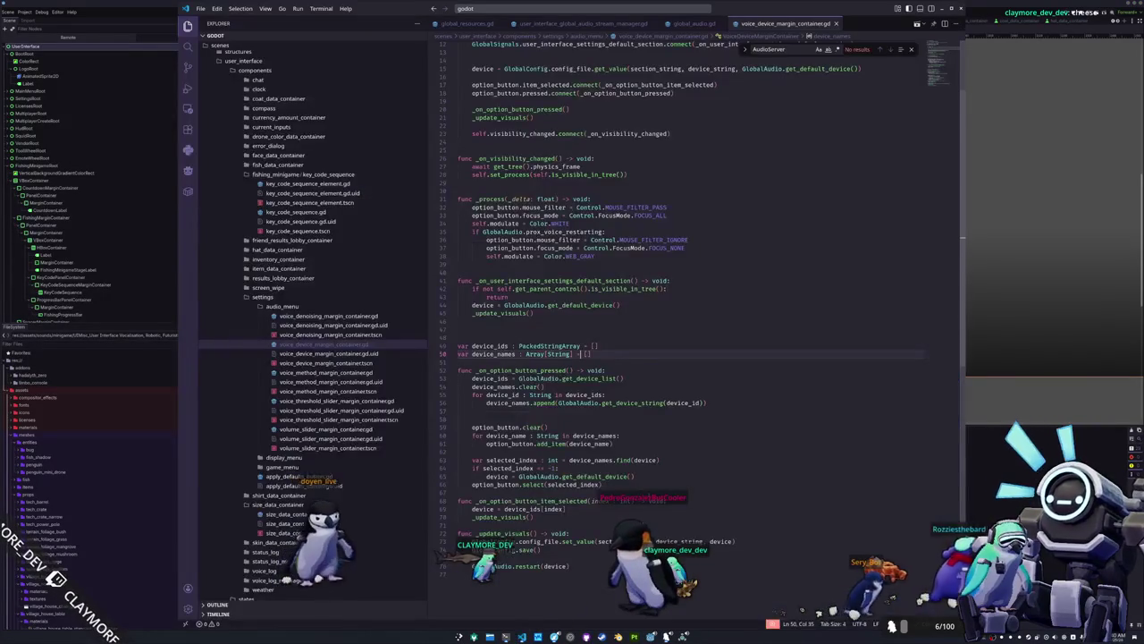
# Add a return line under the get_default_device() fallback in _on_option_button_pressed.
pyautogui.press('Delete')
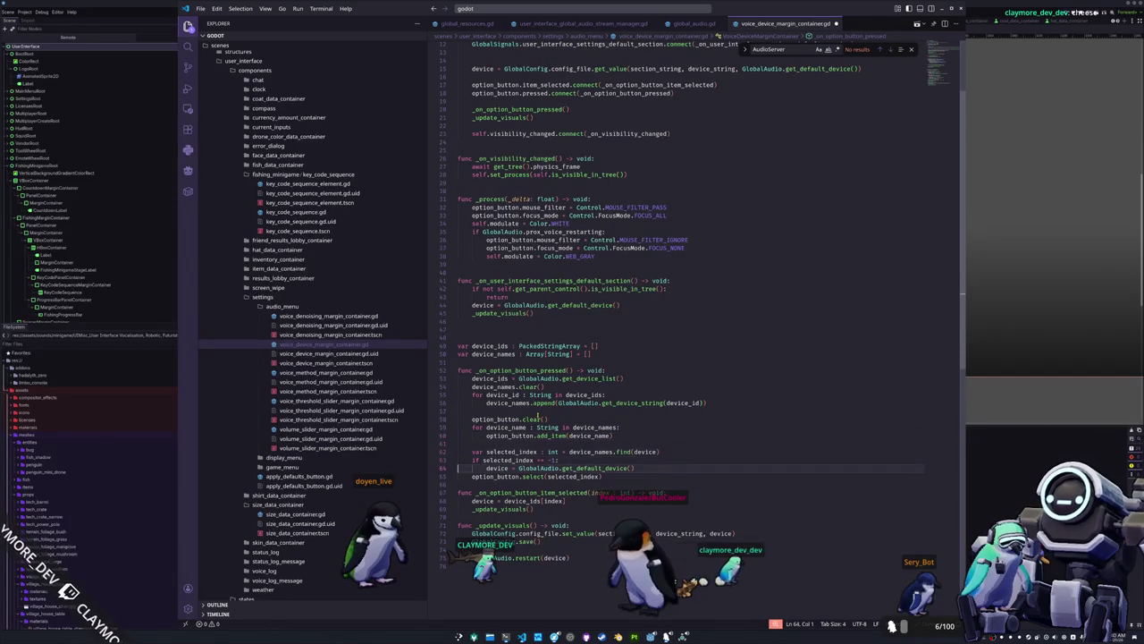
pyautogui.hotkey('ctrl', 'z')
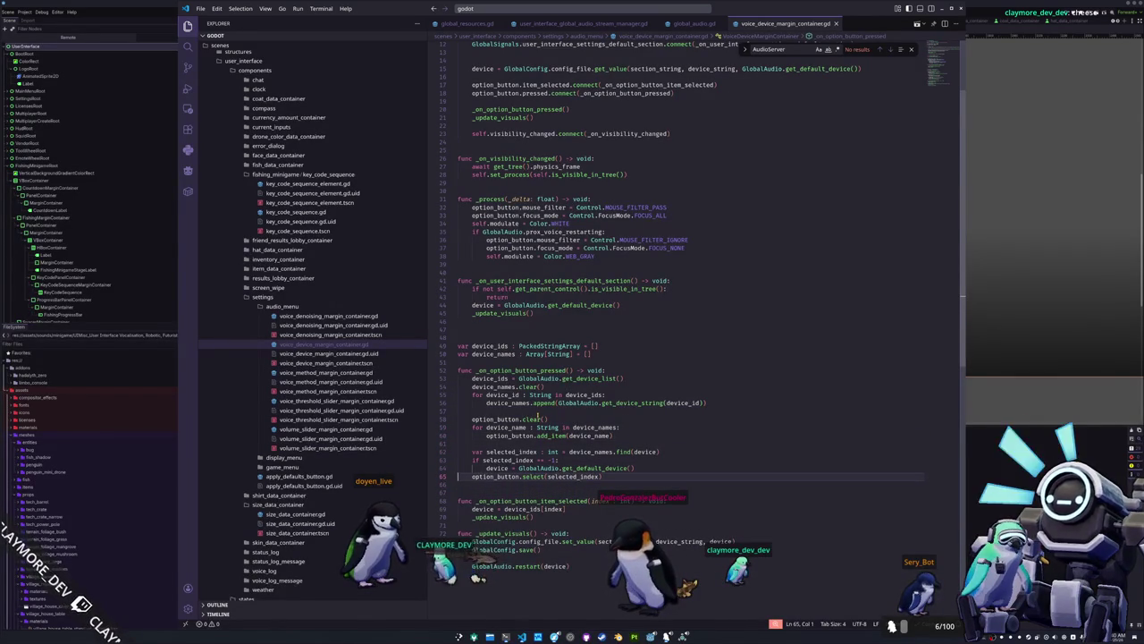
pyautogui.hotkey('ctrl', 'shift', 'Return')
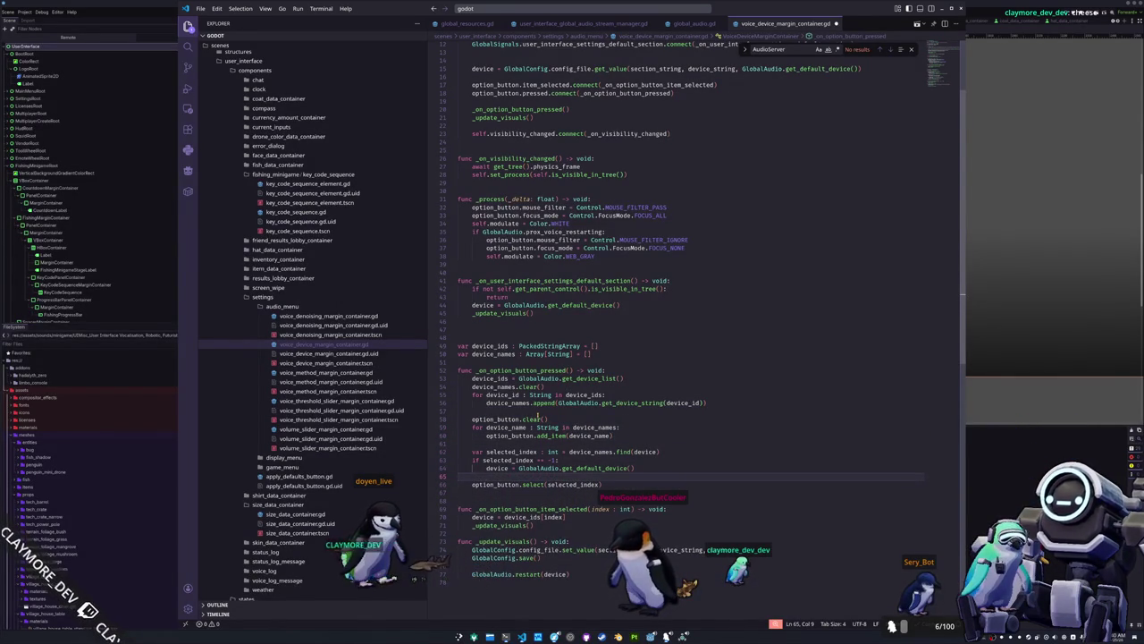
pyautogui.write('eturn')
pyautogui.press('Down')
pyautogui.press('Home')
pyautogui.press('Home')
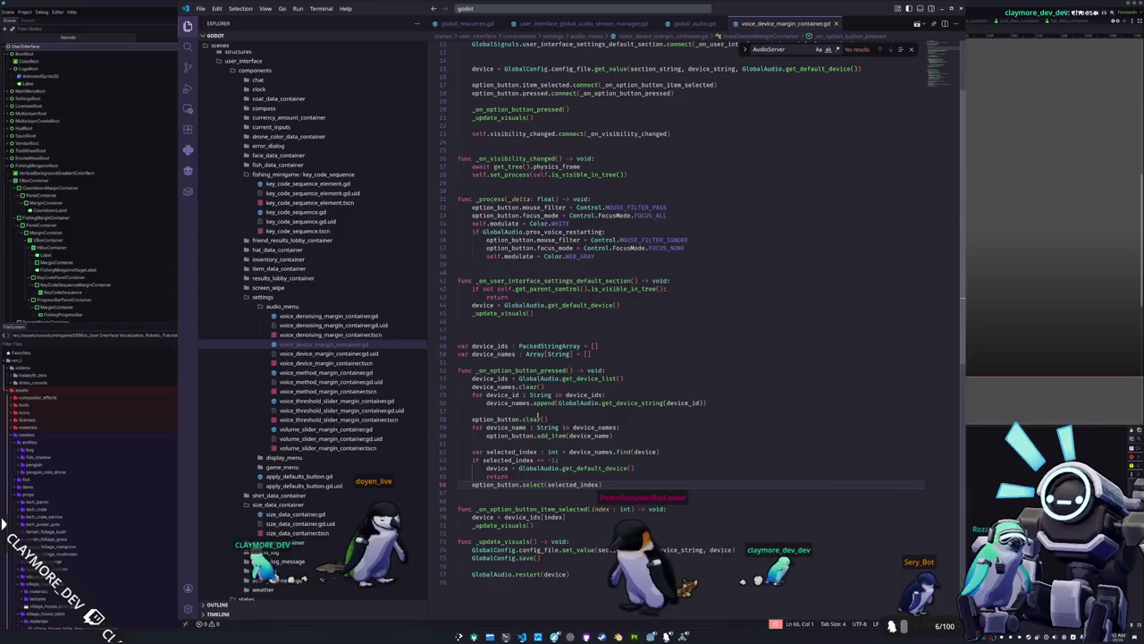
pyautogui.hotkey('alt', 'Tab')
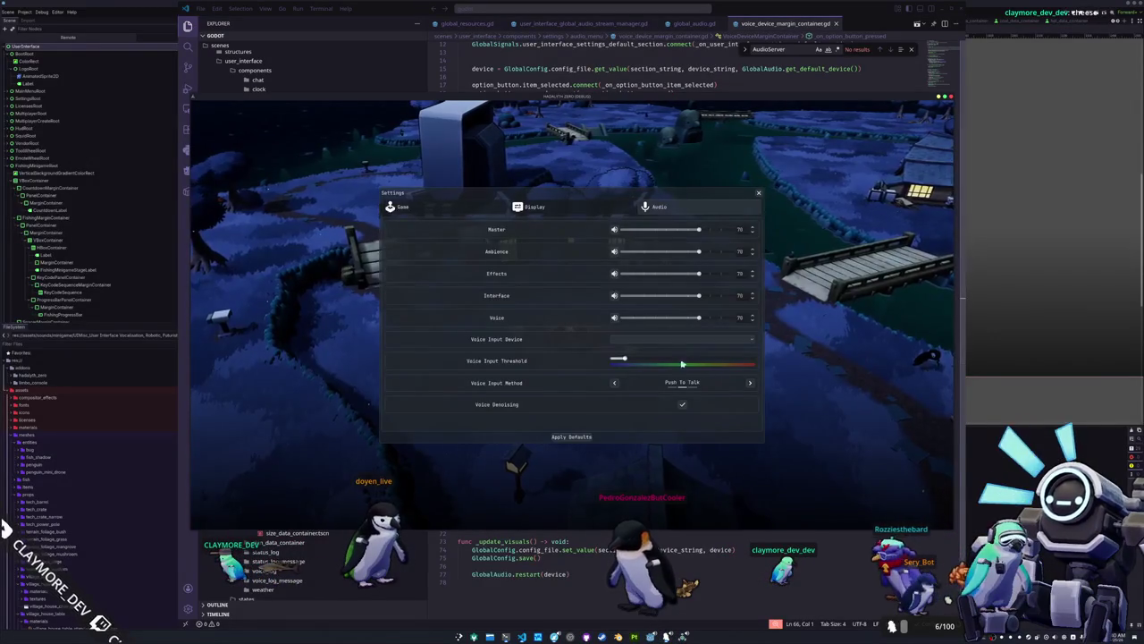
# Pick input_default again in the game's voice device settings, then stop the game.
pyautogui.press('Escape')
pyautogui.click(581, 358)
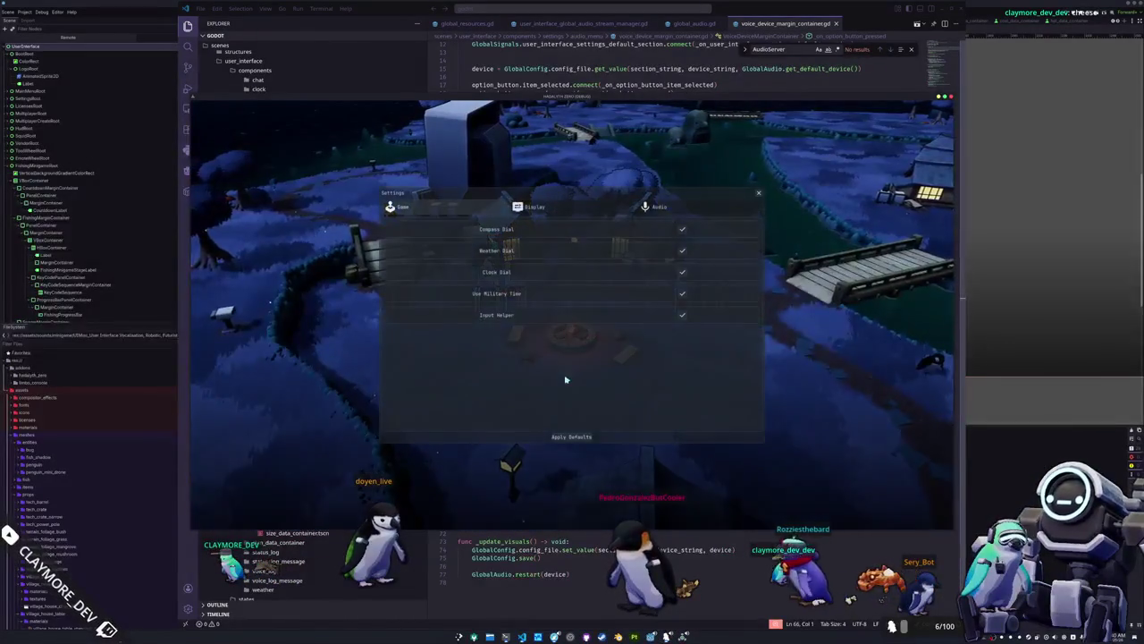
pyautogui.click(679, 339)
pyautogui.click(643, 351)
pyautogui.press('Escape')
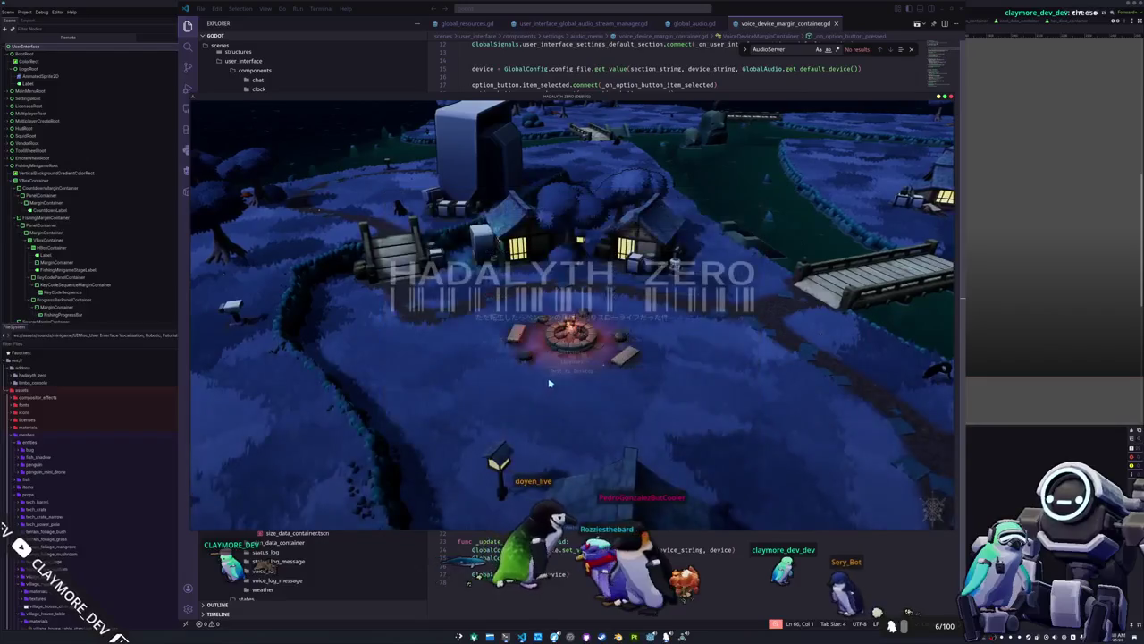
pyautogui.click(548, 370)
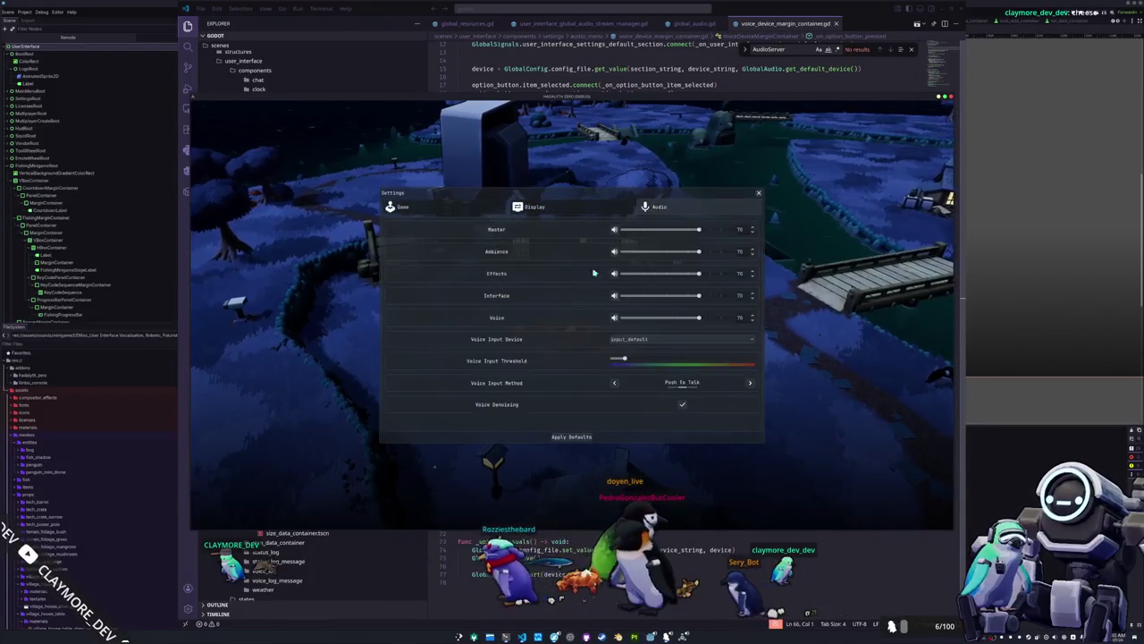
pyautogui.press('Escape')
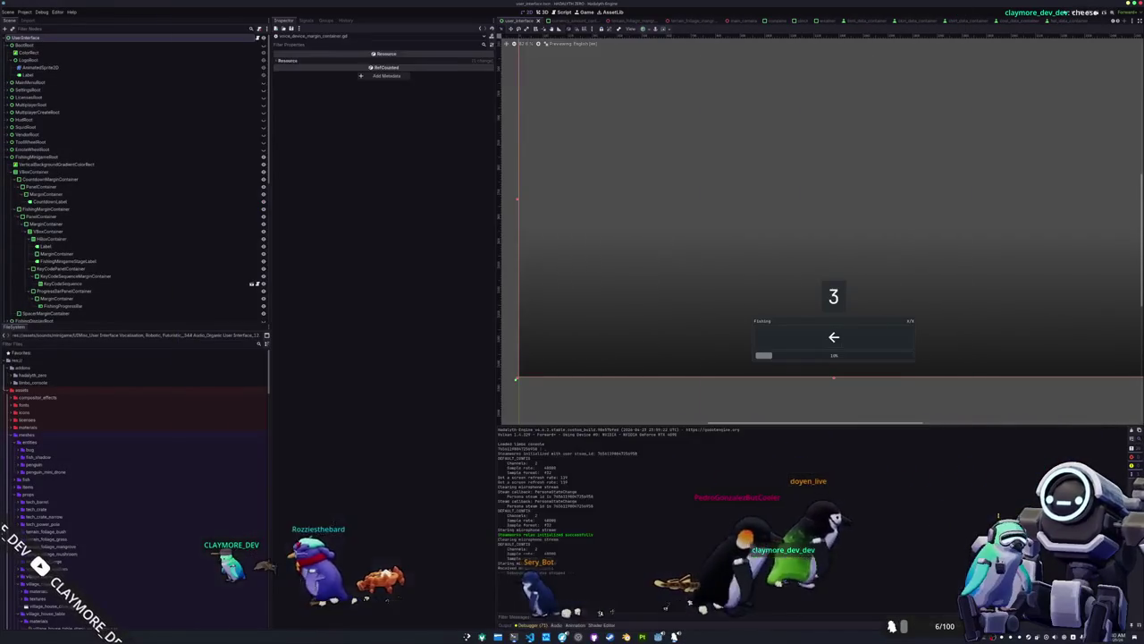
# Open HADALYTH-ZERO's config.cfg from the file manager in a text editor.
pyautogui.press('super+e')
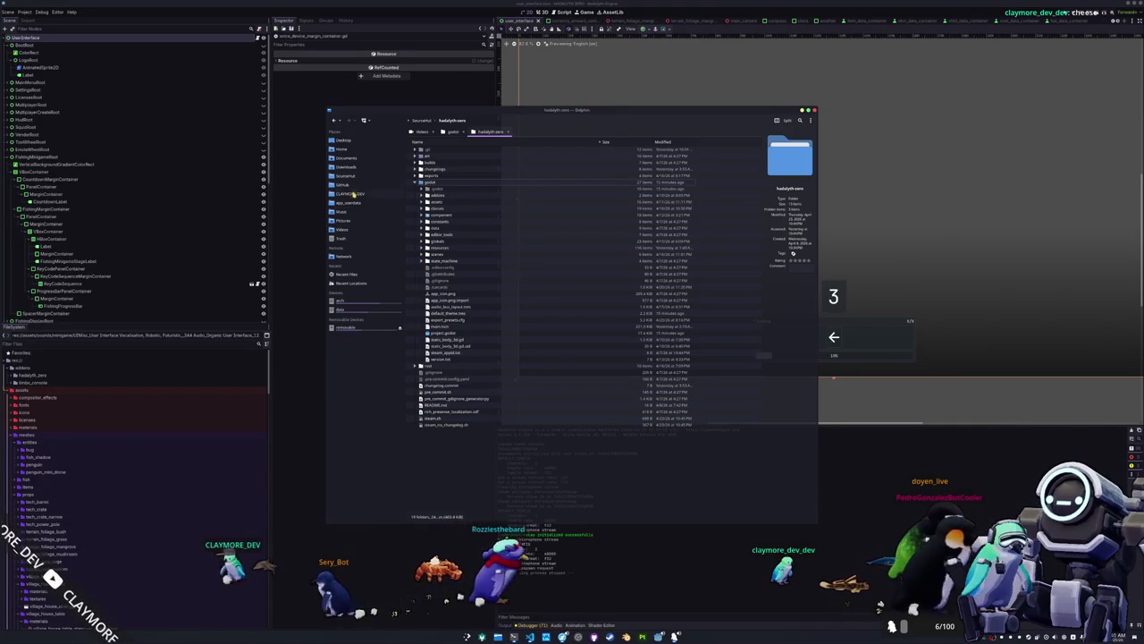
pyautogui.click(456, 131)
pyautogui.click(415, 155)
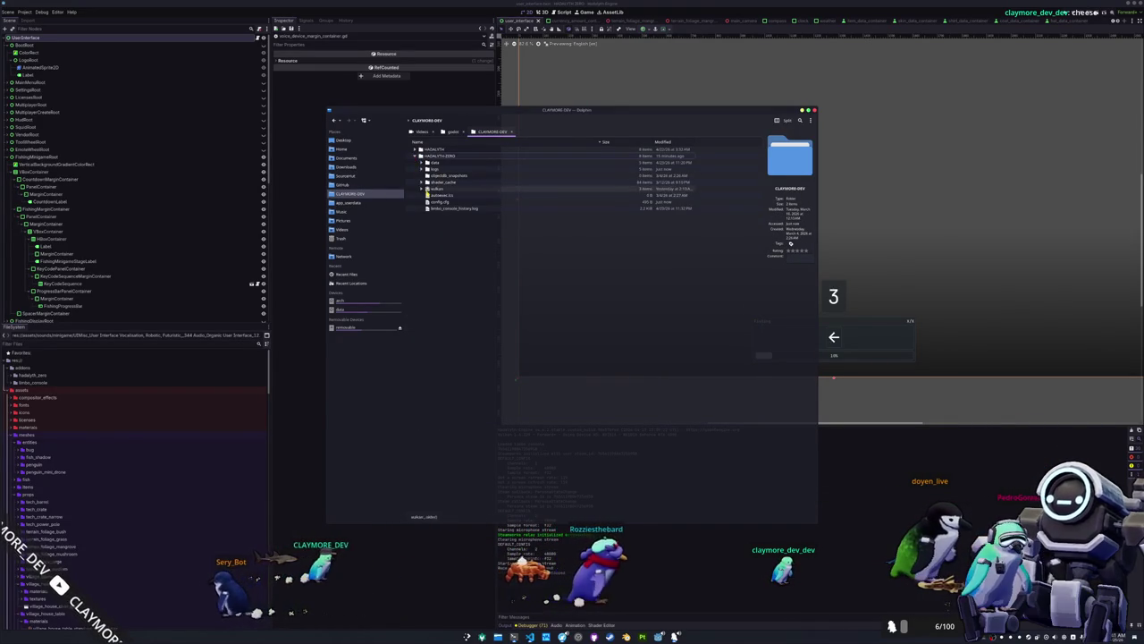
pyautogui.click(439, 202)
pyautogui.doubleClick(440, 204)
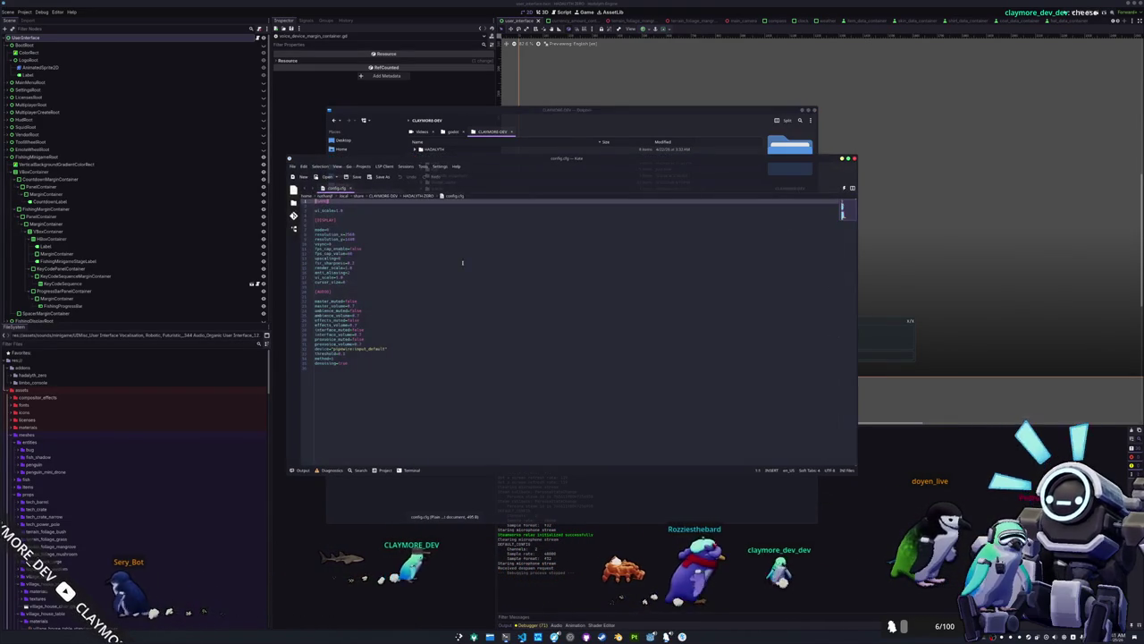
# Delete the device=input_default line from config.cfg and return to the relaunching game.
pyautogui.tripleClick(397, 349)
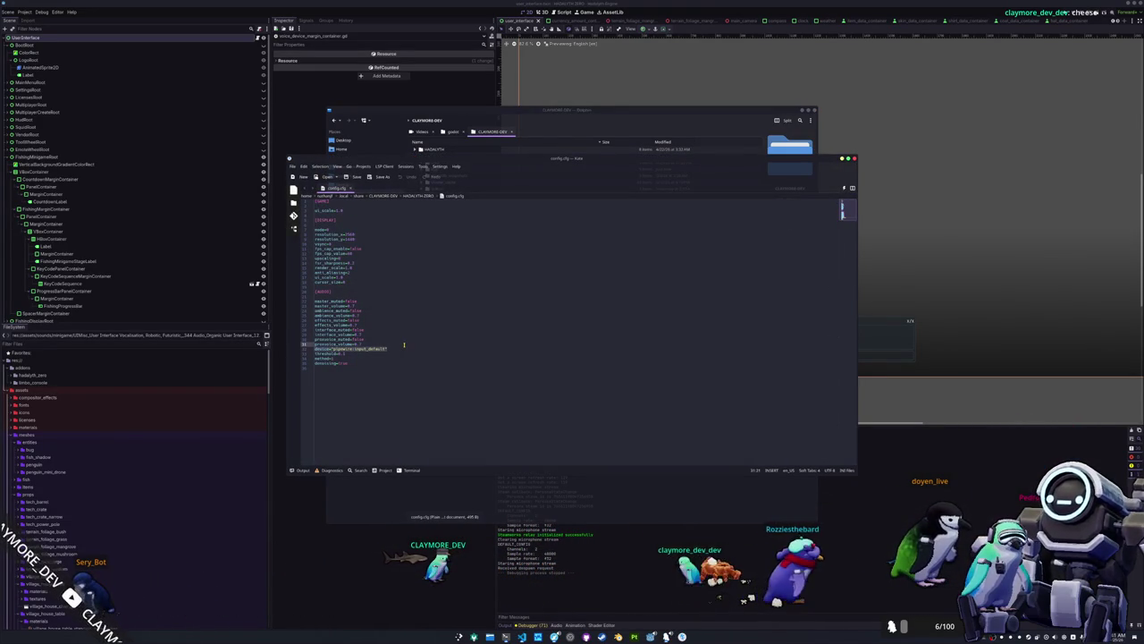
pyautogui.press('BackSpace')
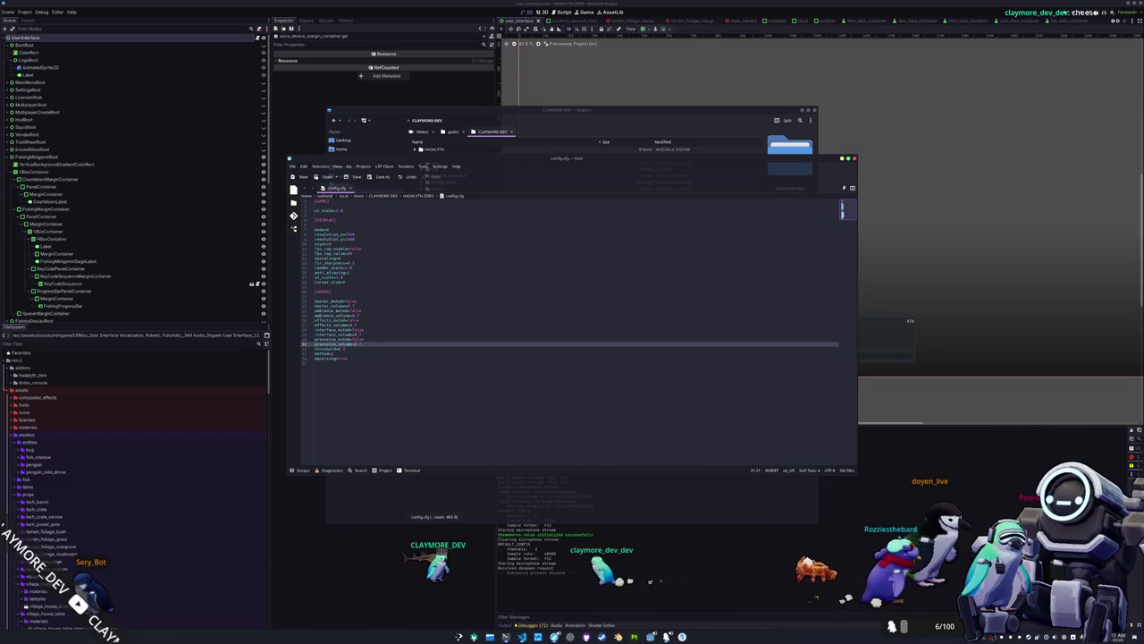
pyautogui.click(689, 576)
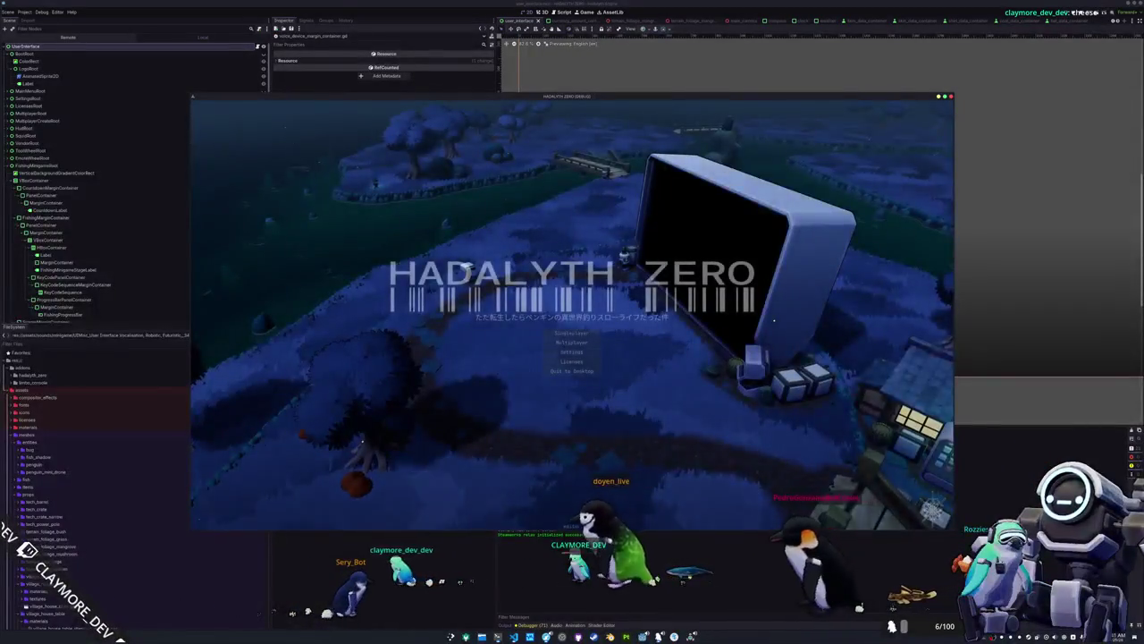
# Choose Elgato Wave 3 as the voice input device, then restart the game.
pyautogui.click(659, 207)
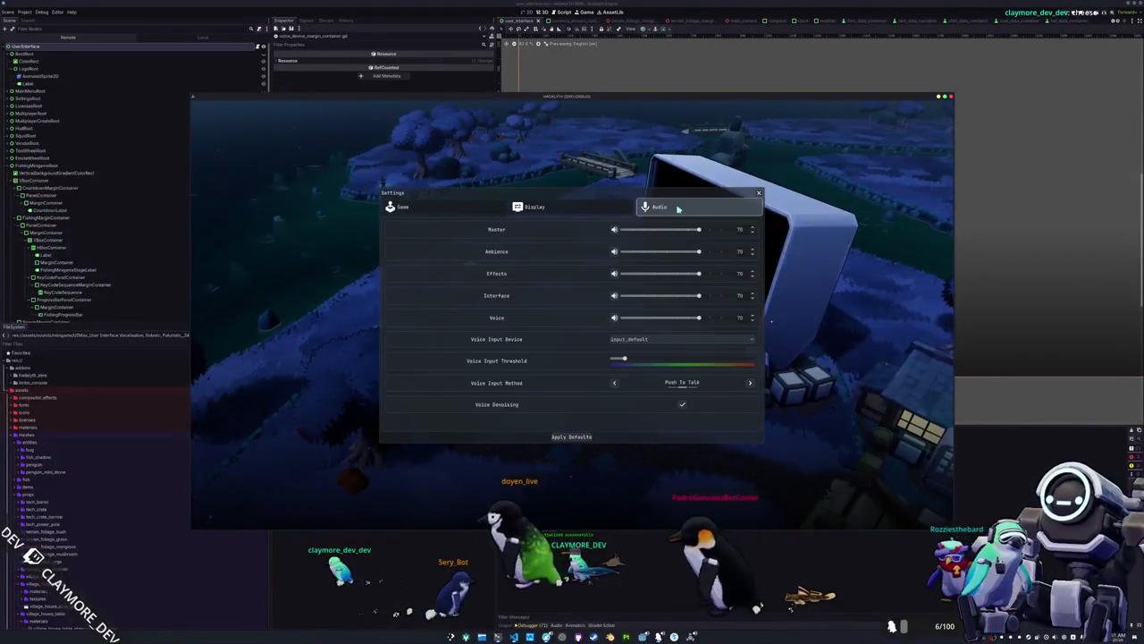
pyautogui.click(655, 339)
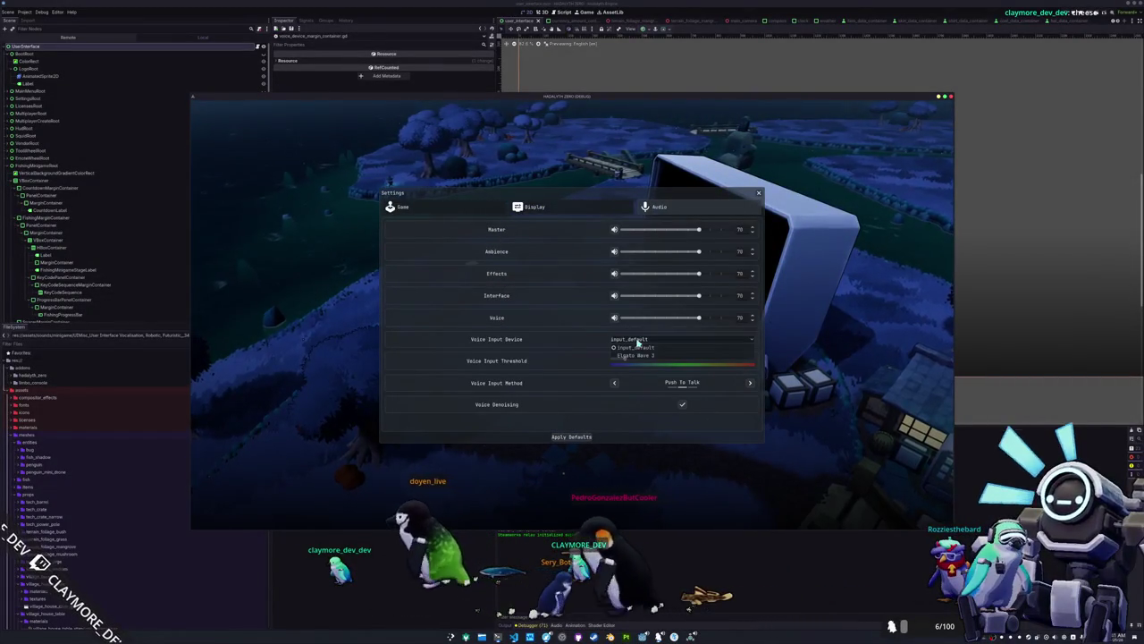
pyautogui.click(635, 355)
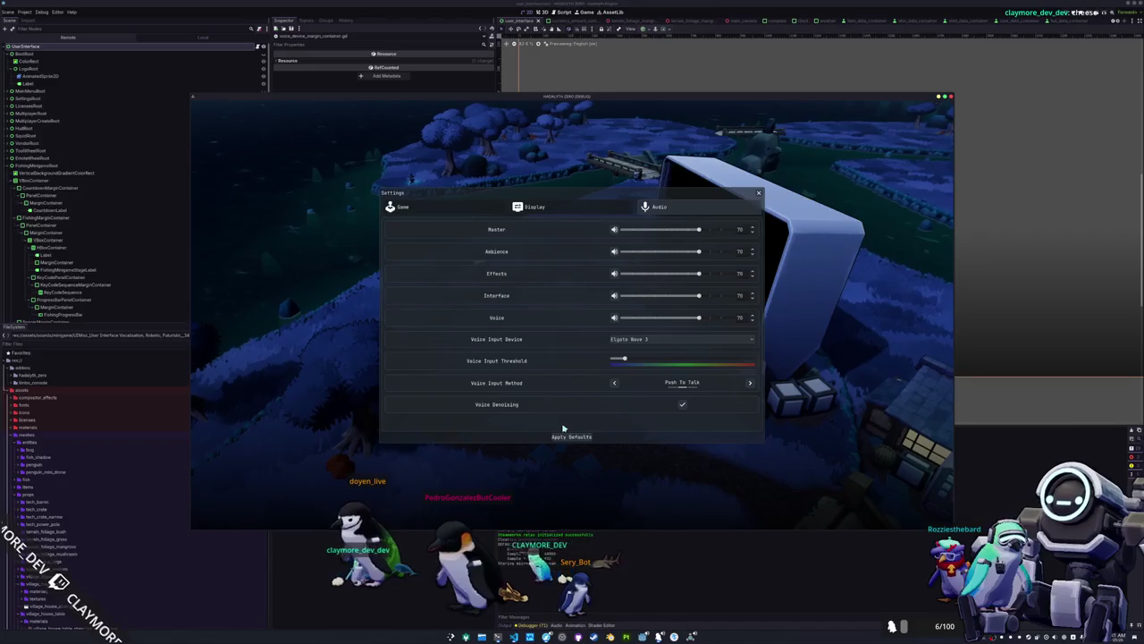
pyautogui.press('Escape')
pyautogui.press('F8')
pyautogui.press('F5')
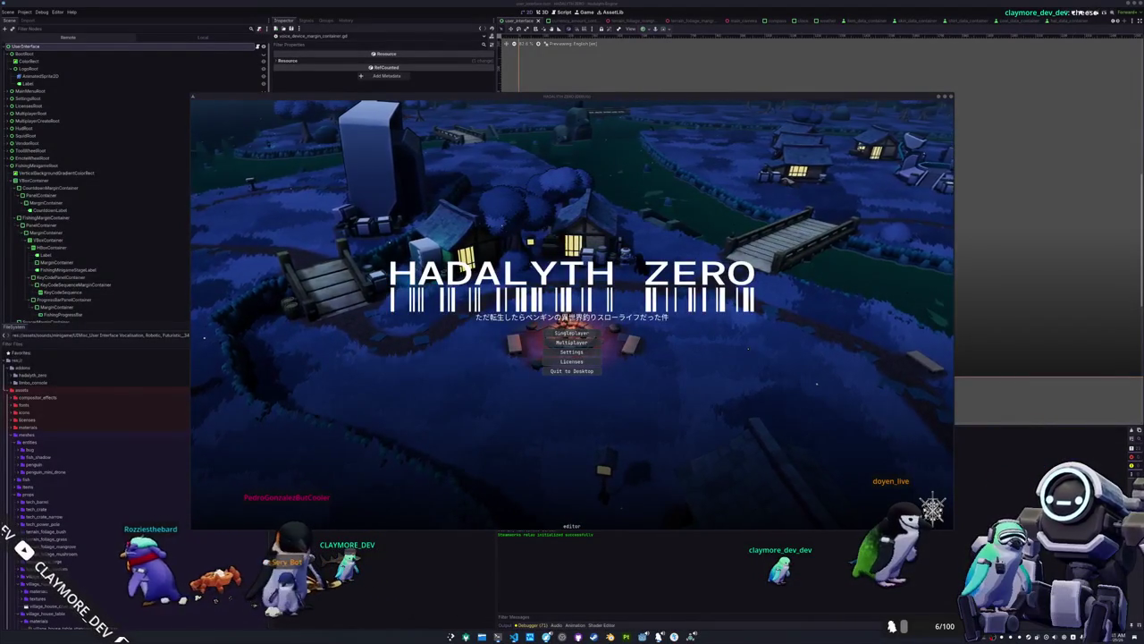
# Select Elgato Wave 3 again after relaunch and reload config.cfg to see its device= line.
pyautogui.click(579, 353)
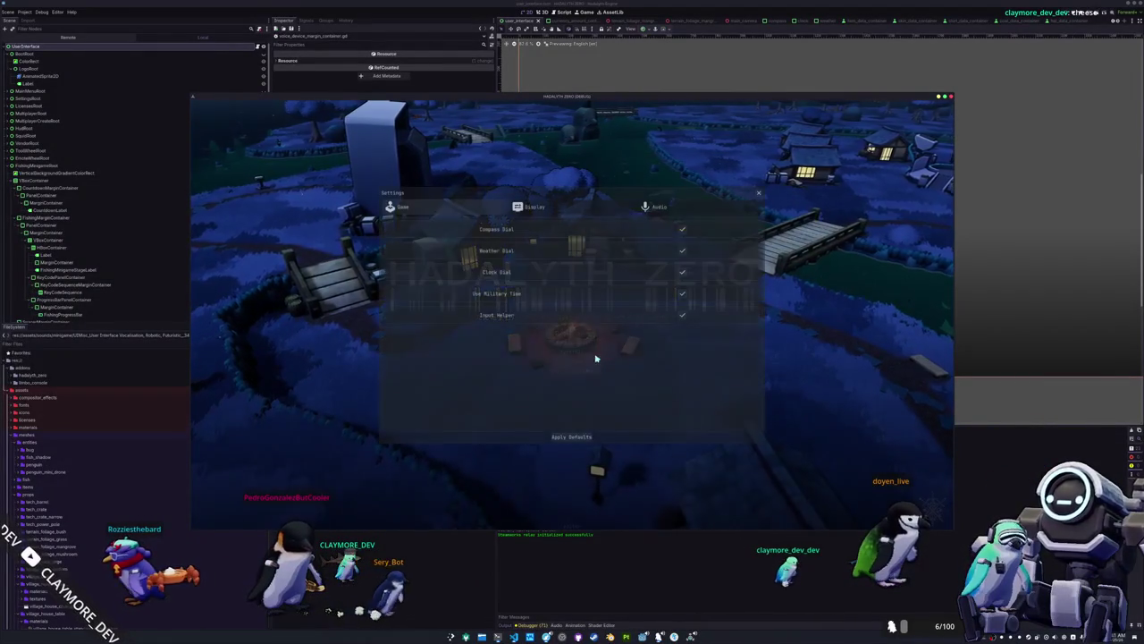
pyautogui.click(670, 207)
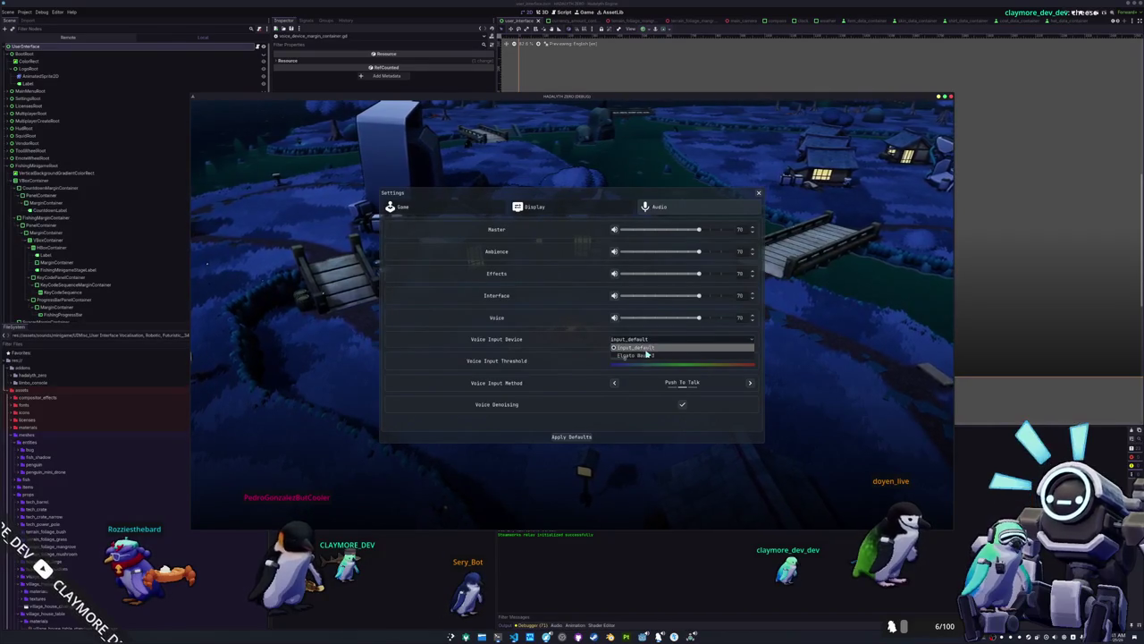
pyautogui.click(626, 355)
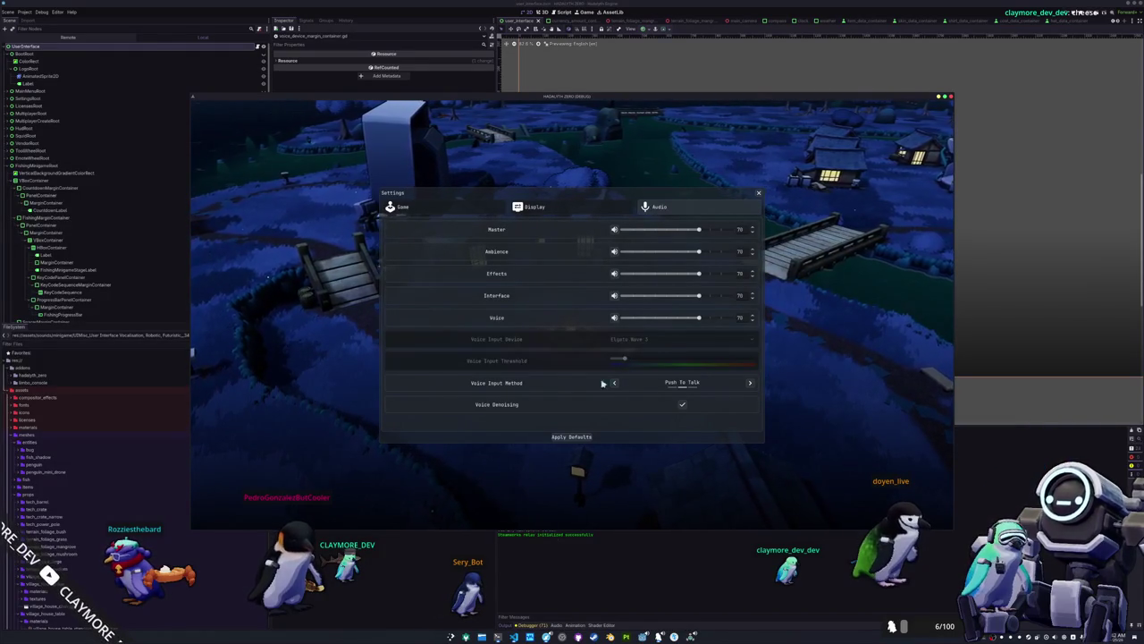
pyautogui.hotkey('alt', 'Tab')
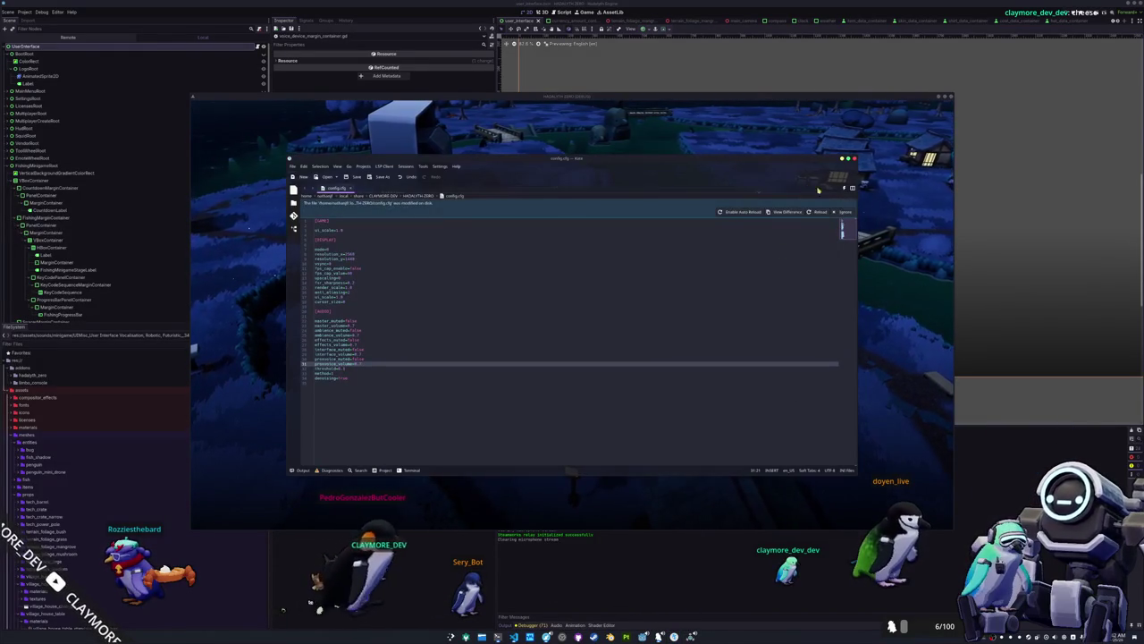
pyautogui.click(820, 212)
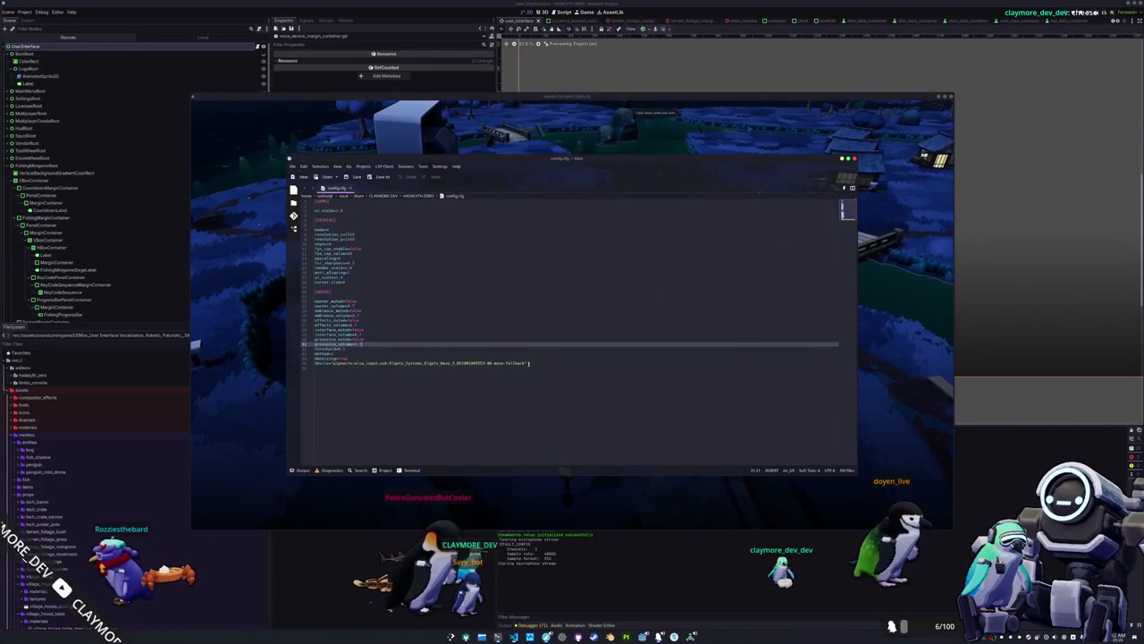
pyautogui.tripleClick(528, 362)
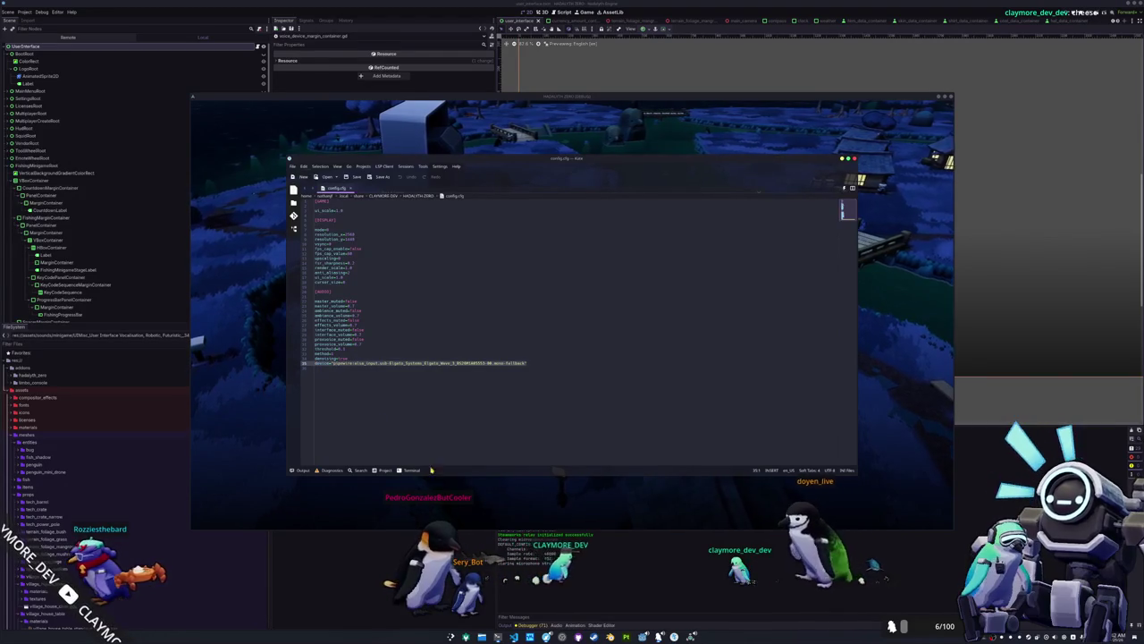
pyautogui.hotkey('alt', 'Tab')
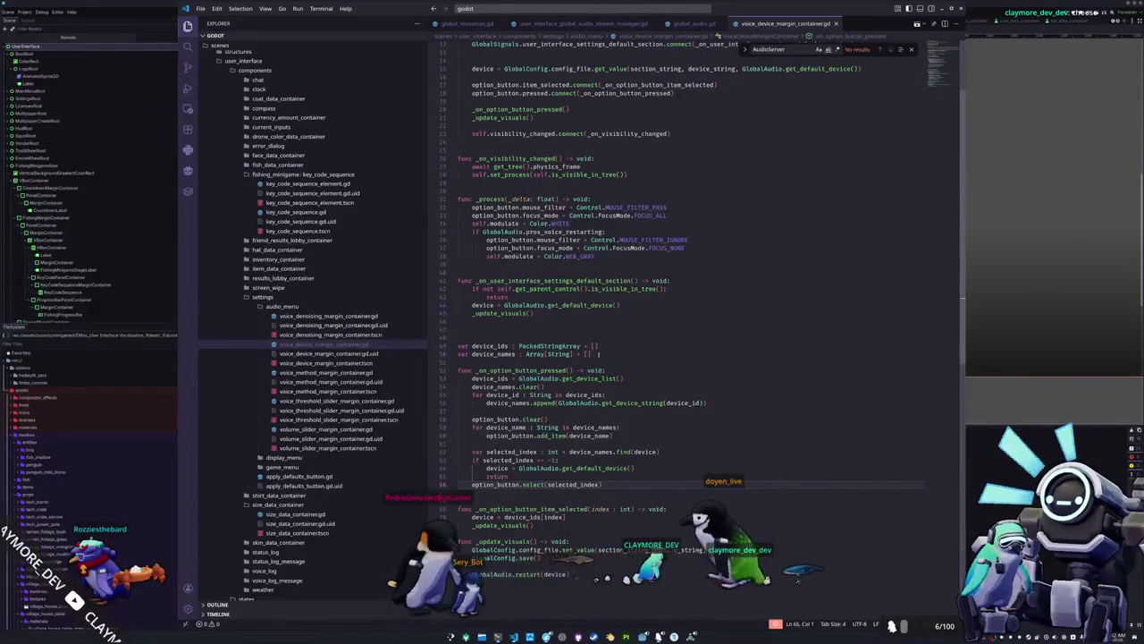
# Delete the empty line just above the device config lookup.
pyautogui.click(607, 337)
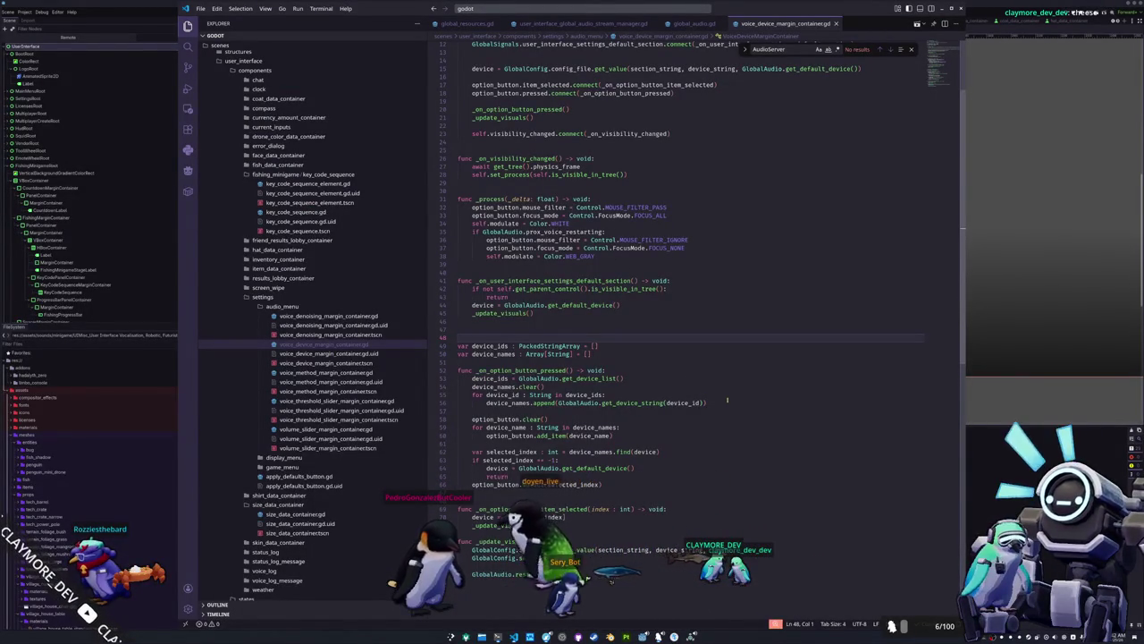
pyautogui.scroll(4, 732, 400)
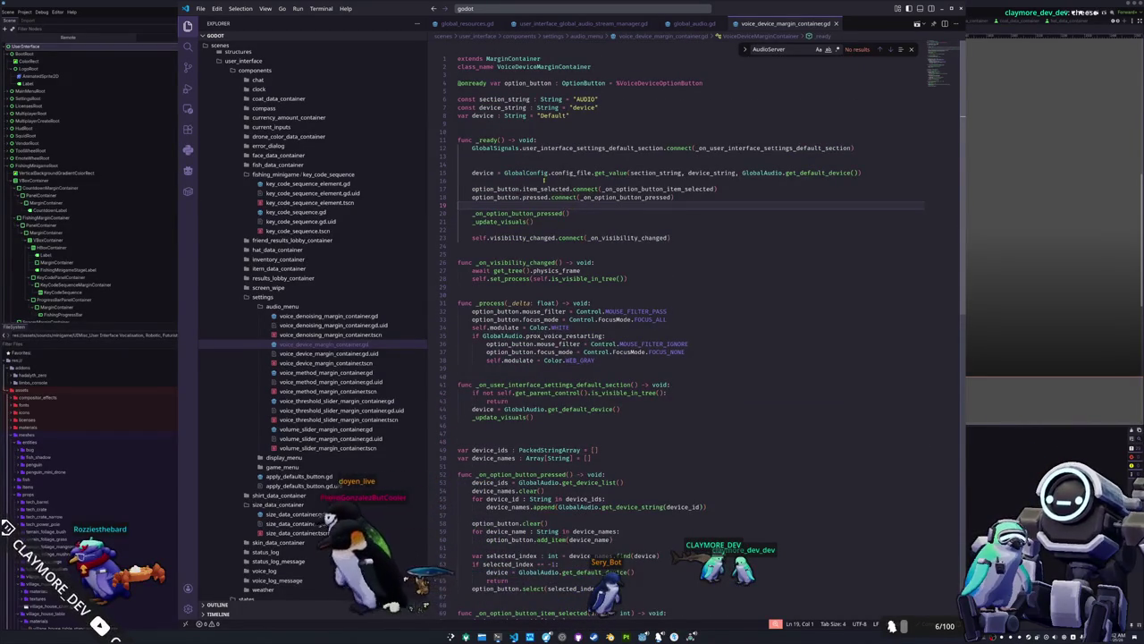
pyautogui.press('Delete')
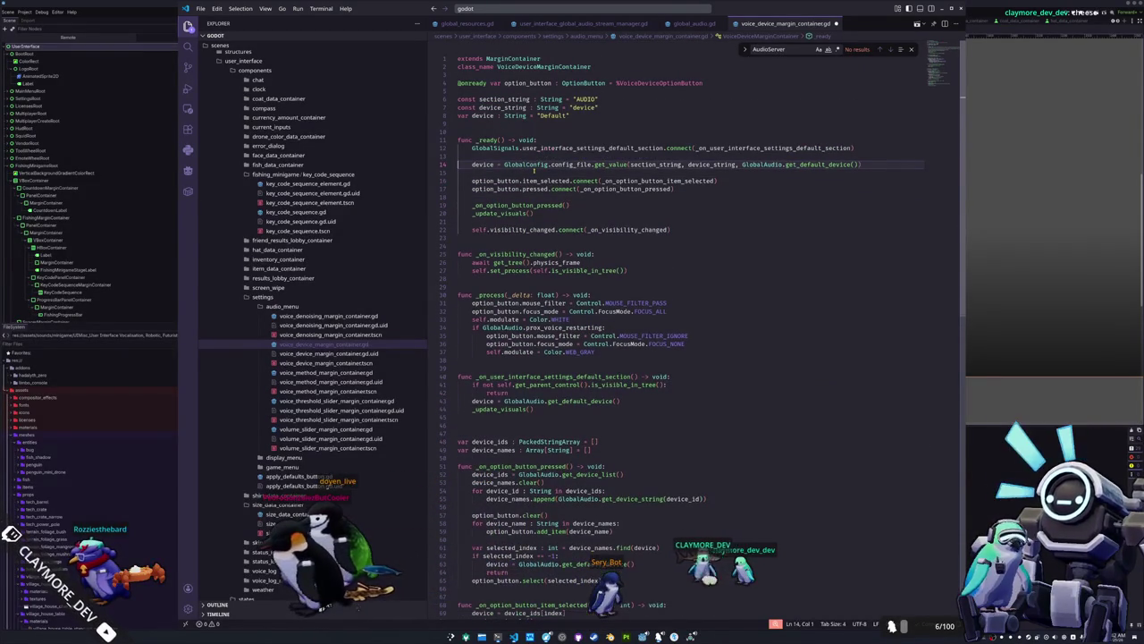
pyautogui.press('Down')
pyautogui.press('Down')
pyautogui.press('Down')
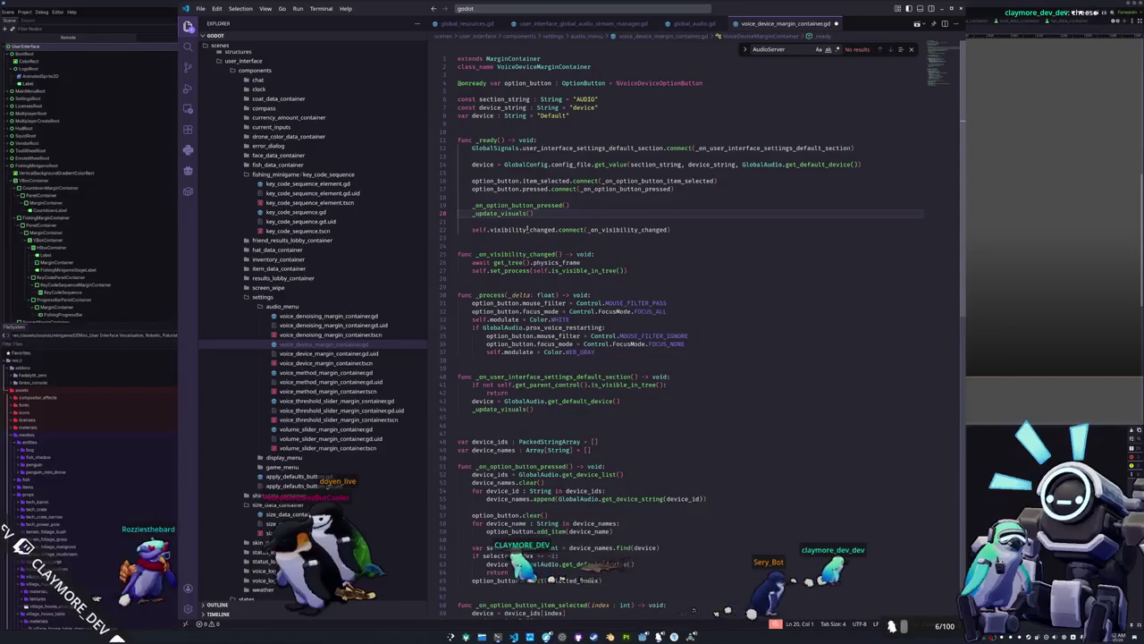
# Locate _on_option_button_pressed's uses and select the return on line 64.
pyautogui.doubleClick(519, 205)
pyautogui.scroll(-2, 639, 211)
pyautogui.scroll(-5, 639, 211)
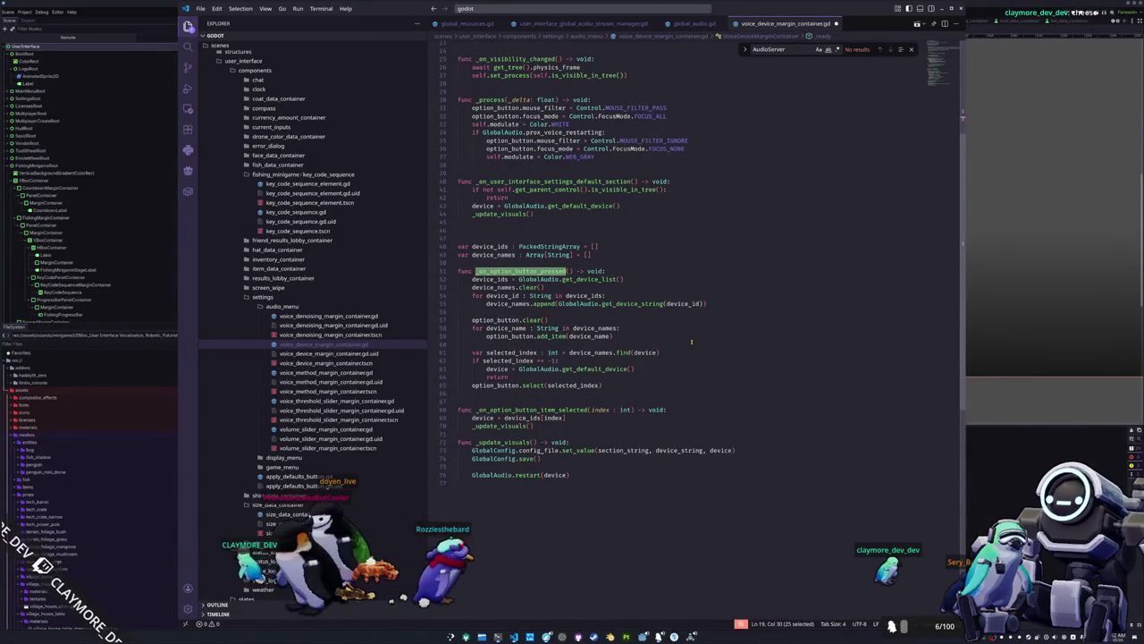
pyautogui.click(536, 385)
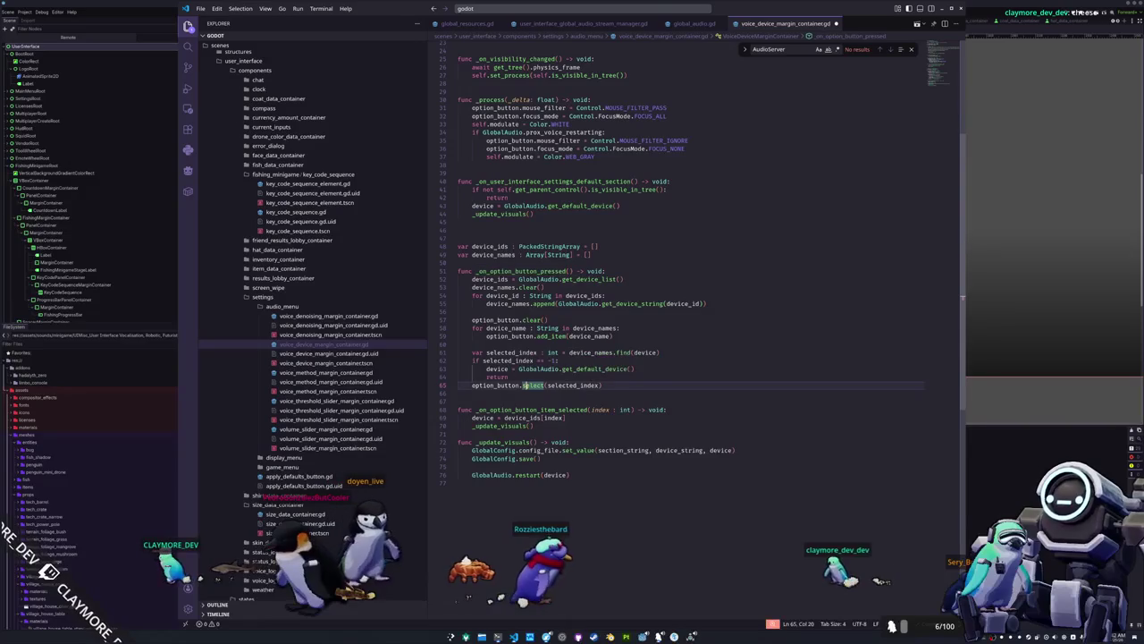
pyautogui.doubleClick(498, 376)
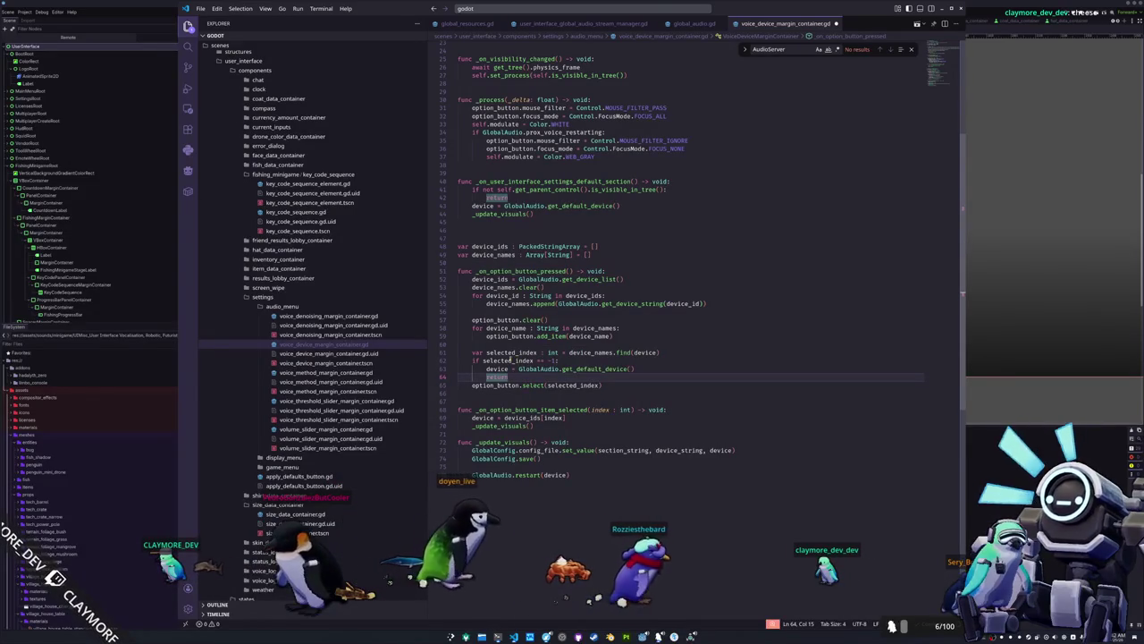
# Delete the early return line and test-run the game choosing Elgato Wave 3.
pyautogui.moveTo(459, 386); pyautogui.dragTo(615, 380)
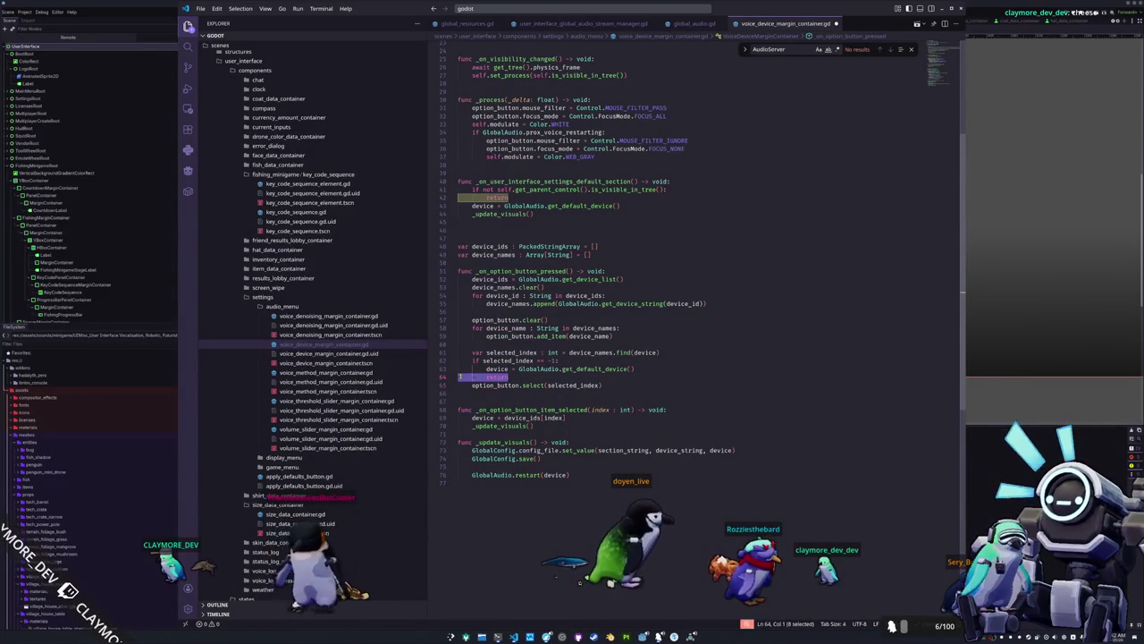
pyautogui.hotkey('ctrl', 'shift', 'k')
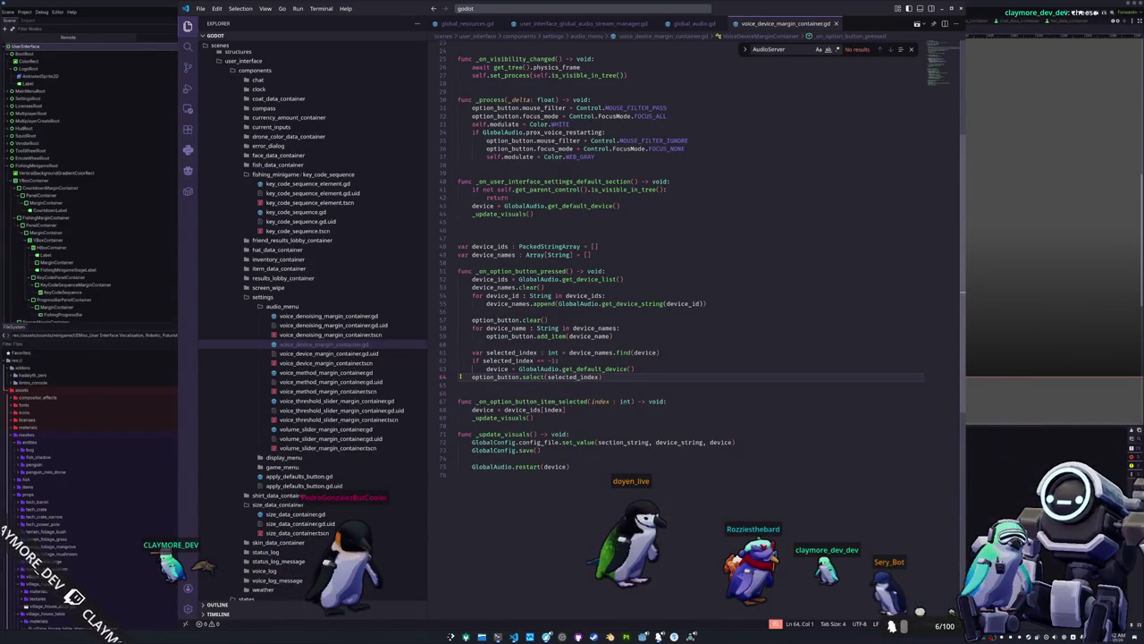
pyautogui.press('F5')
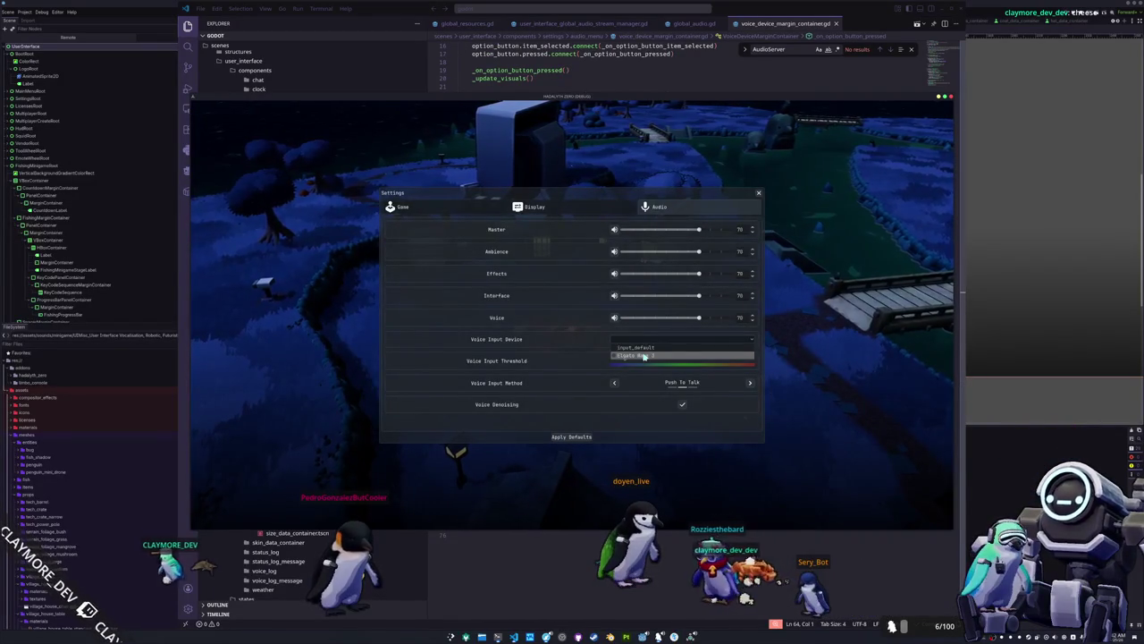
pyautogui.click(644, 355)
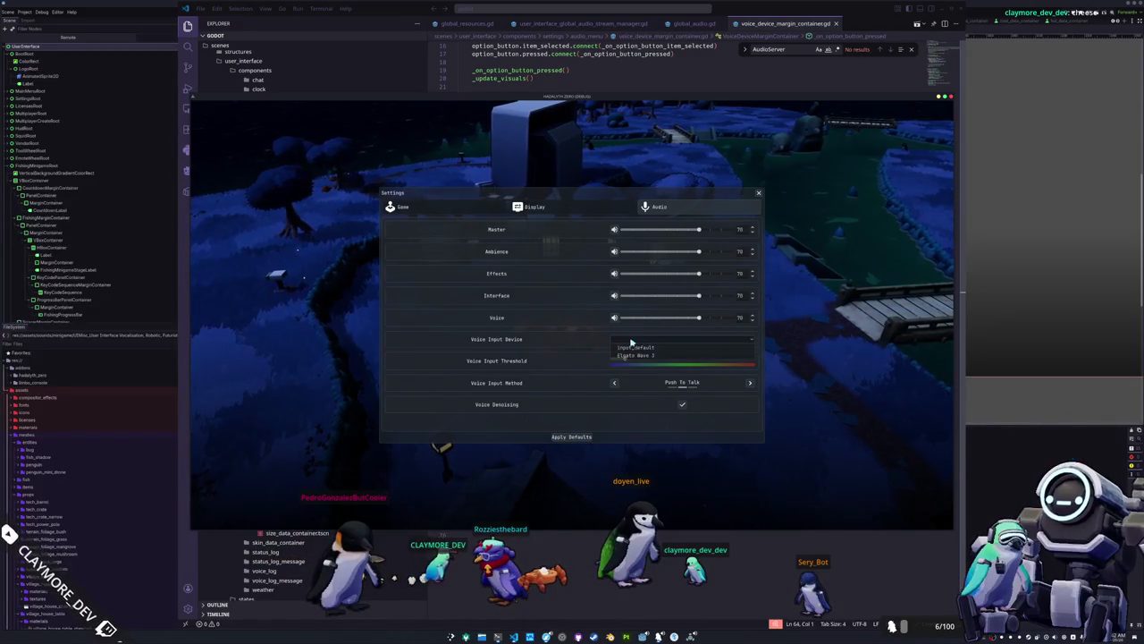
pyautogui.click(636, 356)
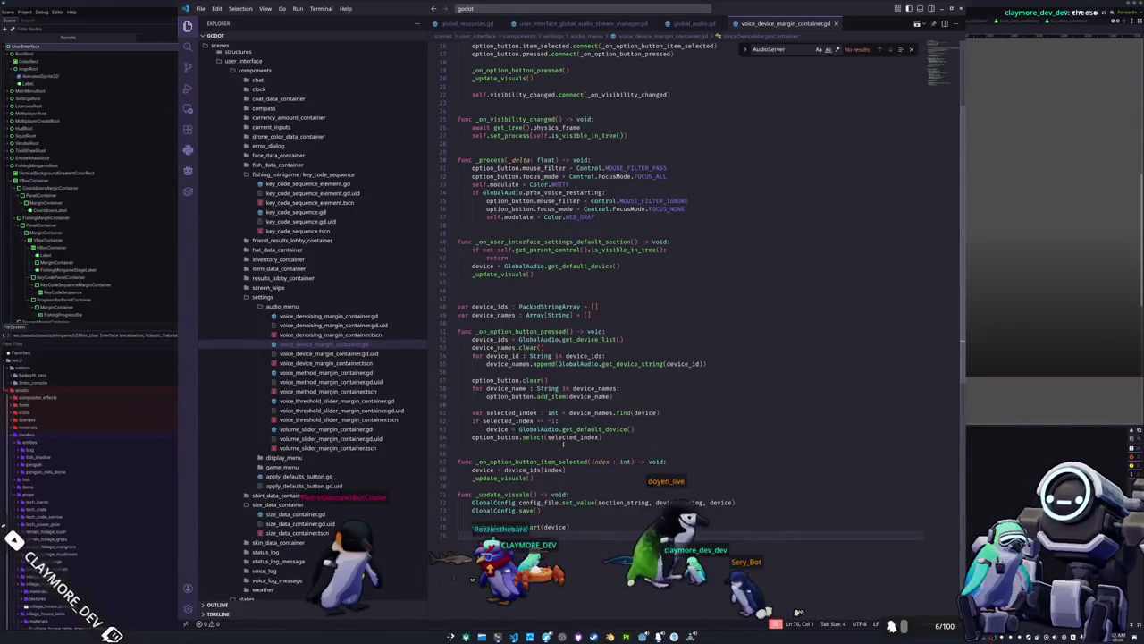
# Change device_names.find to device_ids.find on line 61 for the selected index lookup.
pyautogui.click(578, 442)
pyautogui.click(534, 420)
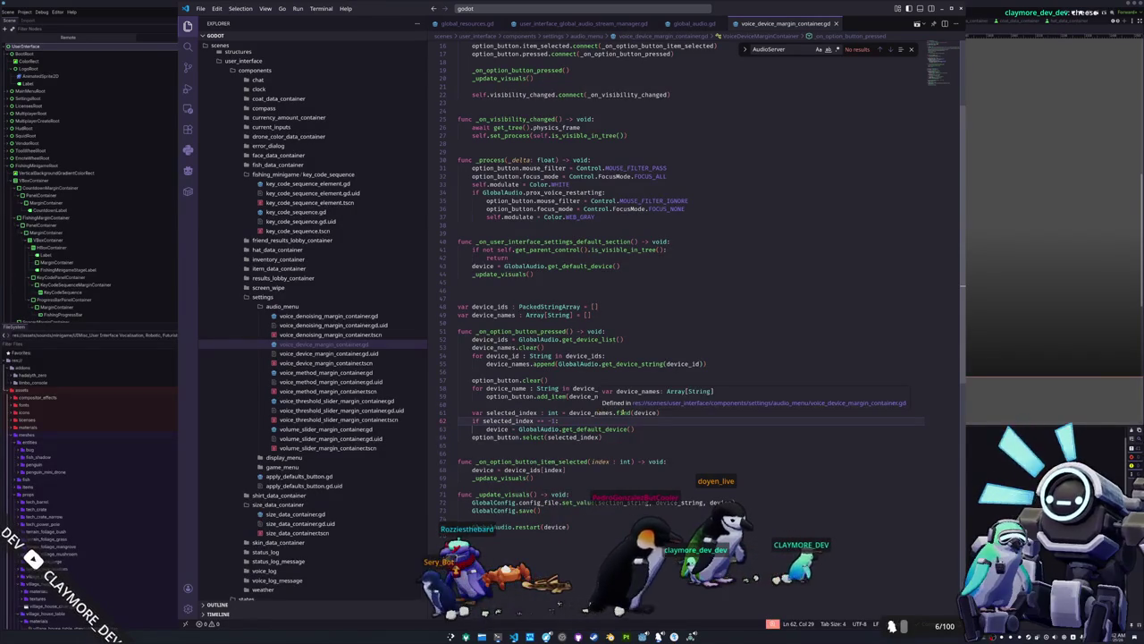
pyautogui.doubleClick(646, 412)
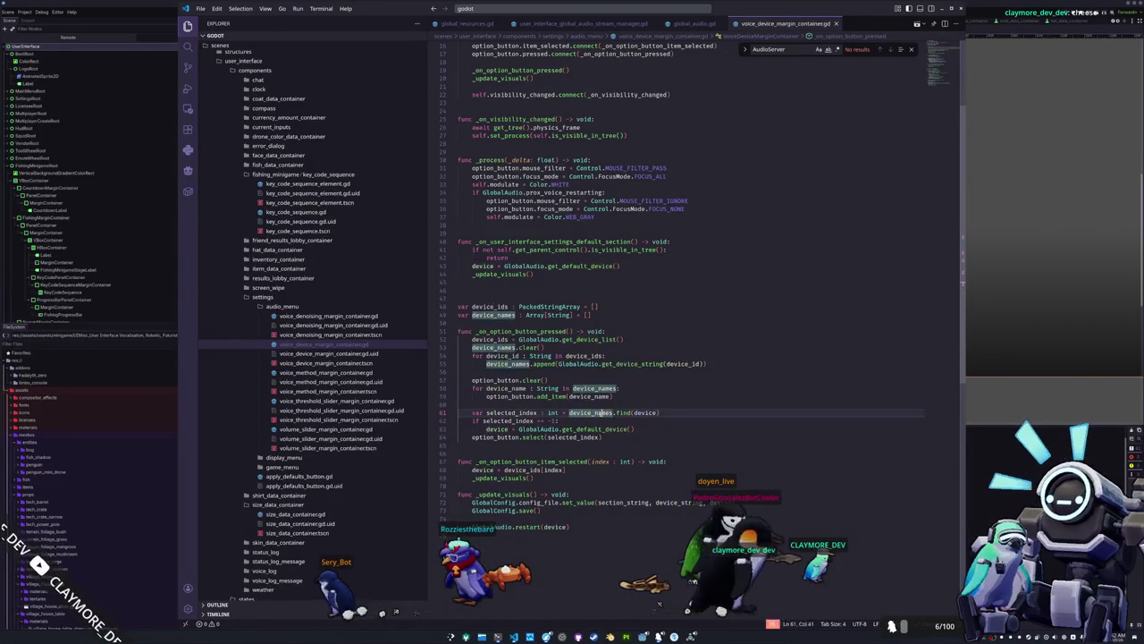
pyautogui.moveTo(613, 413); pyautogui.dragTo(597, 412)
pyautogui.press('BackSpace')
pyautogui.write('id')
pyautogui.press('Return')
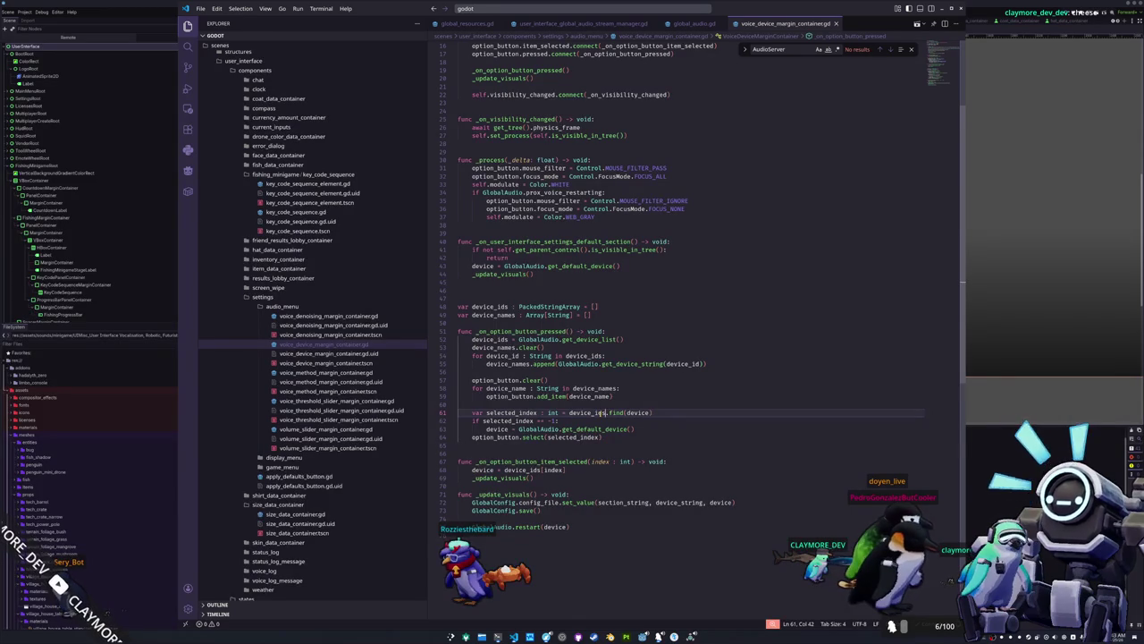
pyautogui.hotkey('alt', 'Tab')
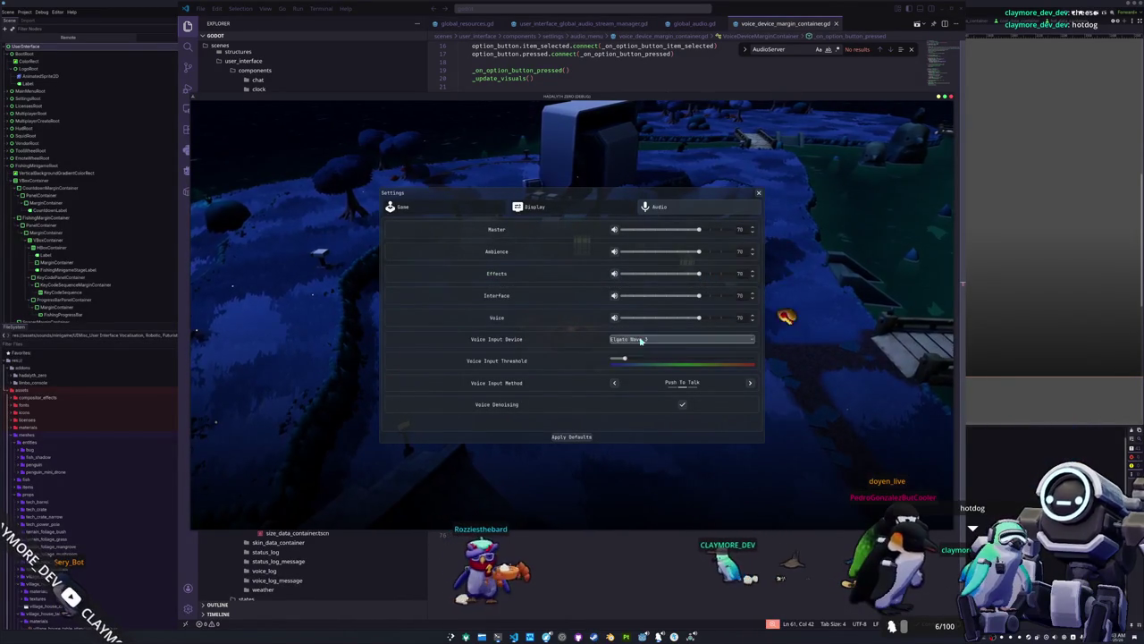
# Set Elgato Wave 3 as the voice input device, quit, and rerun the project.
pyautogui.click(640, 341)
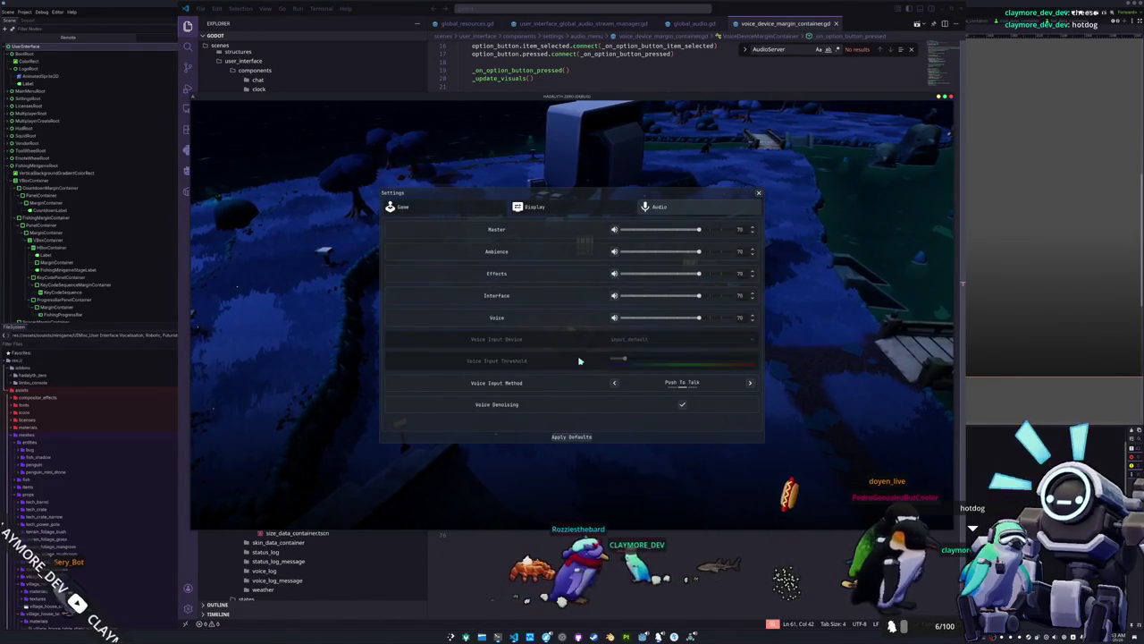
pyautogui.click(643, 341)
pyautogui.click(639, 355)
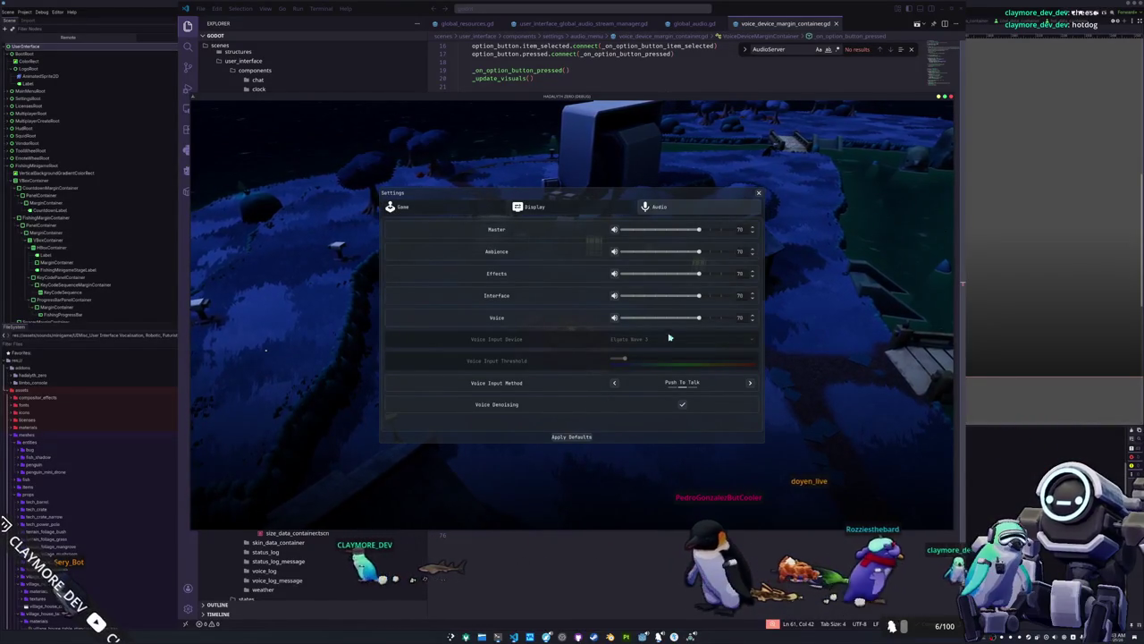
pyautogui.press('Escape')
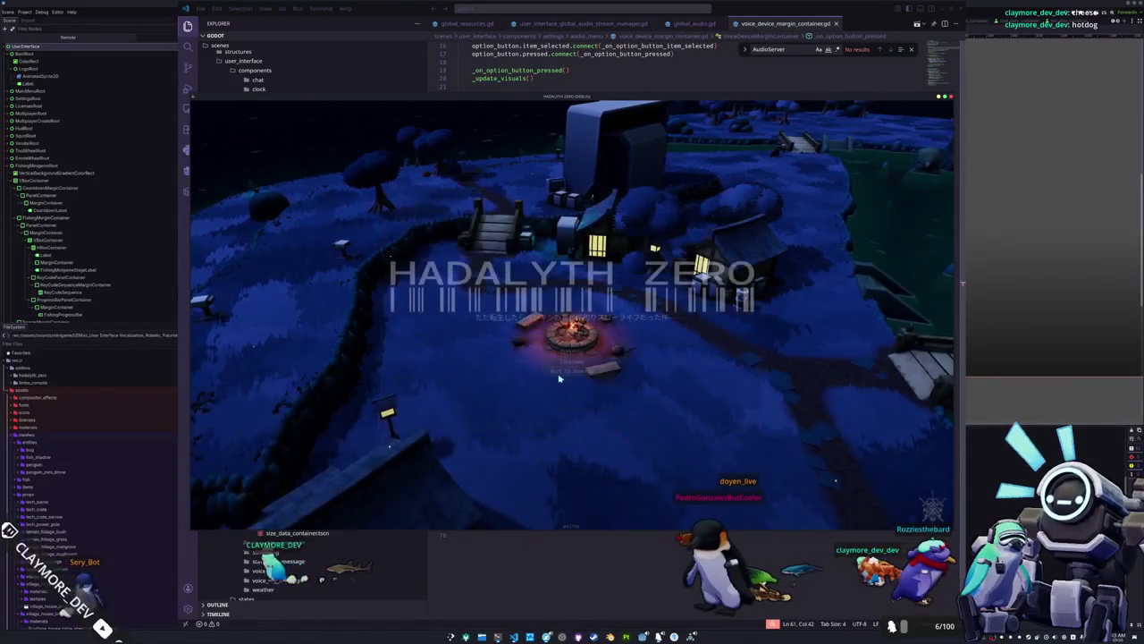
pyautogui.click(570, 371)
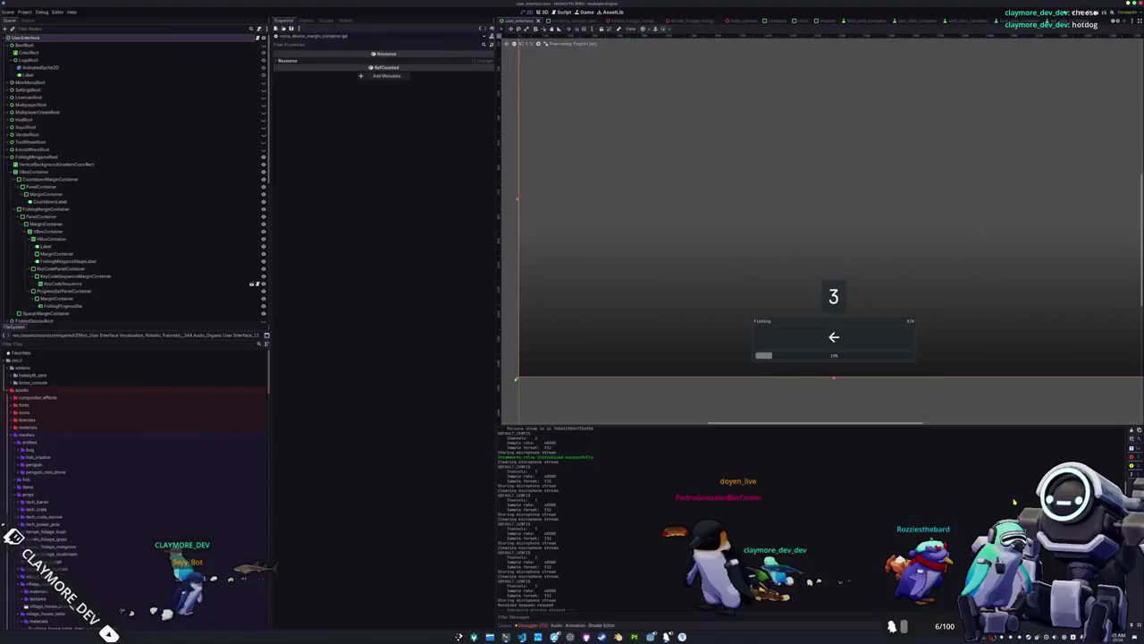
pyautogui.press('F5')
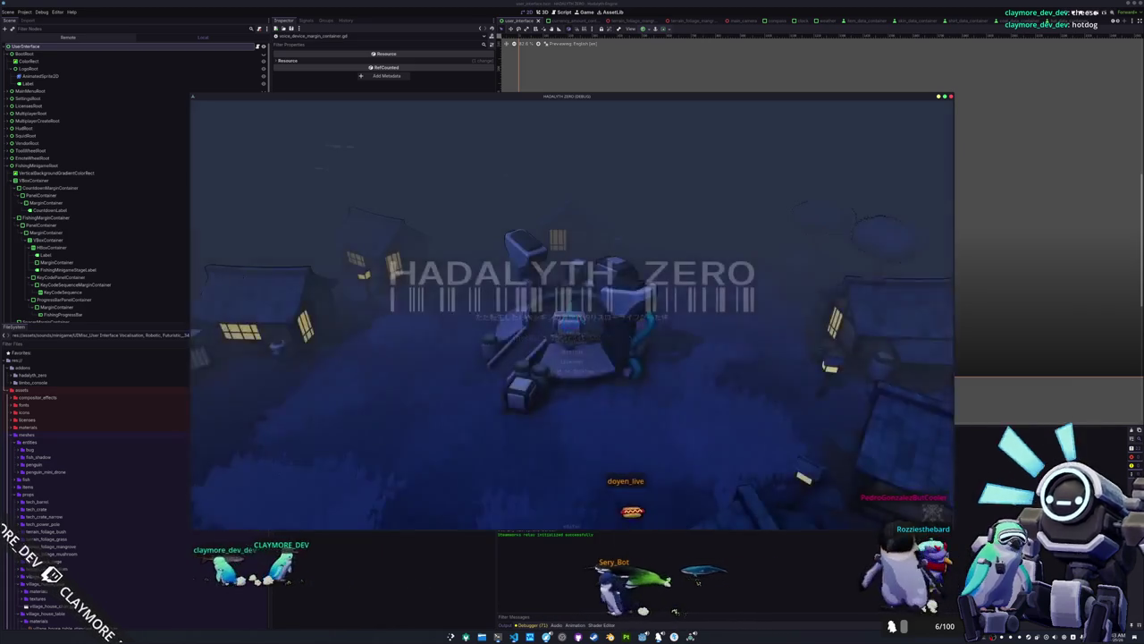
# Confirm Audio settings still show Elgato Wave 3, then join the listed multiplayer lobby.
pyautogui.click(564, 354)
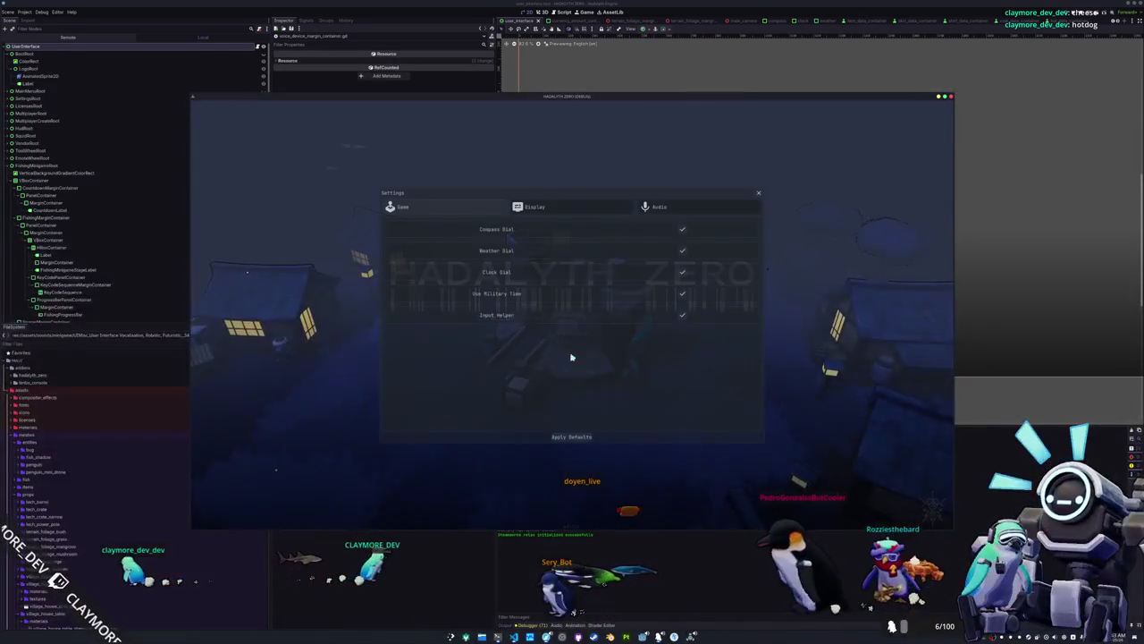
pyautogui.click(657, 207)
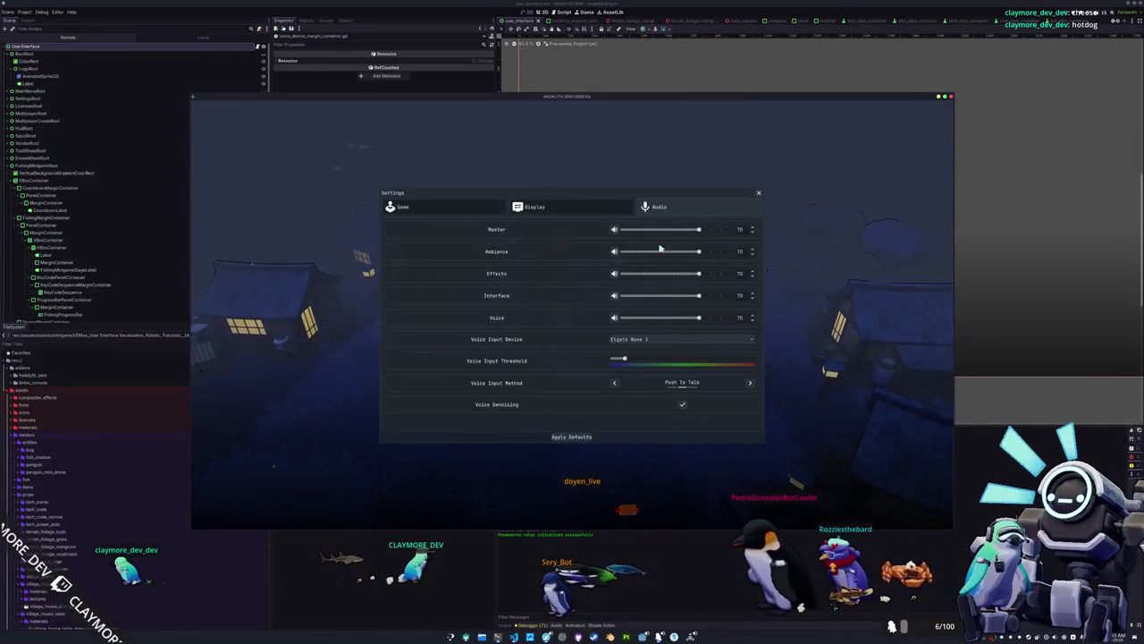
pyautogui.click(655, 340)
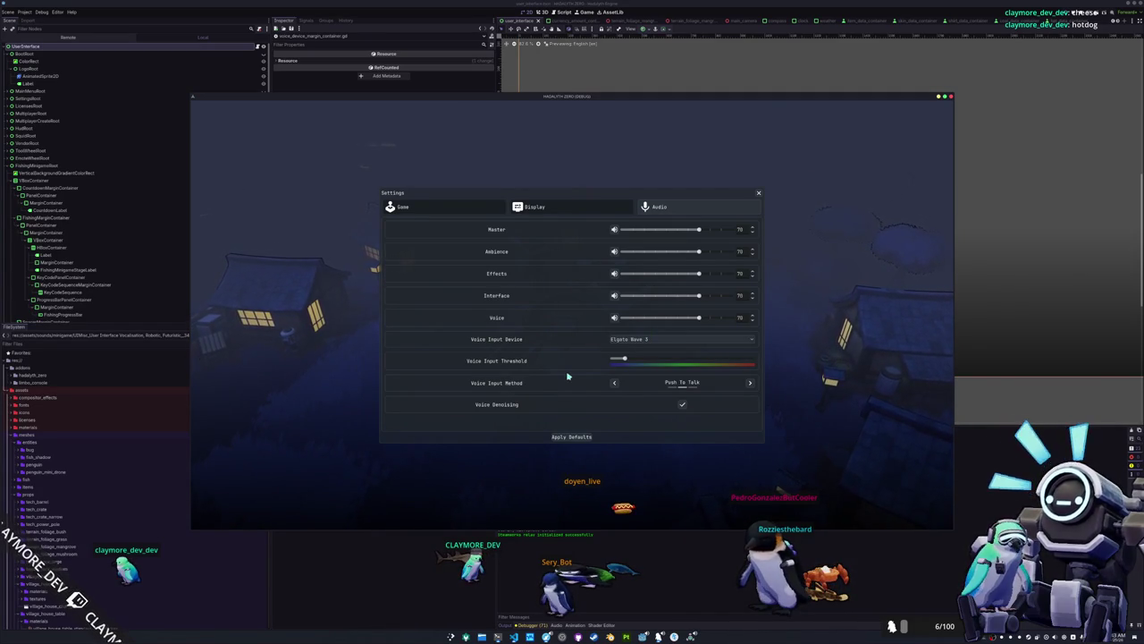
pyautogui.press('Escape')
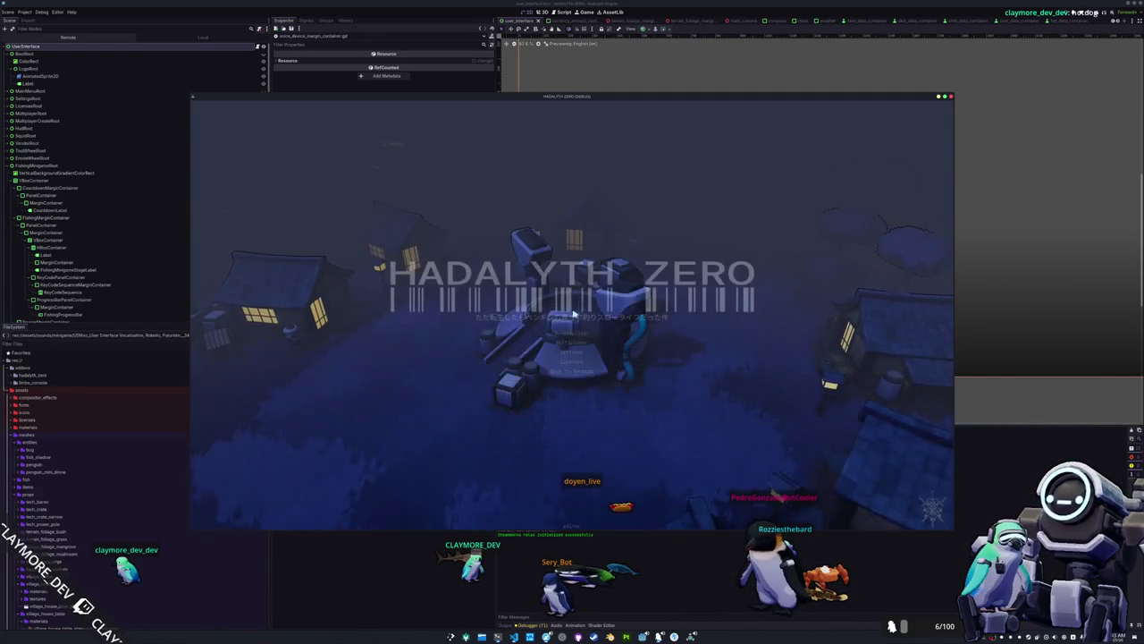
pyautogui.click(569, 343)
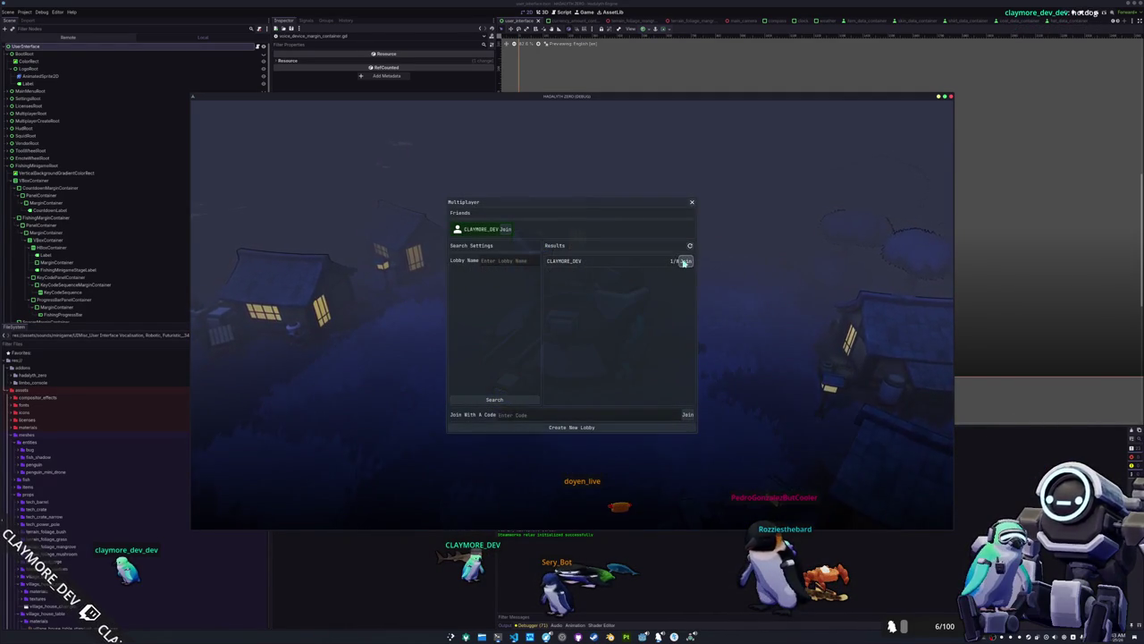
pyautogui.click(683, 261)
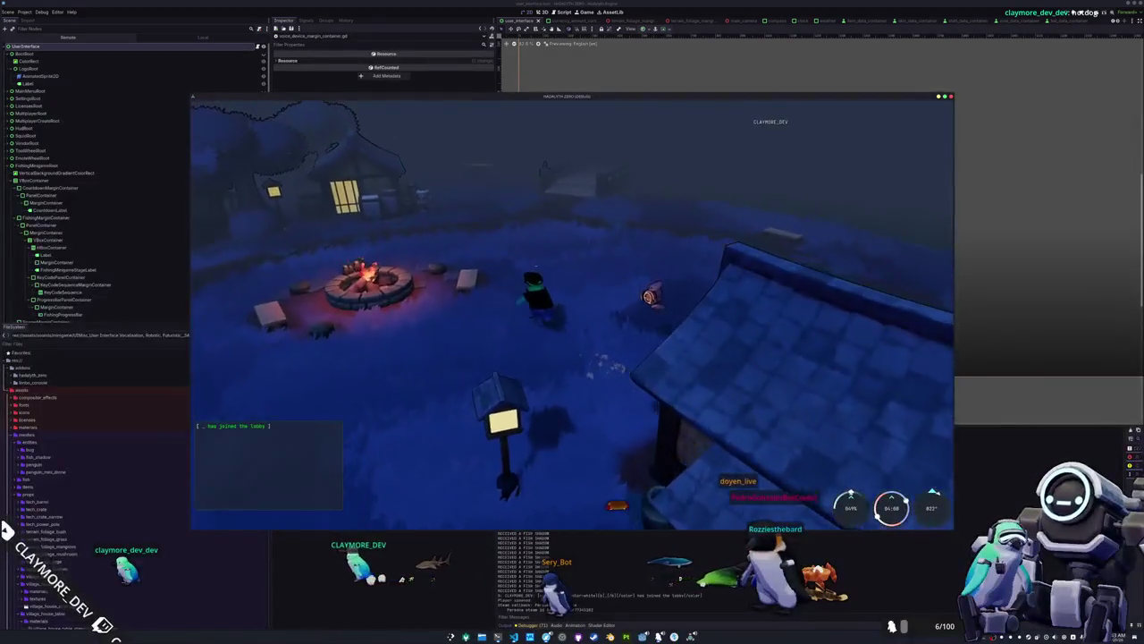
# Walk the character from the campfire across the dock up to the village buildings, then stop the game.
pyautogui.press('w')
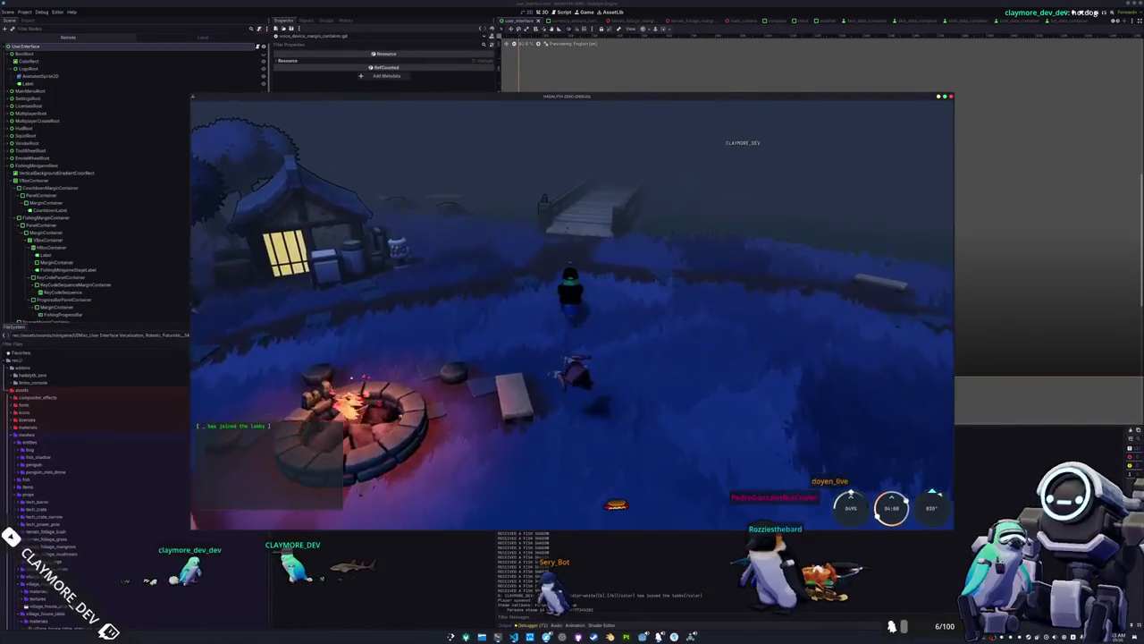
pyautogui.press('w')
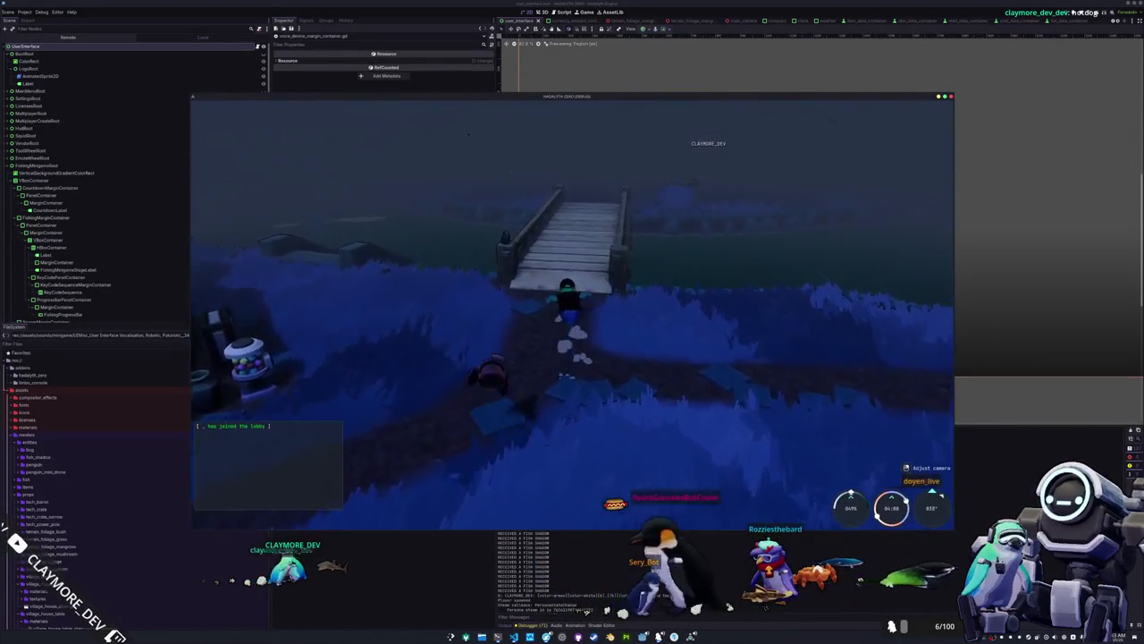
pyautogui.press('w')
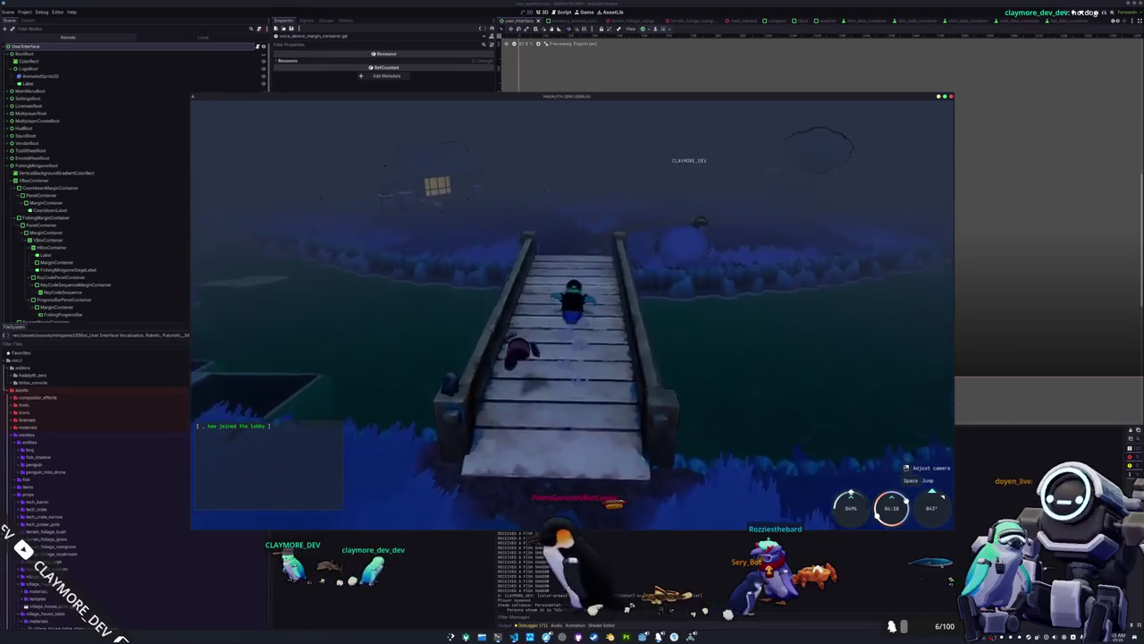
pyautogui.press('w')
pyautogui.press('w')
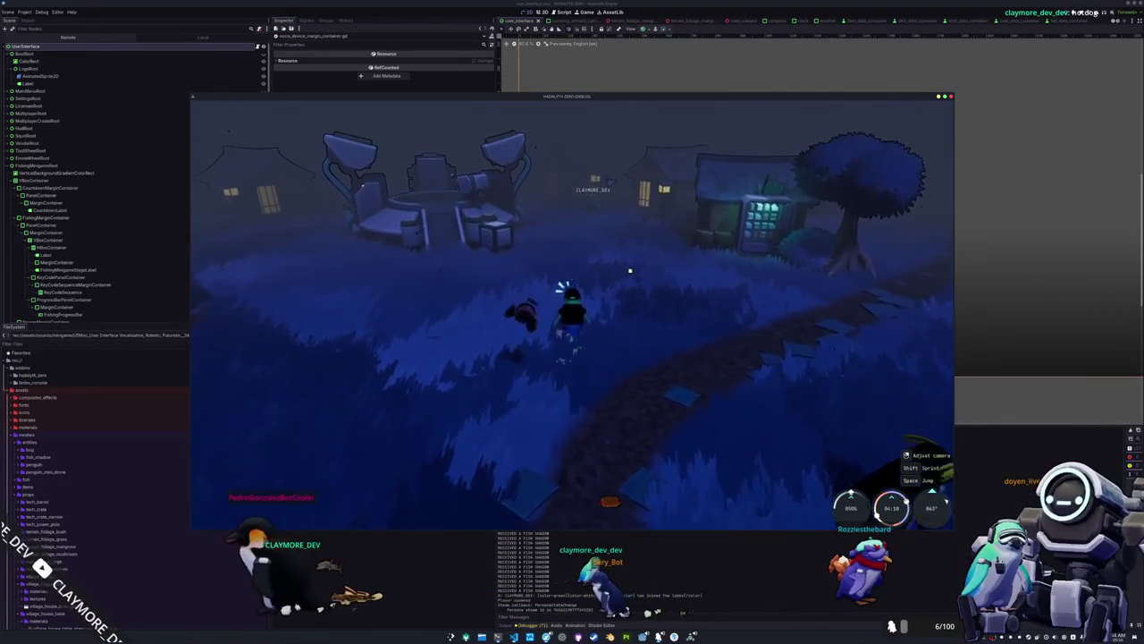
pyautogui.press('w')
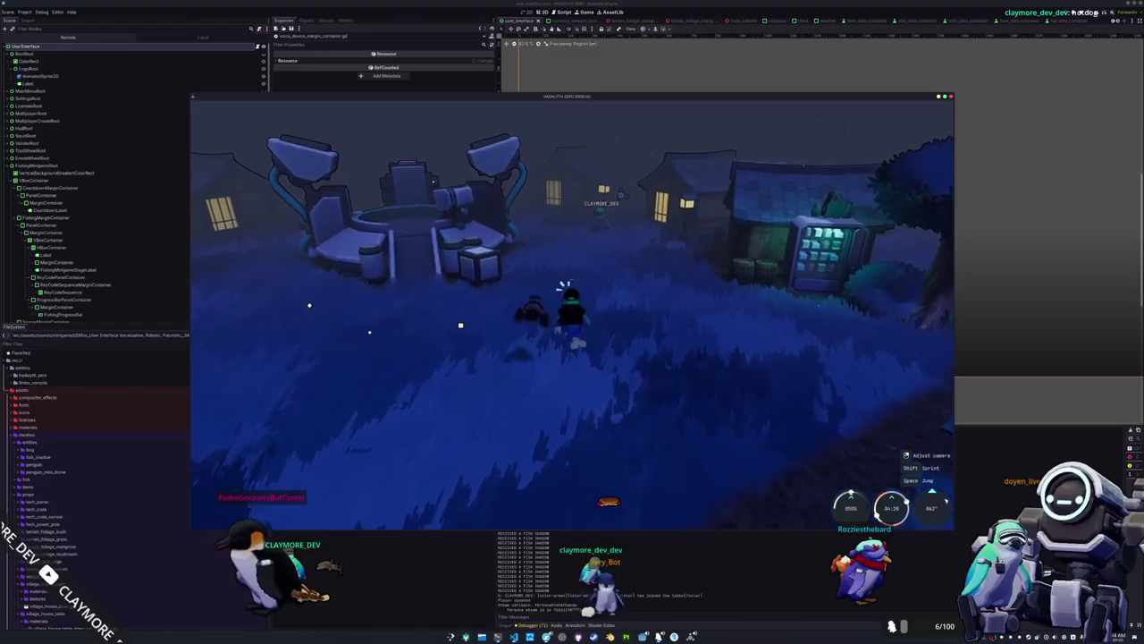
pyautogui.press('w')
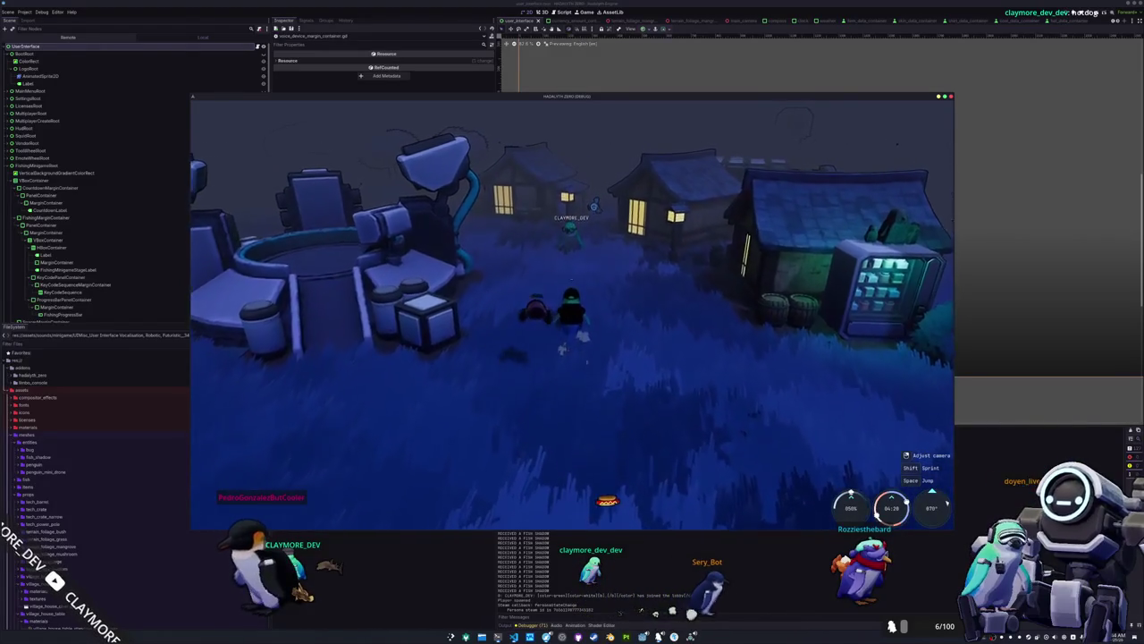
pyautogui.press('w')
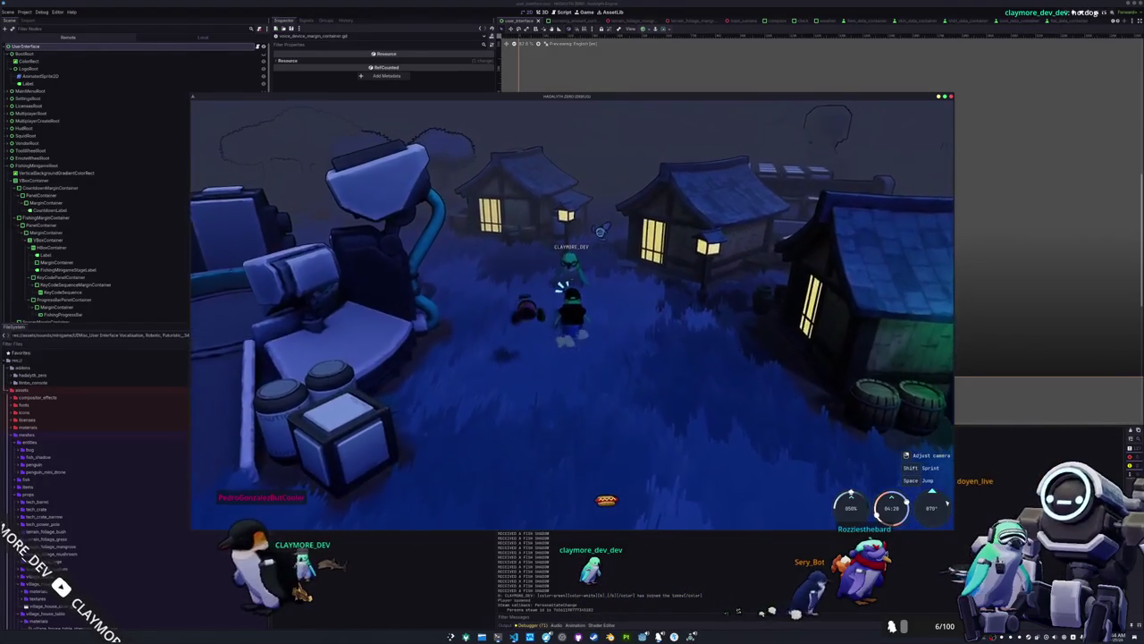
pyautogui.press('w')
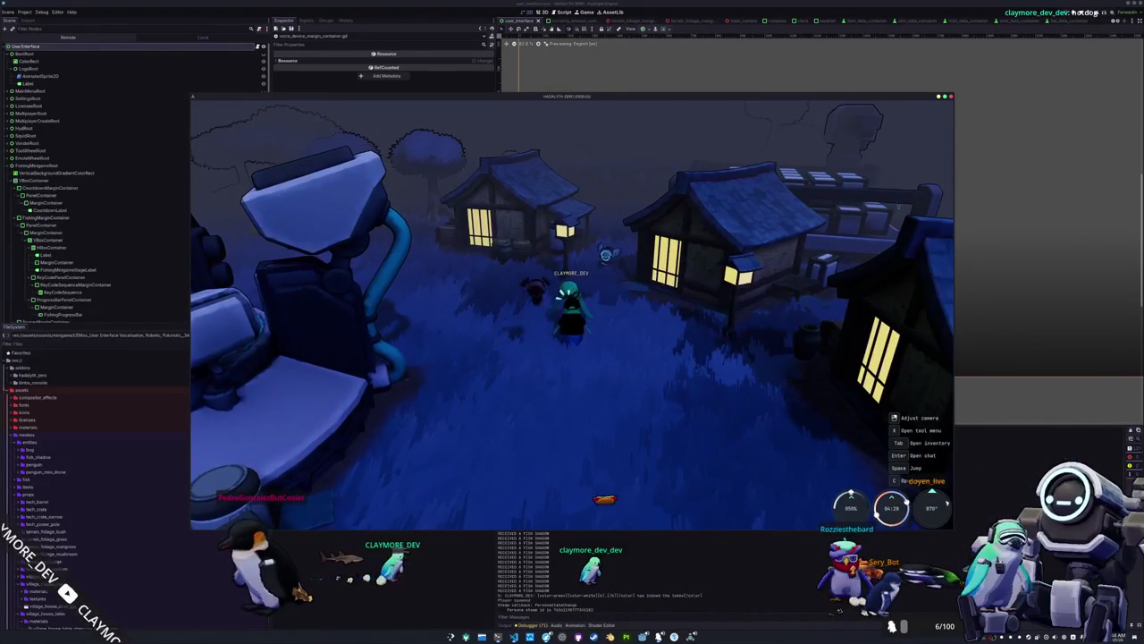
pyautogui.press('w')
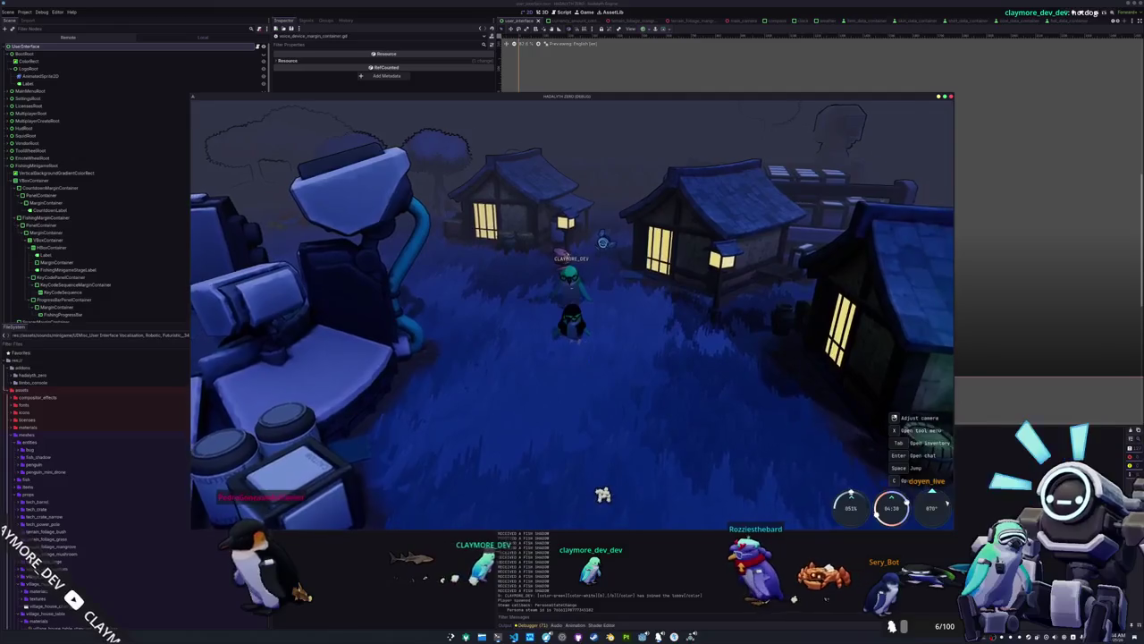
pyautogui.press('F8')
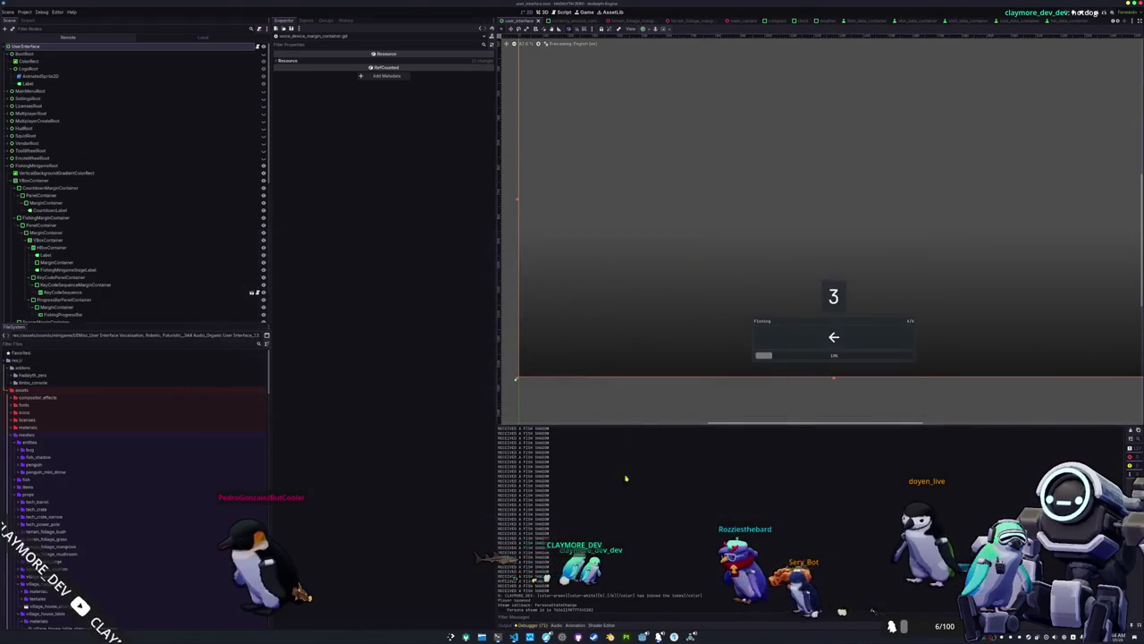
# Reload the config.cfg file in Kate after it changed on disk.
pyautogui.click(741, 393)
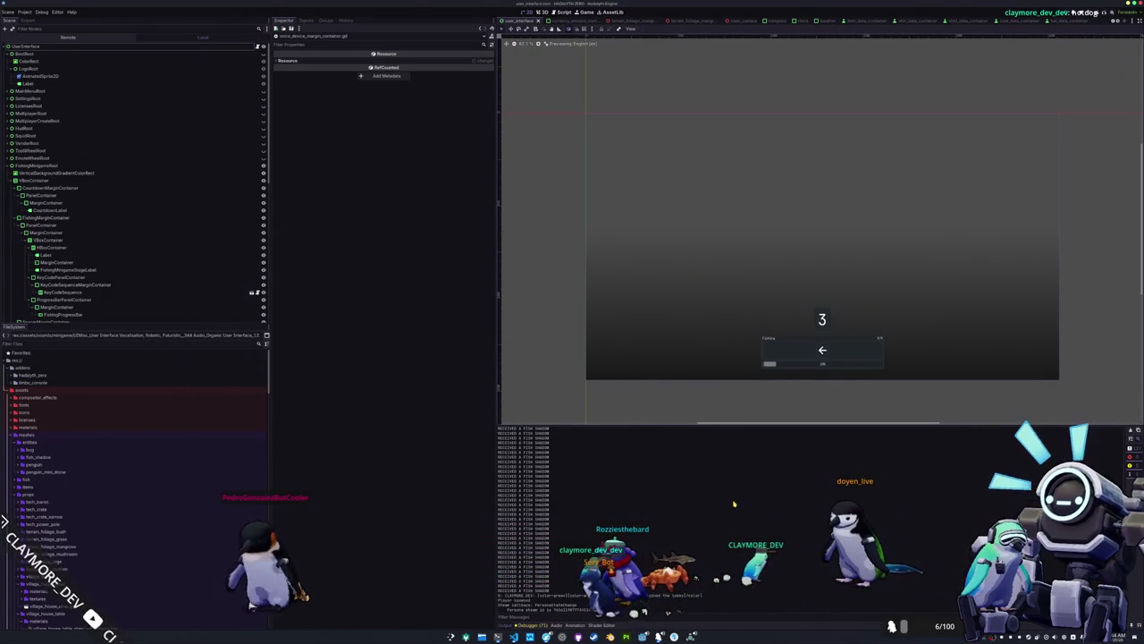
pyautogui.hotkey('alt', 'Tab')
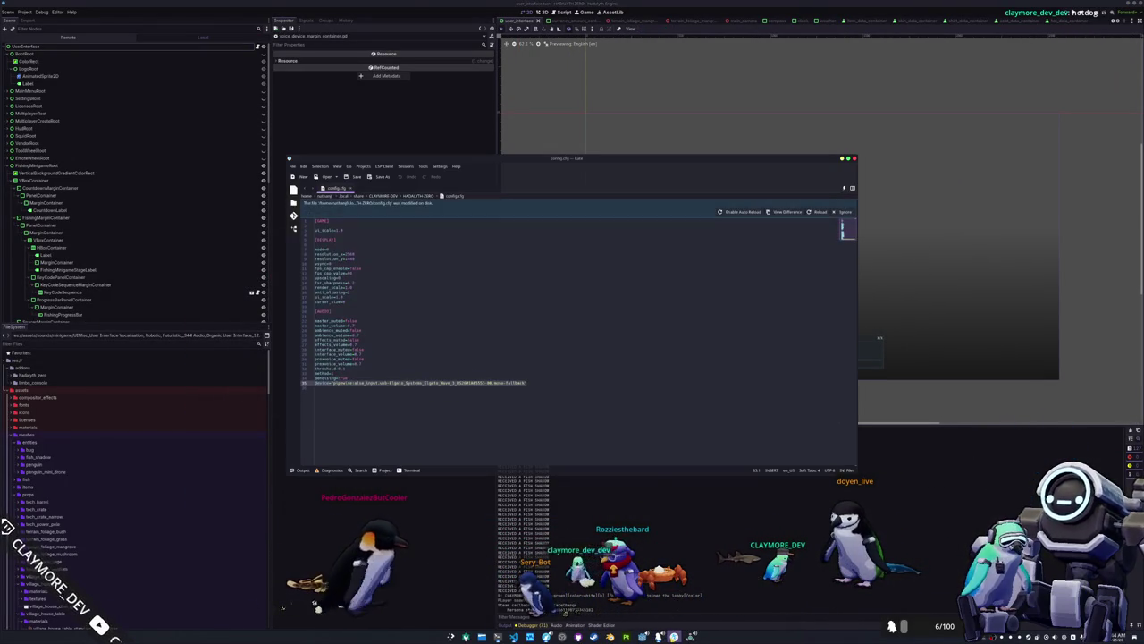
pyautogui.click(815, 212)
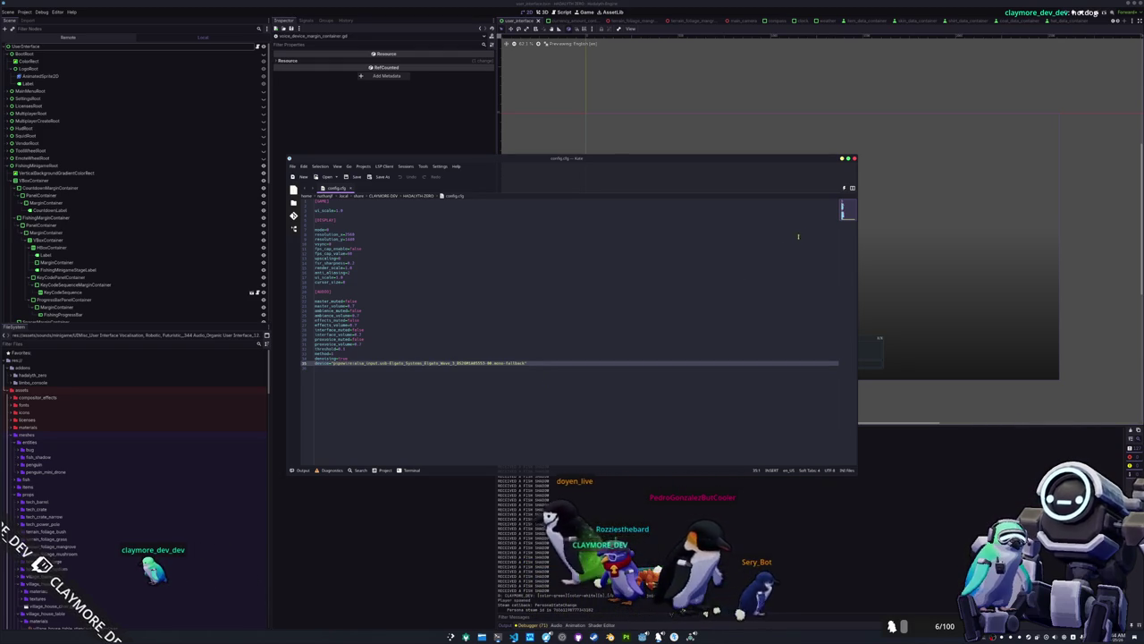
# Delete the opening [GAME] ui_scale=1.0 section so [DISPLAY] comes first, then close Kate.
pyautogui.click(329, 215)
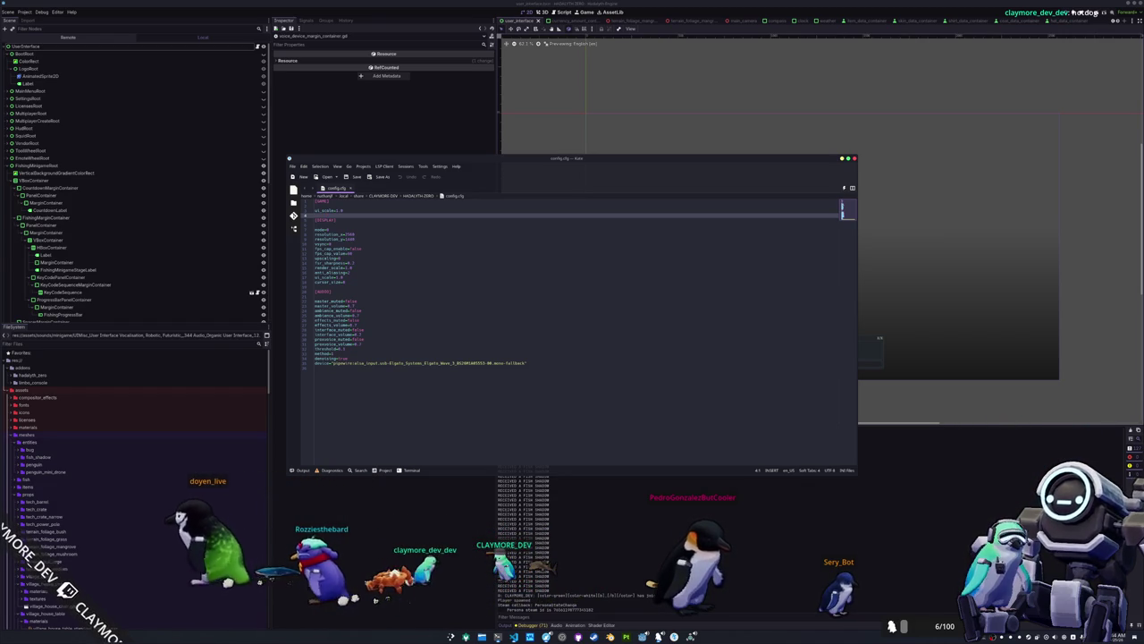
pyautogui.click(316, 201)
pyautogui.hotkey('shift', 'Down')
pyautogui.hotkey('shift', 'Down')
pyautogui.hotkey('shift', 'Down')
pyautogui.press('Delete')
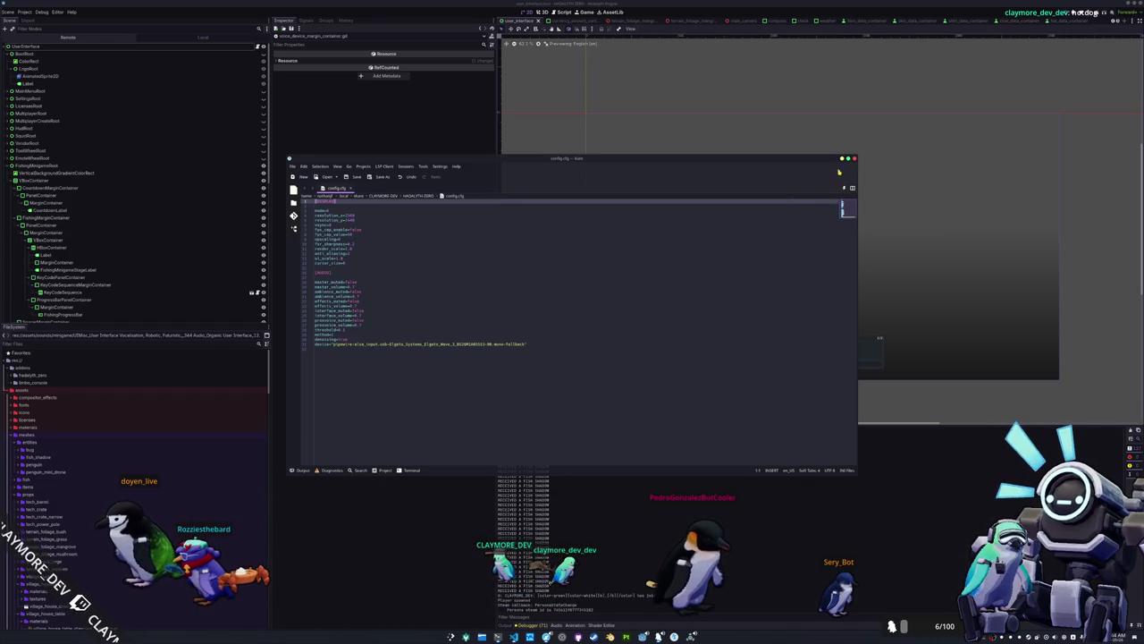
pyautogui.hotkey('ctrl', 'q')
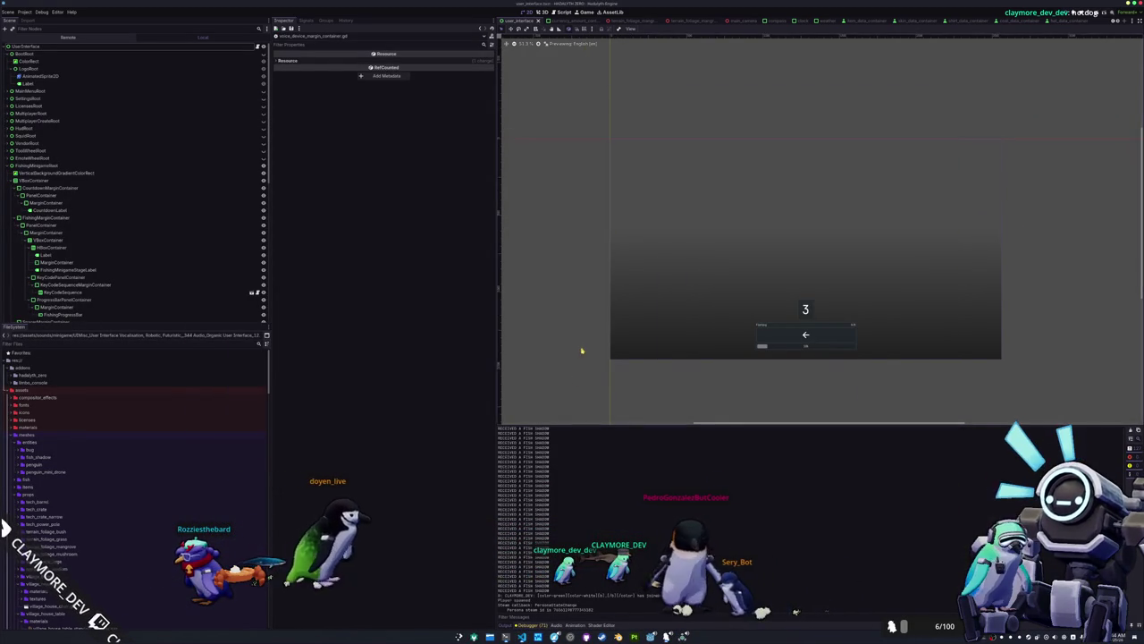
# Quick-open the voice_threshold_slider_margin_container.tscn scene.
pyautogui.scroll(-1, 582, 350)
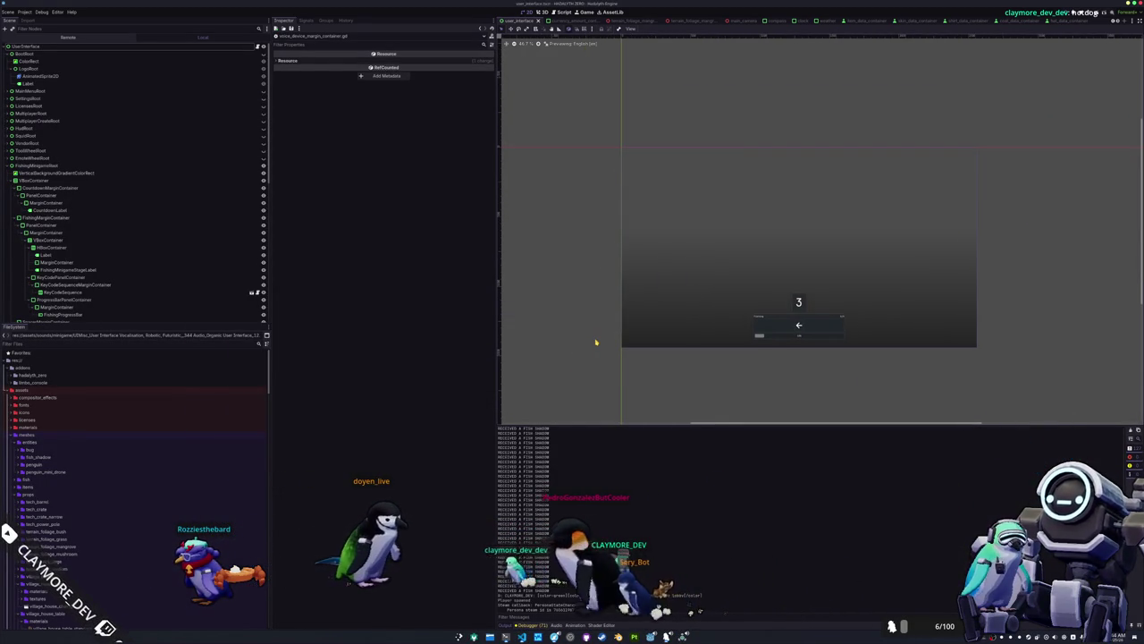
pyautogui.hotkey('alt', 'shift', 'o')
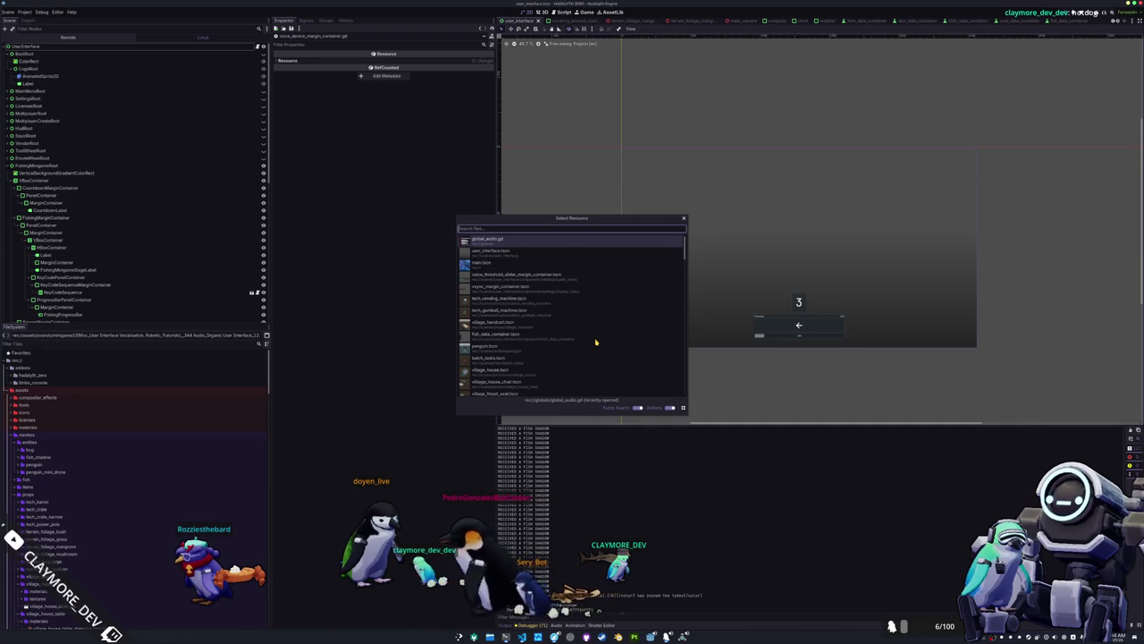
pyautogui.write('voice_thresh')
pyautogui.press('Return')
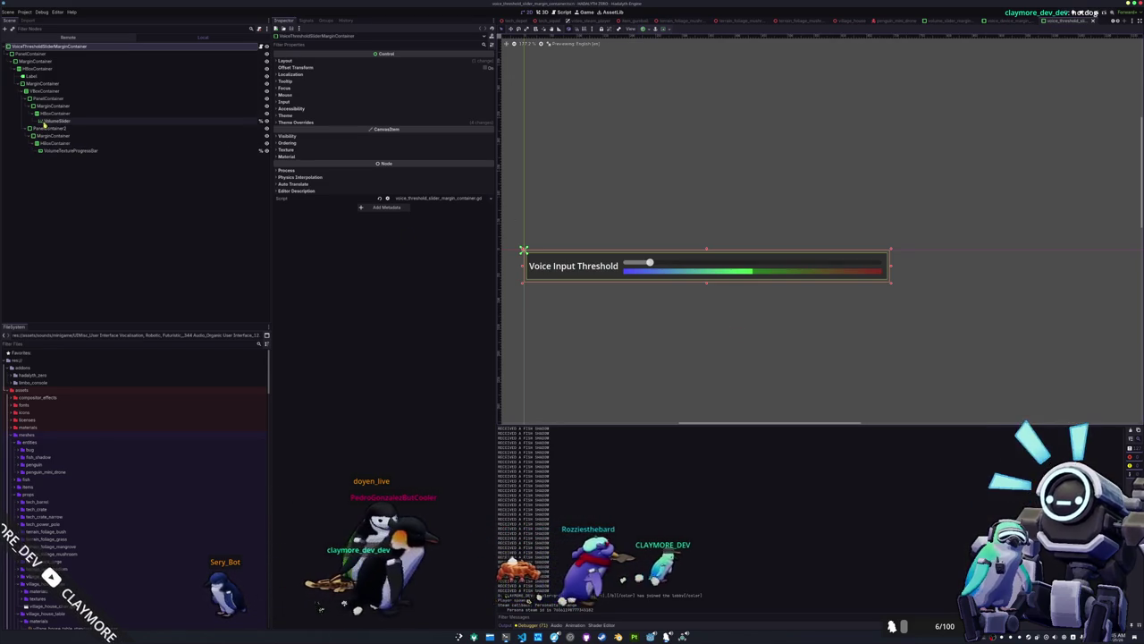
# Add a PanelContainer child to the VBoxContainer node.
pyautogui.click(39, 91)
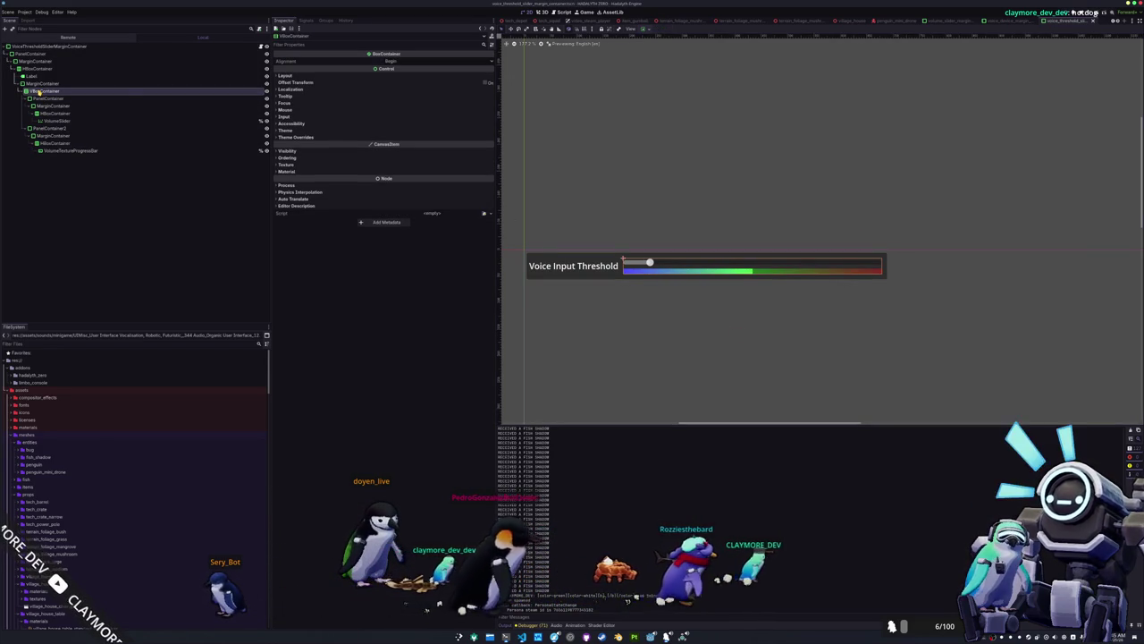
pyautogui.rightClick(41, 91)
pyautogui.click(64, 95)
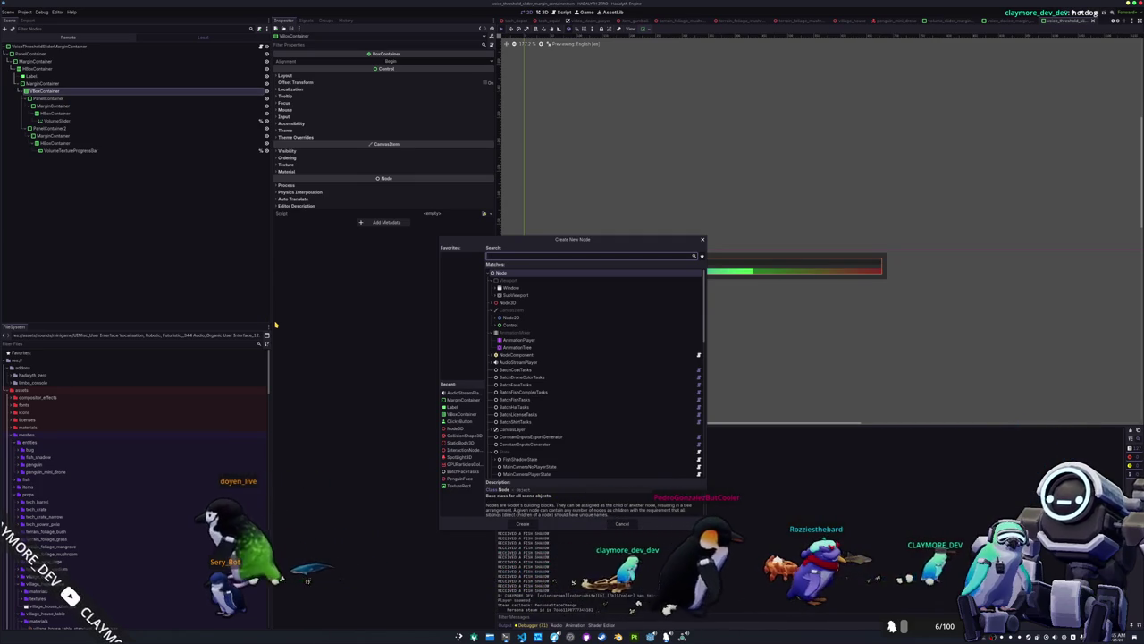
pyautogui.write('panel')
pyautogui.press('Down')
pyautogui.press('Down')
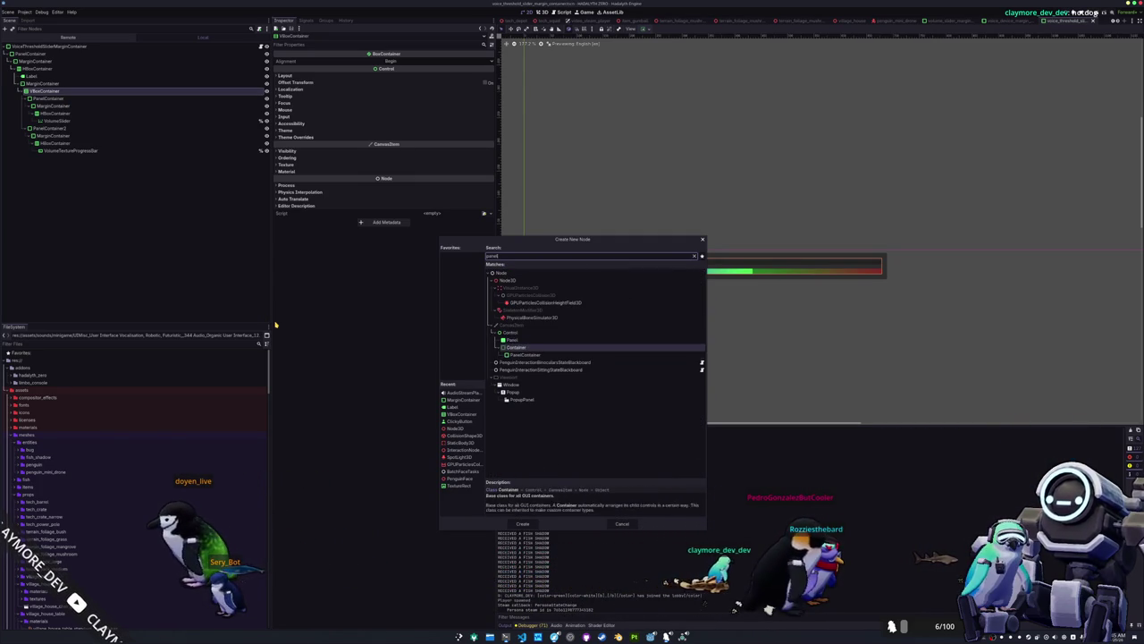
pyautogui.press('Return')
# Add a MarginContainer under PanelContainer3 and a Label inside that MarginContainer.
pyautogui.rightClick(159, 162)
pyautogui.click(173, 169)
pyautogui.write('margin')
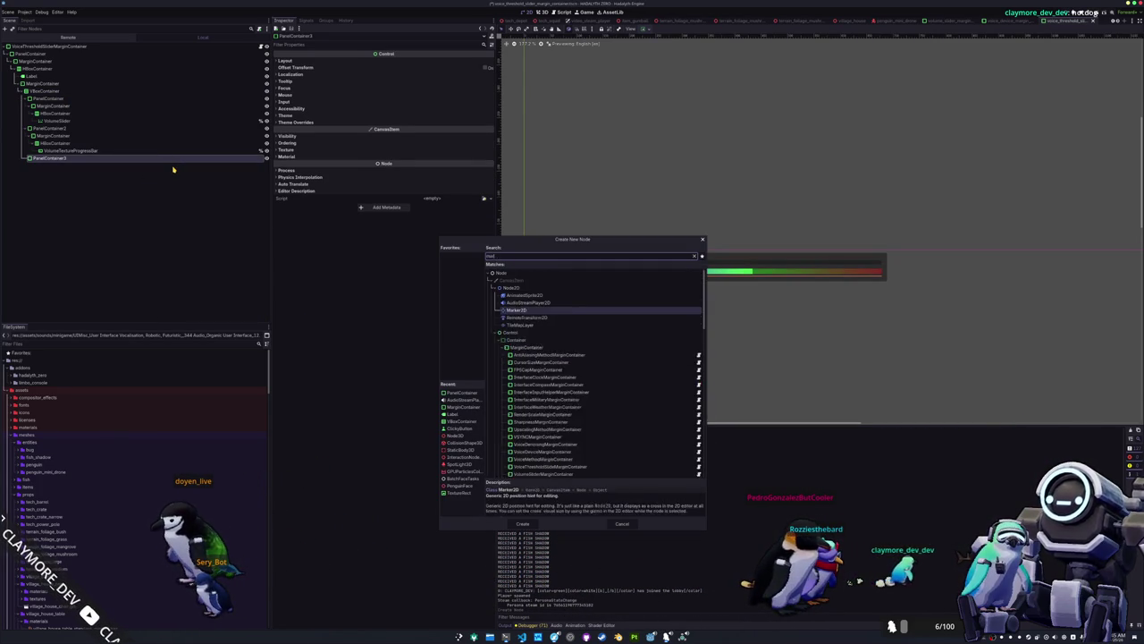
pyautogui.press('Return')
pyautogui.hotkey('ctrl', 'a')
pyautogui.write('label')
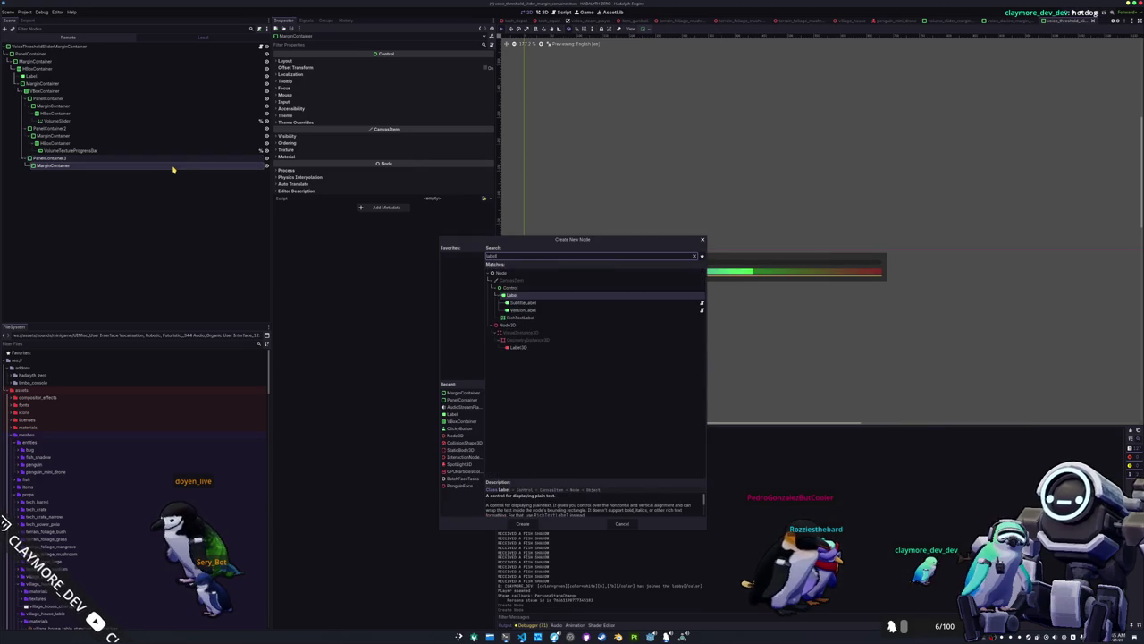
pyautogui.press('Return')
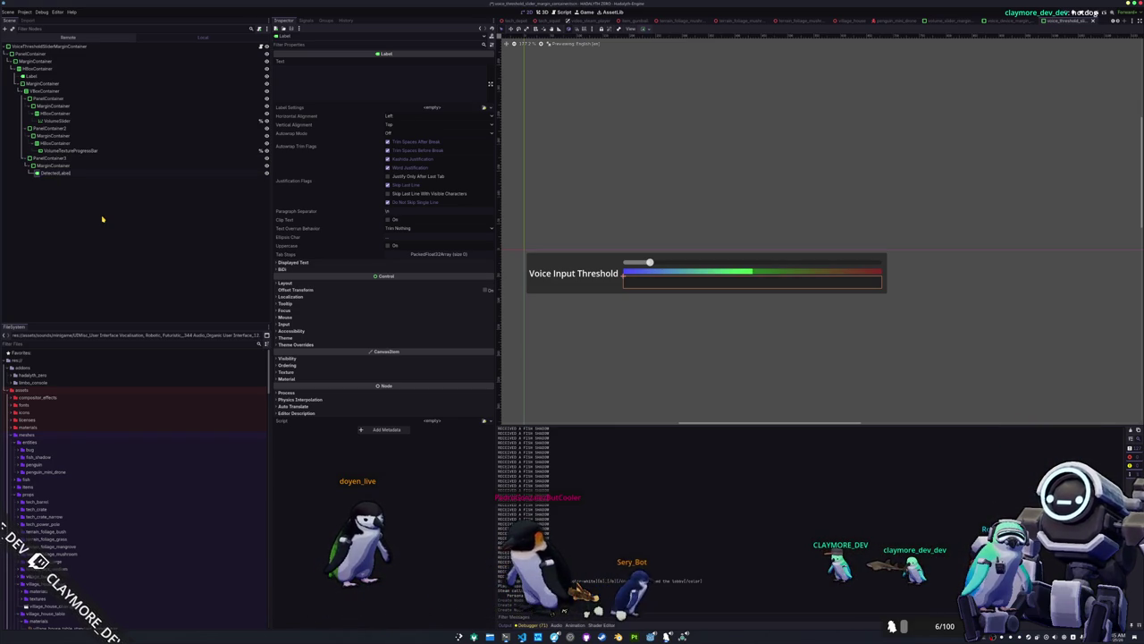
# Rename the Label node to DetectedLabel and launch LibreOffice Calc from the application launcher.
pyautogui.press('Return')
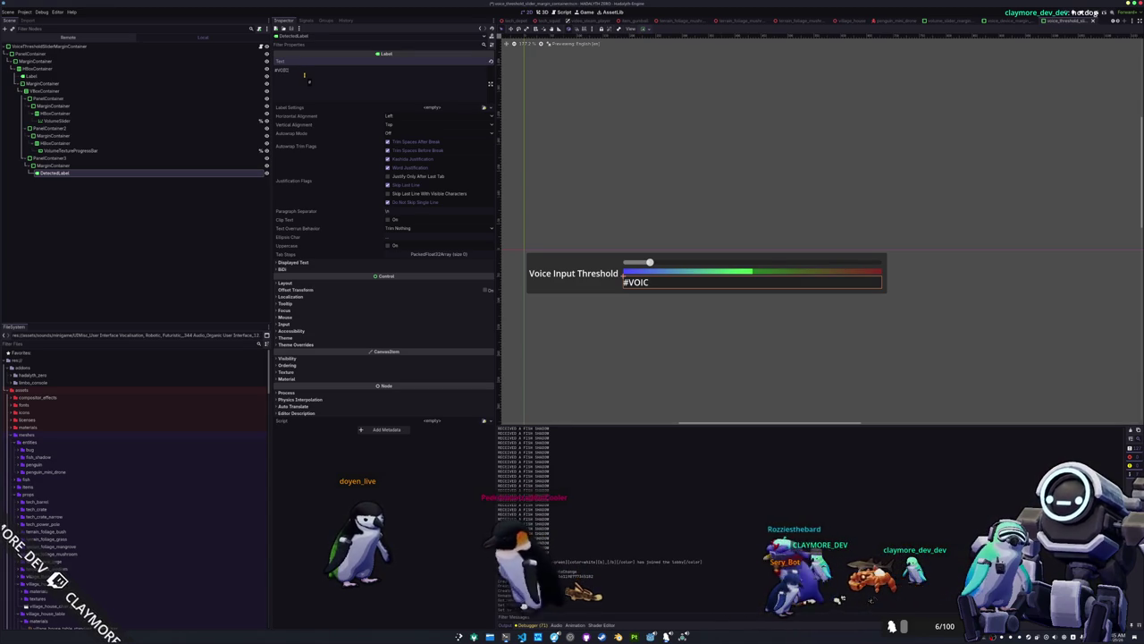
pyautogui.press('super')
pyautogui.write('calc')
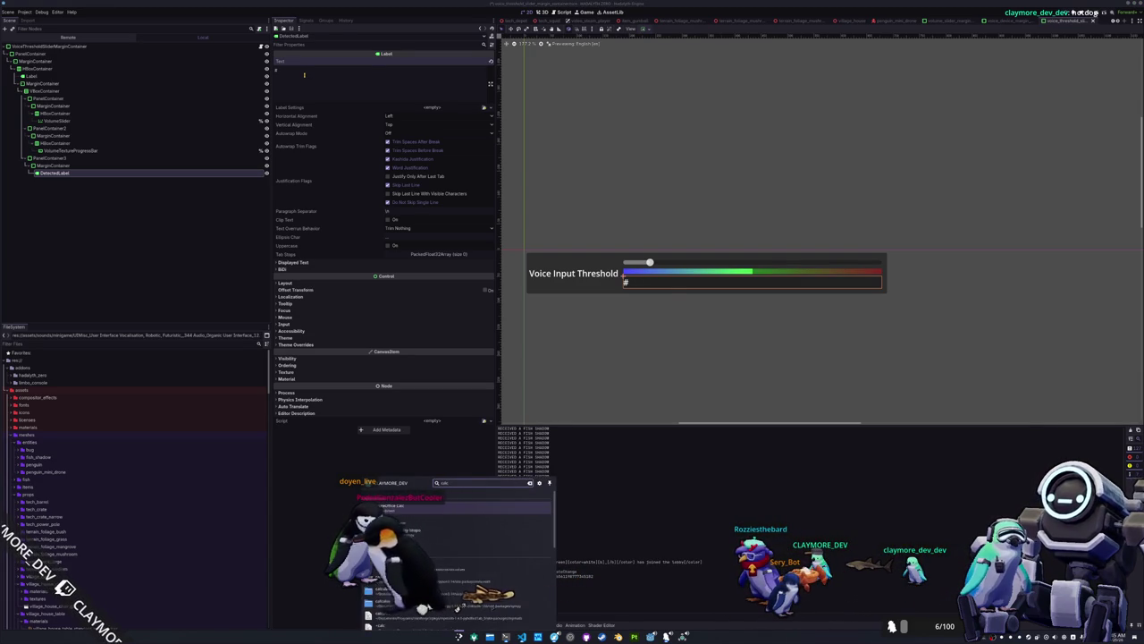
pyautogui.press('Return')
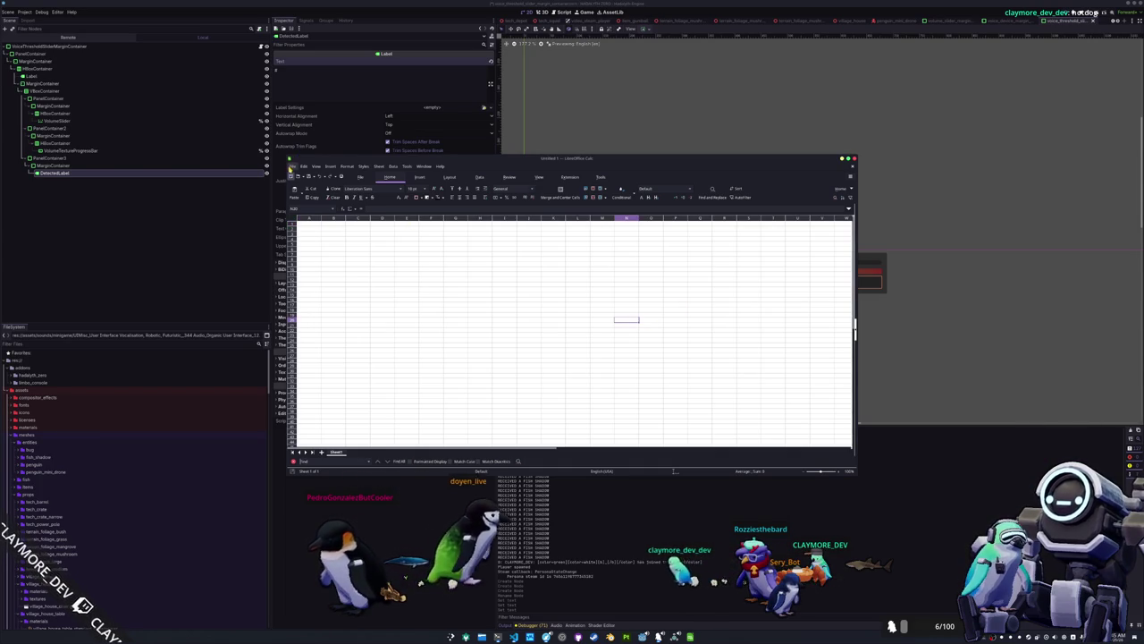
# Open translations.csv from the recent documents, accepting the default import settings.
pyautogui.click(303, 166)
pyautogui.moveTo(342, 204)
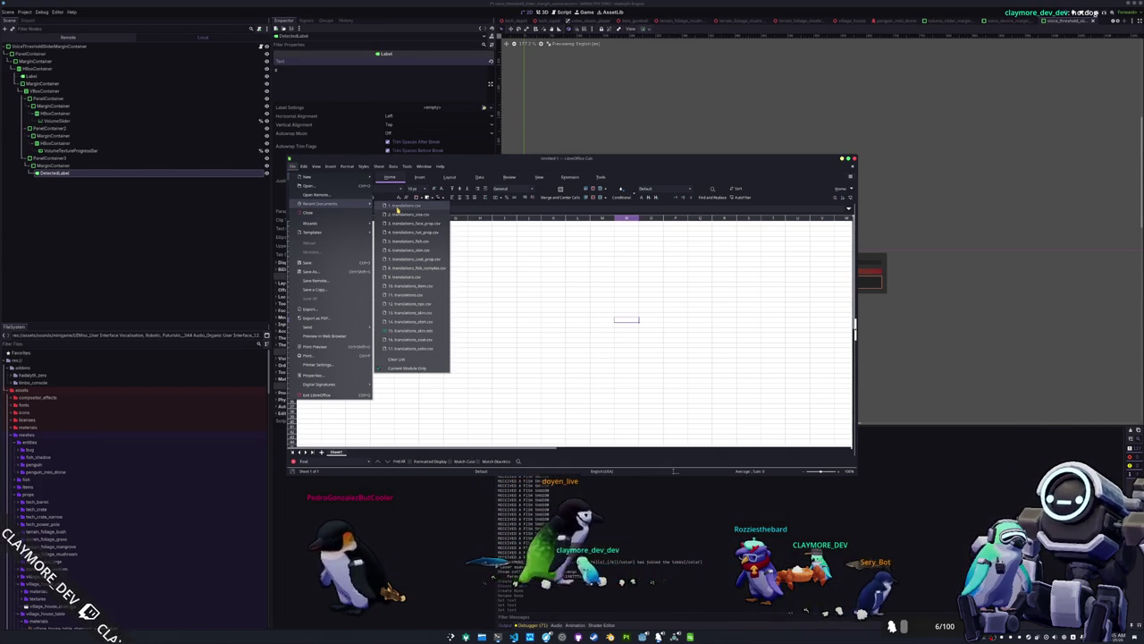
pyautogui.click(402, 205)
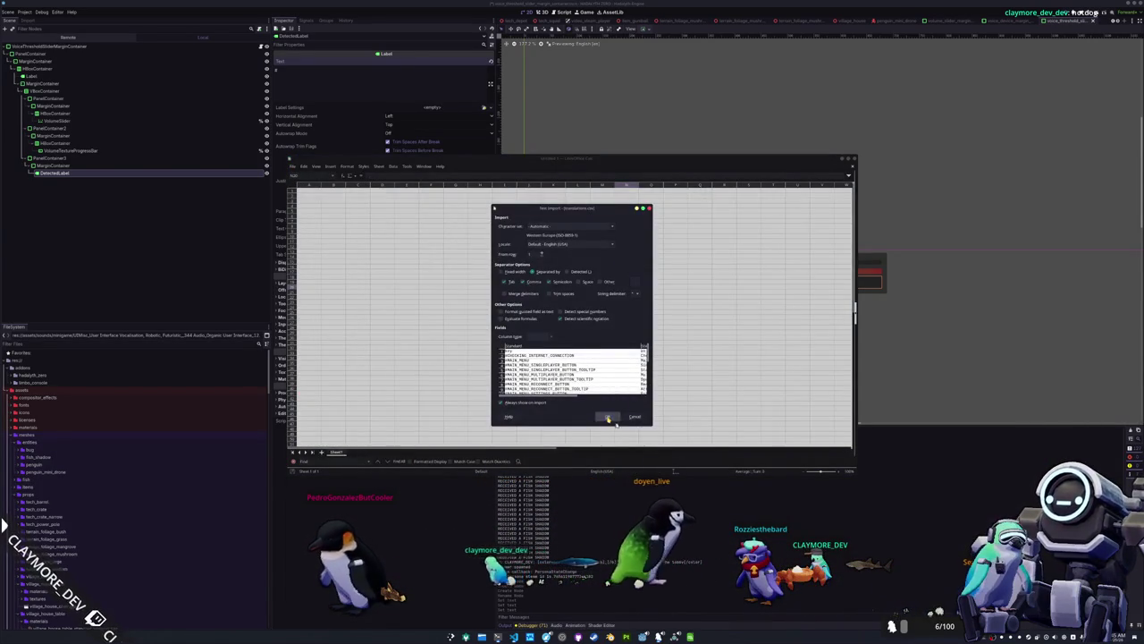
pyautogui.press('Return')
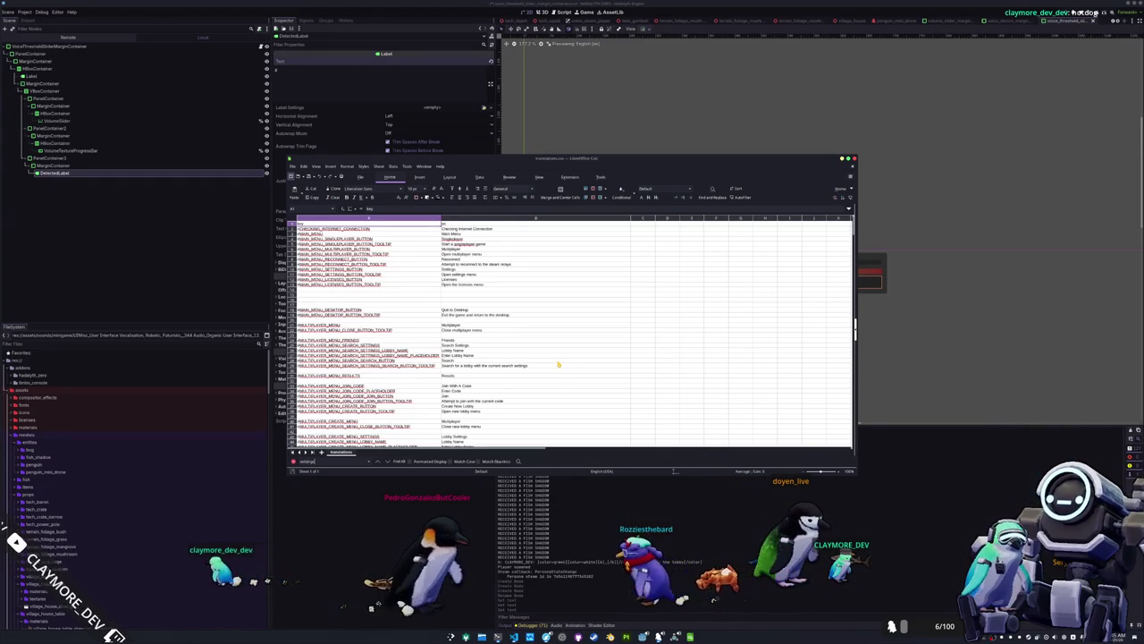
# Step through the 'settings' matches and scroll down to the audio rows.
pyautogui.press('Down')
pyautogui.press('Down')
pyautogui.press('Down')
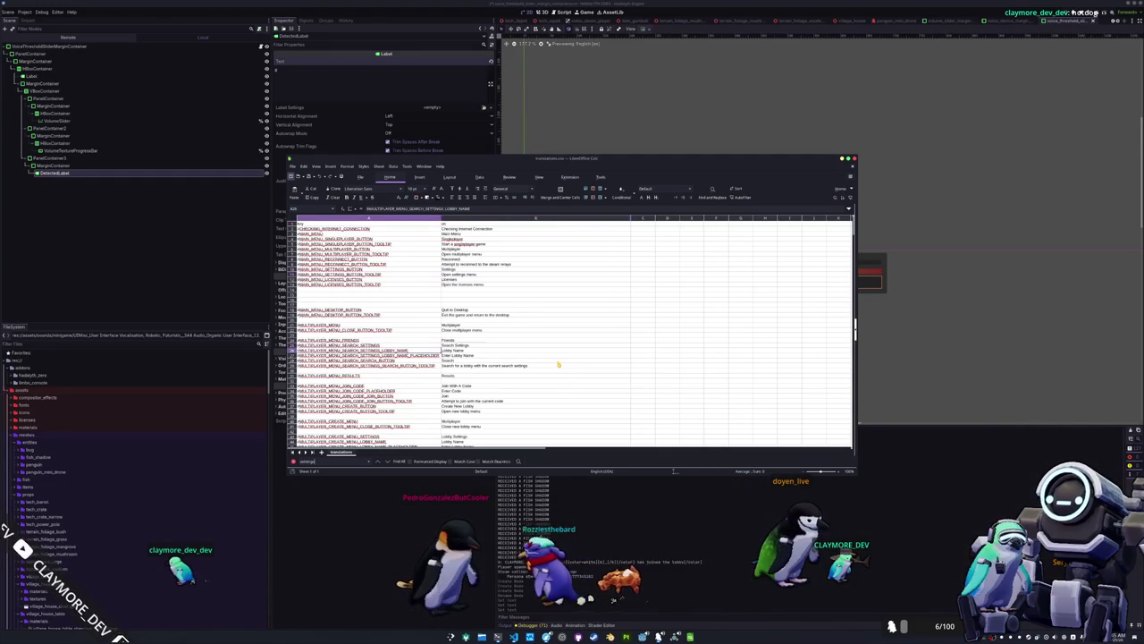
pyautogui.press('Return')
pyautogui.press('Return')
pyautogui.press('Return')
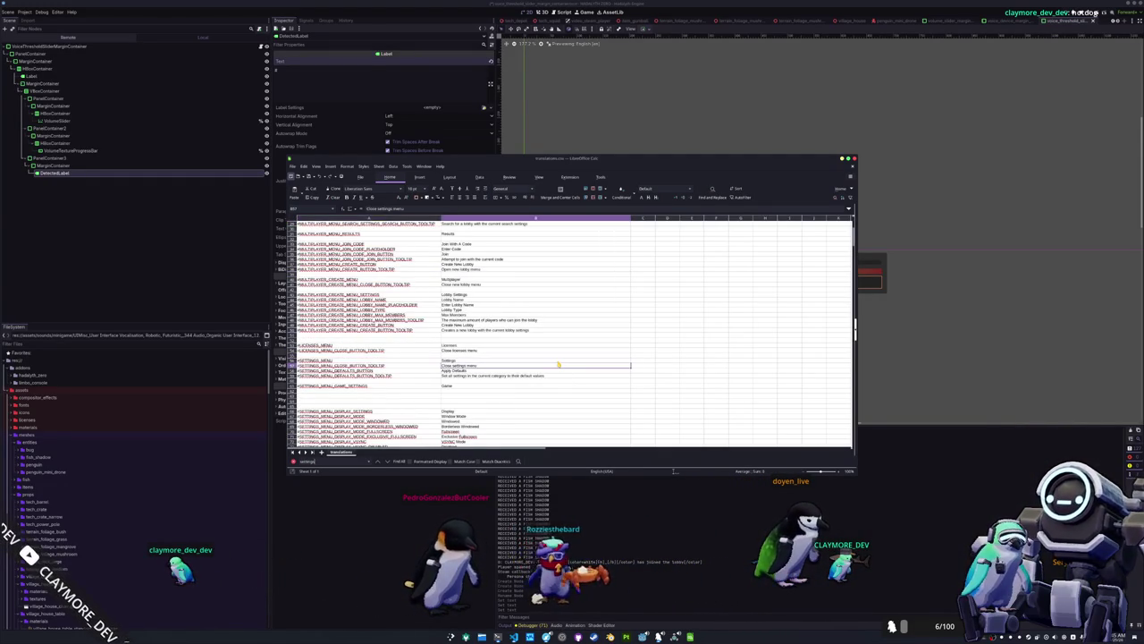
pyautogui.scroll(-10, 557, 365)
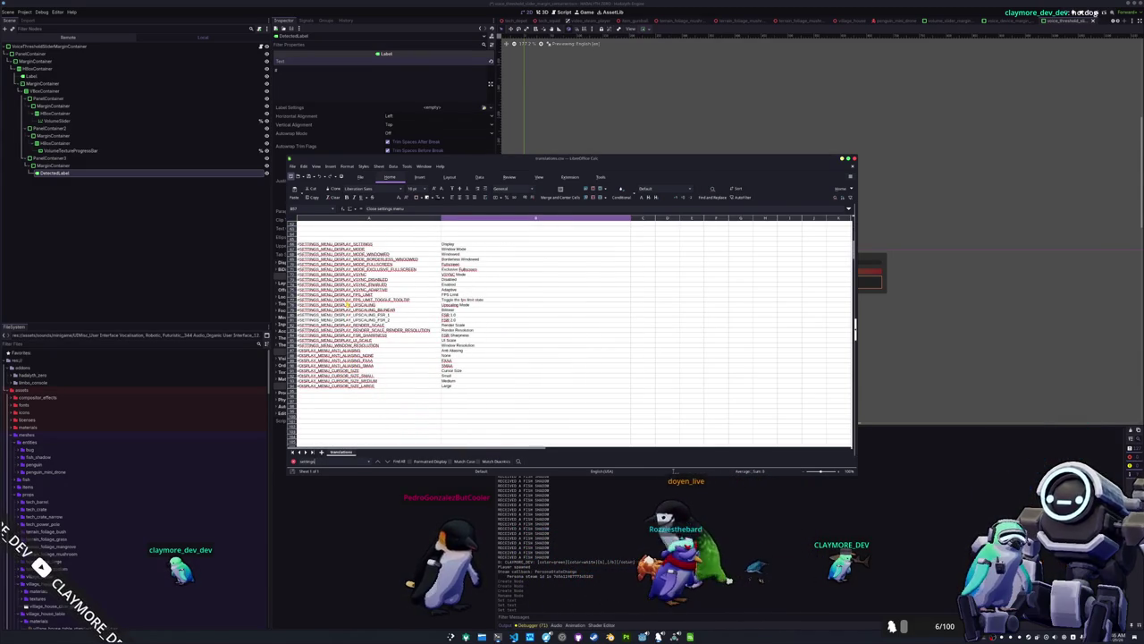
pyautogui.scroll(-12, 347, 307)
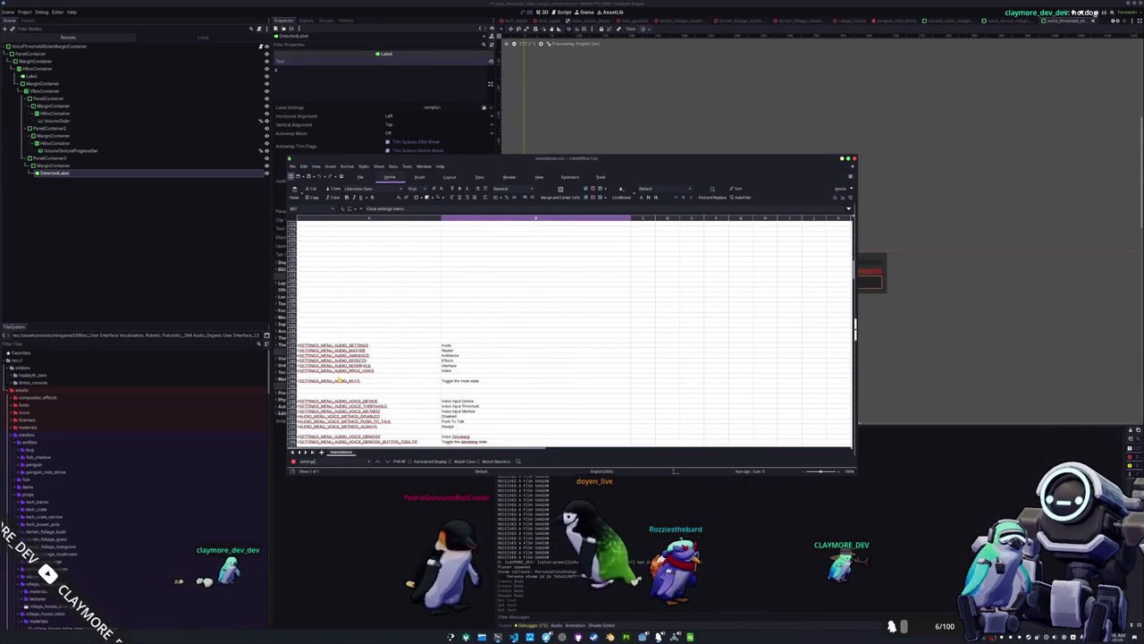
pyautogui.click(367, 375)
pyautogui.scroll(-3, 366, 357)
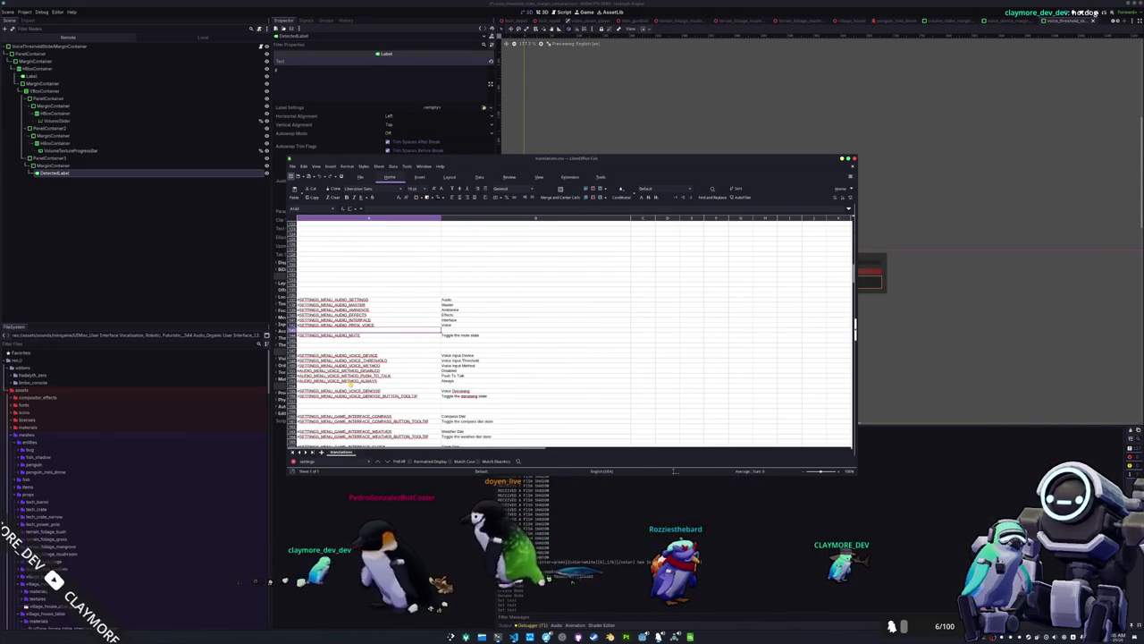
# Cut the voice method through denoise rows below SETTINGS_MENU_AUDIO_VOICE_THRESHOLD.
pyautogui.click(416, 361)
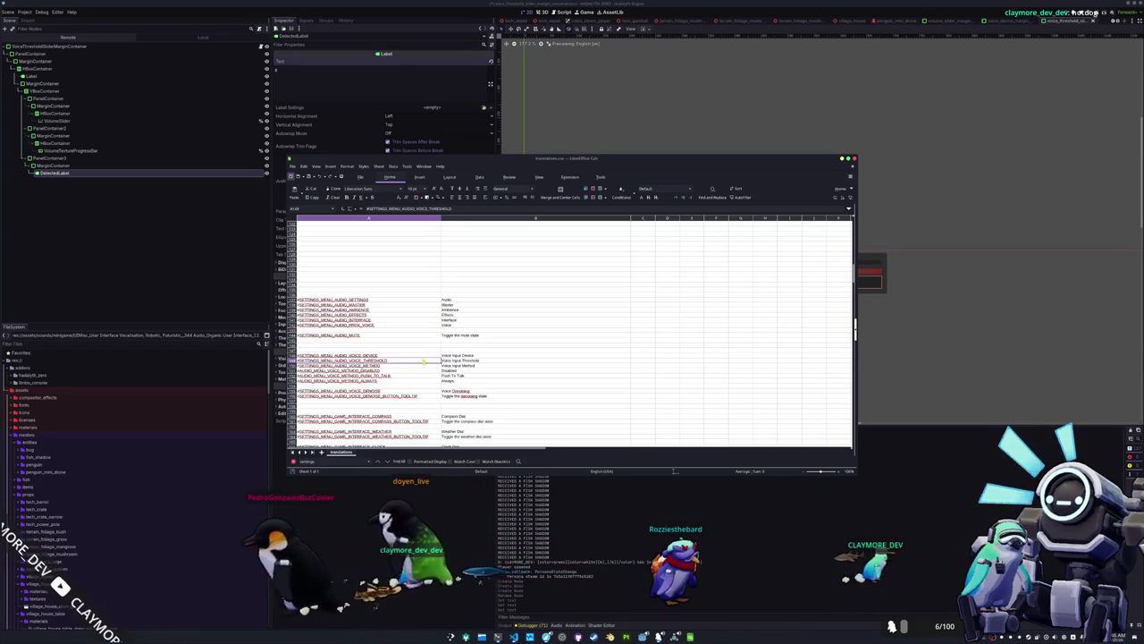
pyautogui.moveTo(394, 366); pyautogui.dragTo(391, 374)
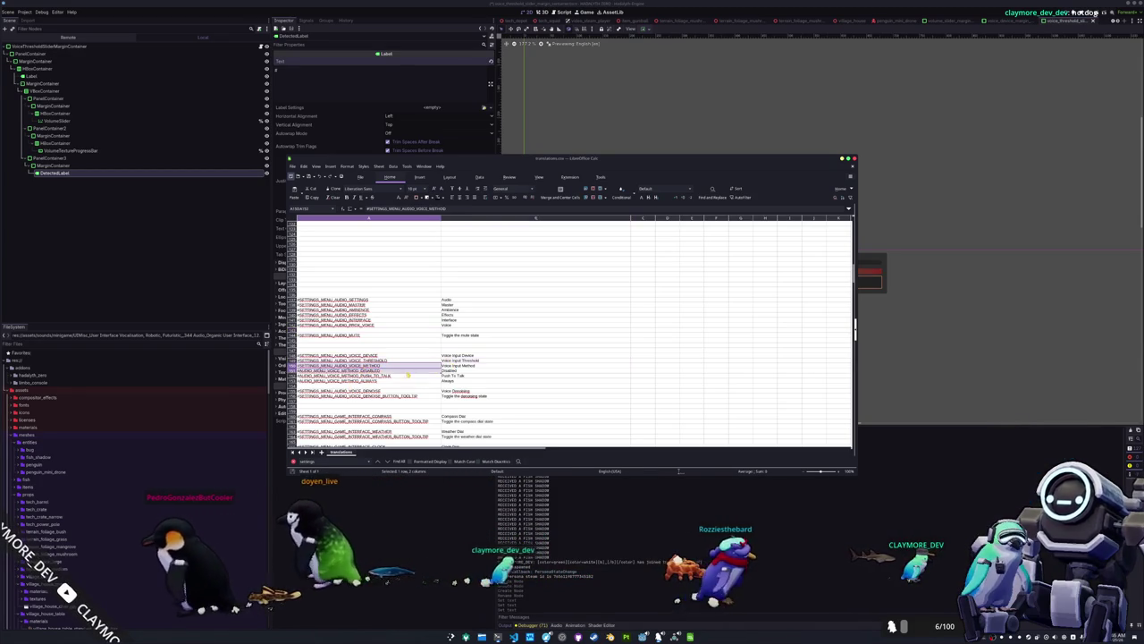
pyautogui.hotkey('ctrl', 'x')
pyautogui.hotkey('ctrl', 'v')
pyautogui.moveTo(384, 361); pyautogui.dragTo(464, 360)
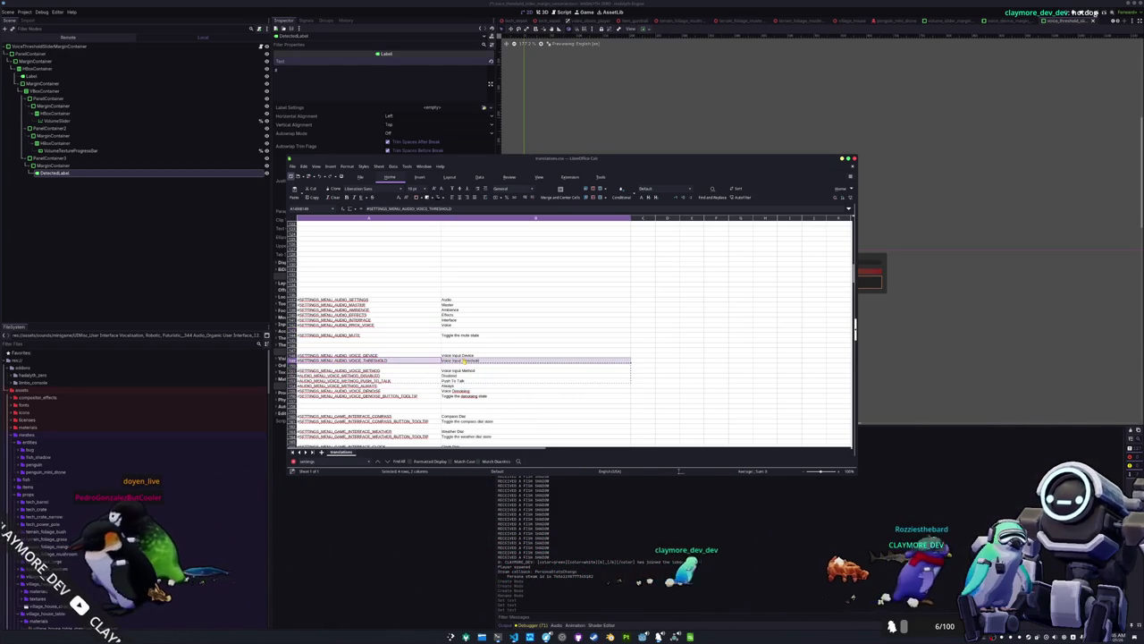
pyautogui.scroll(-2, 400, 370)
pyautogui.moveTo(375, 340); pyautogui.dragTo(473, 369)
pyautogui.hotkey('ctrl', 'x')
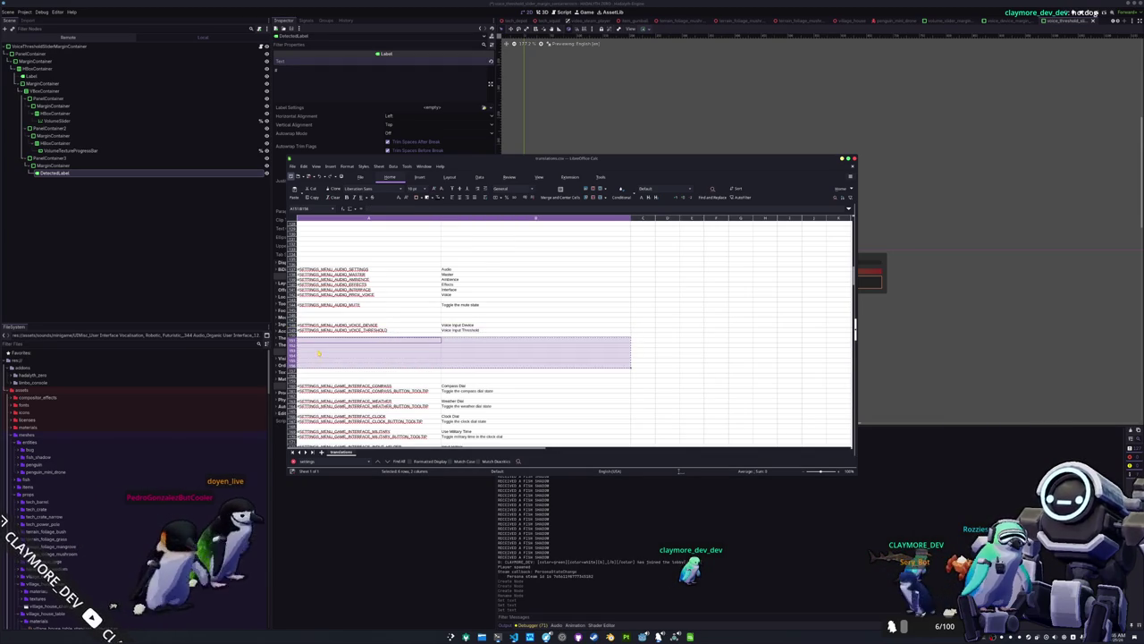
# Paste the cut block two rows lower and enter the VOICE_THRESHOLD_DETECTED key in the gap.
pyautogui.click(320, 351)
pyautogui.hotkey('ctrl', 'v')
pyautogui.click(336, 335)
pyautogui.write('#SETTINGS')
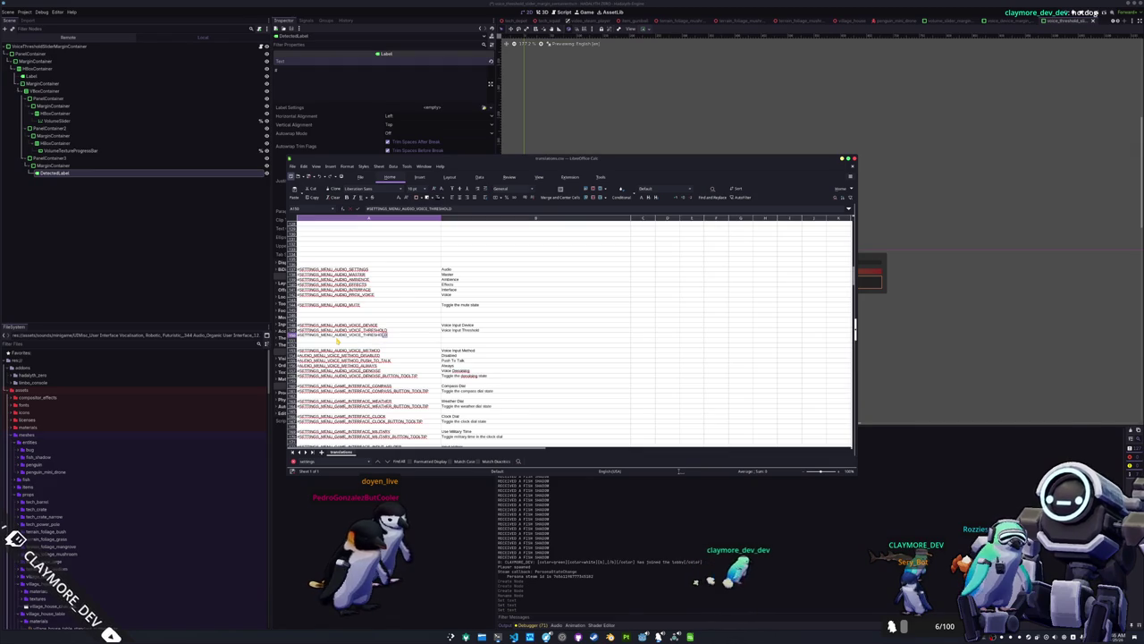
pyautogui.write('DETECTE')
pyautogui.press('Tab')
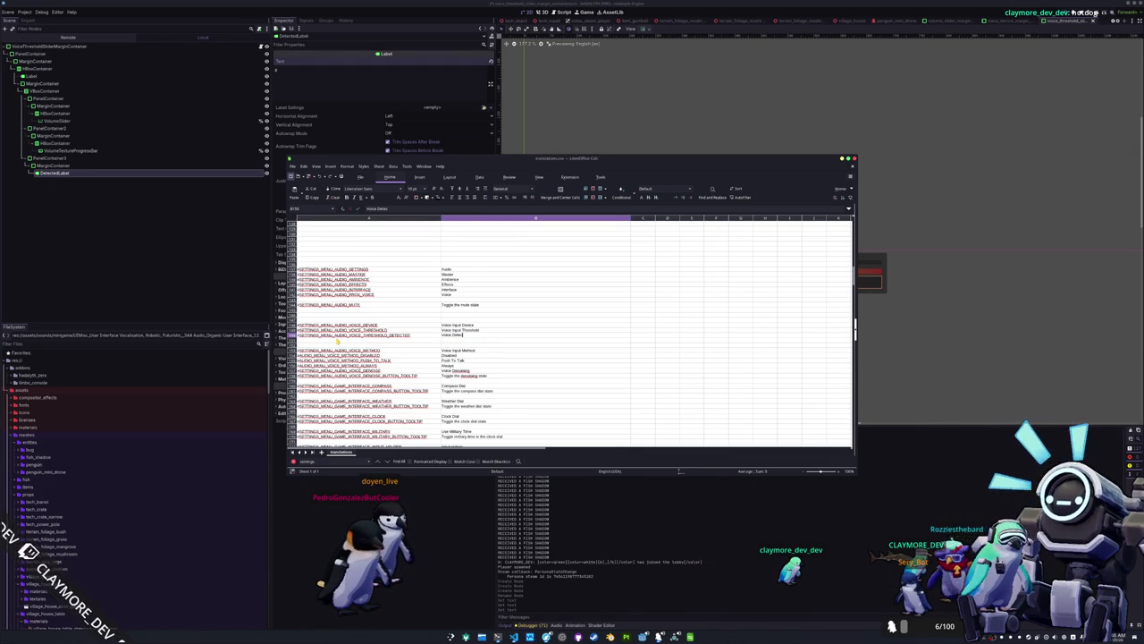
# Add a VOICE_THRESHOLD_NOT_DETECTED row below with the English text 'Voice Not Detected'.
pyautogui.click(338, 339)
pyautogui.click(338, 341)
pyautogui.hotkey('ctrl', 'v')
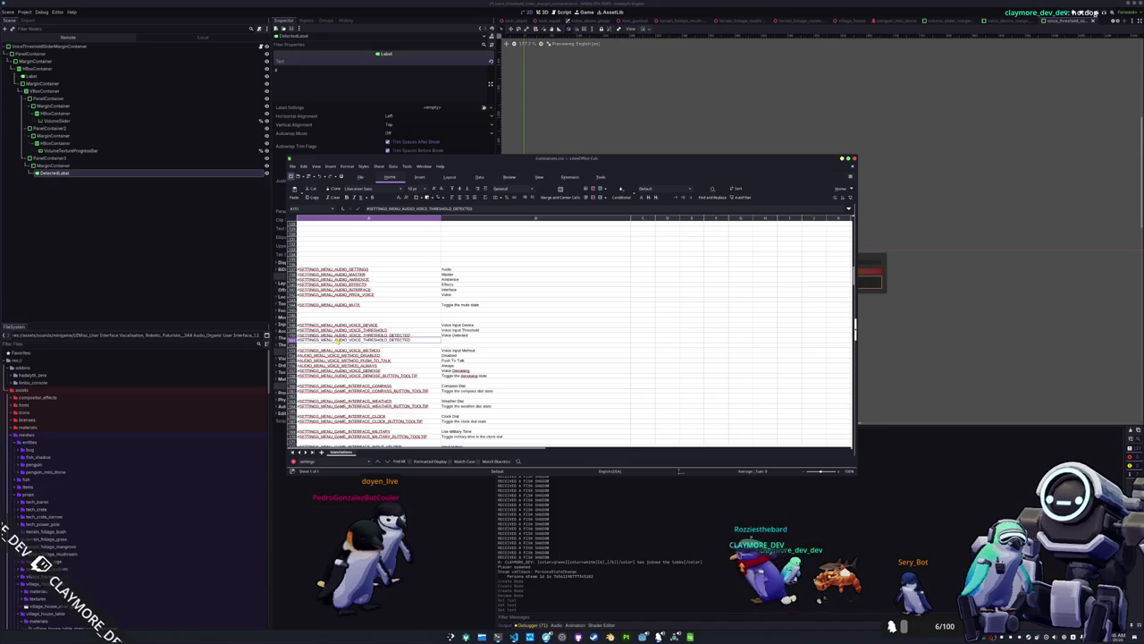
pyautogui.write('NOT_')
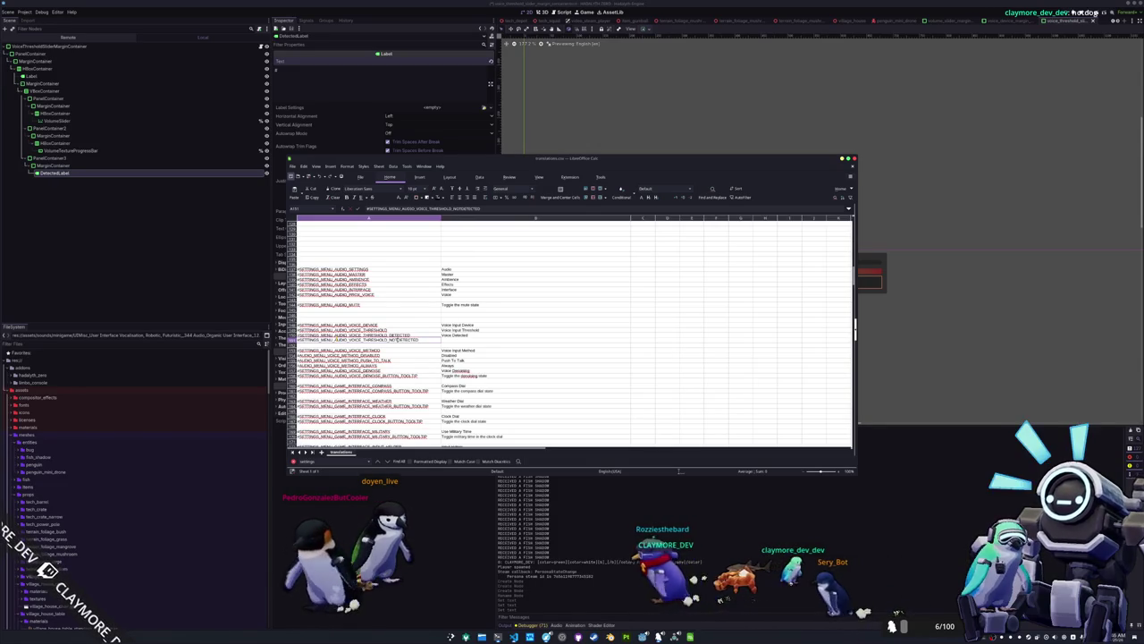
pyautogui.press('Tab')
pyautogui.write('Voice Not Detected')
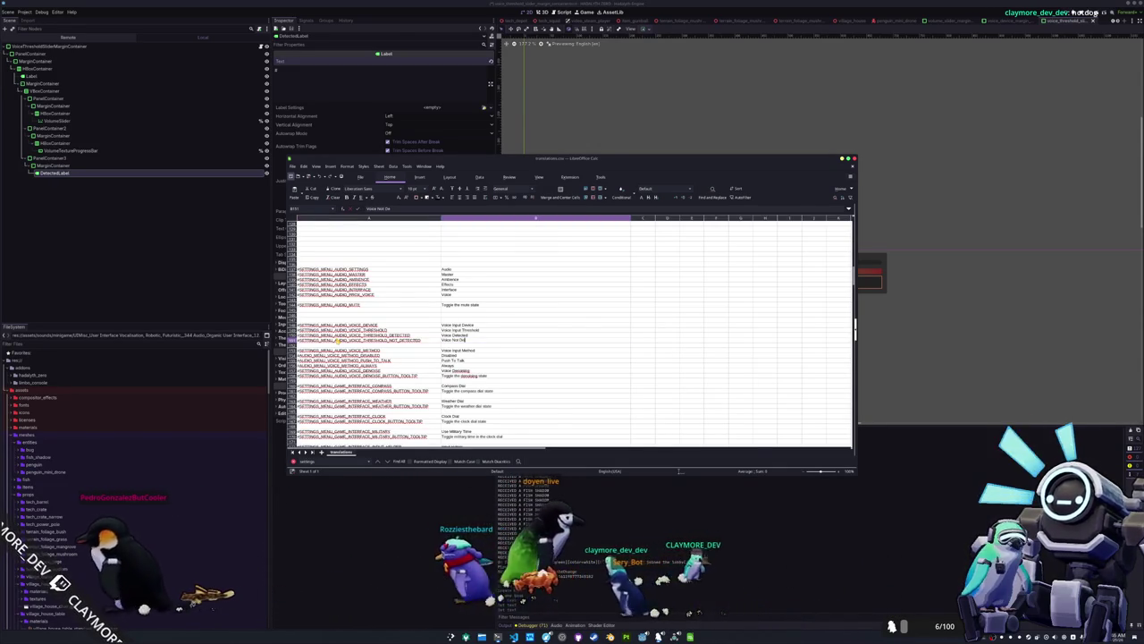
pyautogui.press('Up')
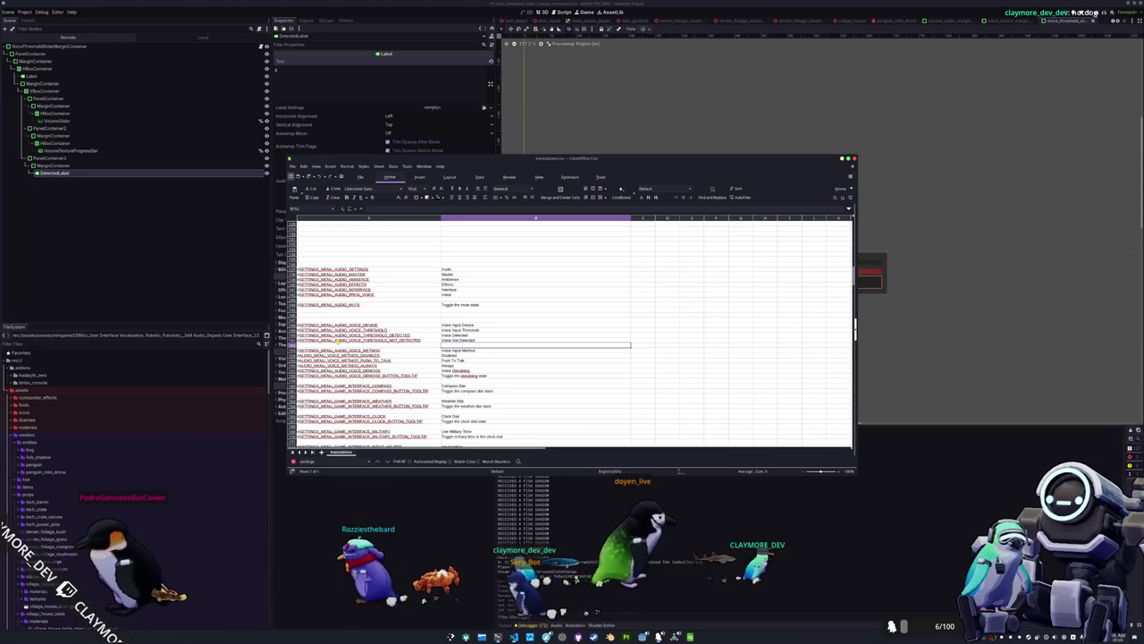
# Paste the VOICE_THRESHOLD_DETECTED key into the Godot DetectedLabel's Text property.
pyautogui.press('Left')
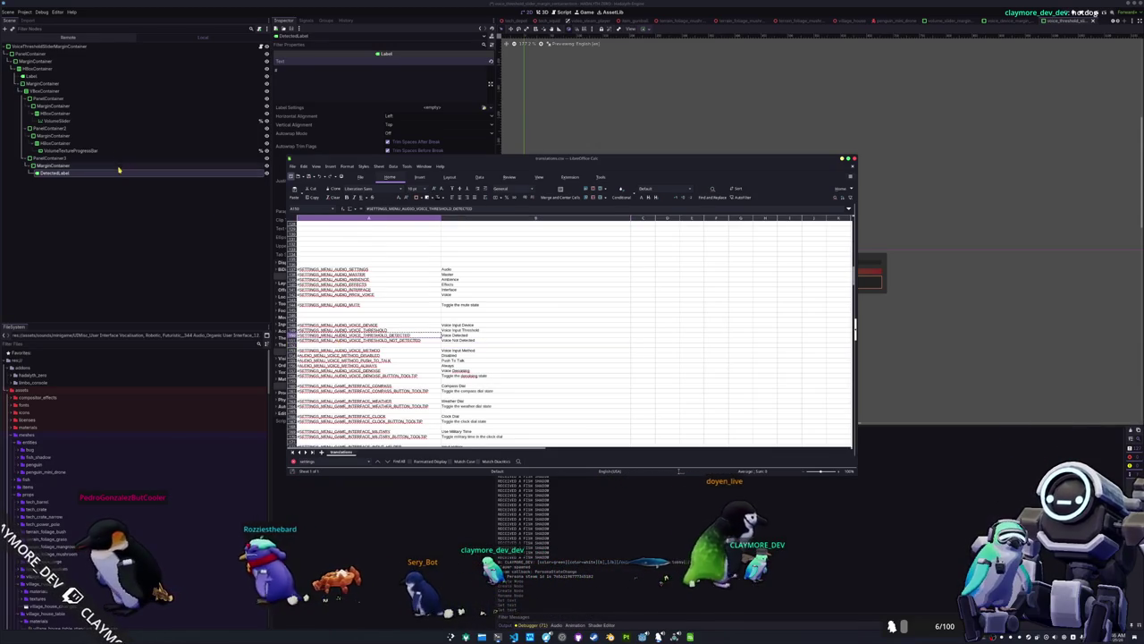
pyautogui.click(314, 78)
pyautogui.hotkey('ctrl', 'v')
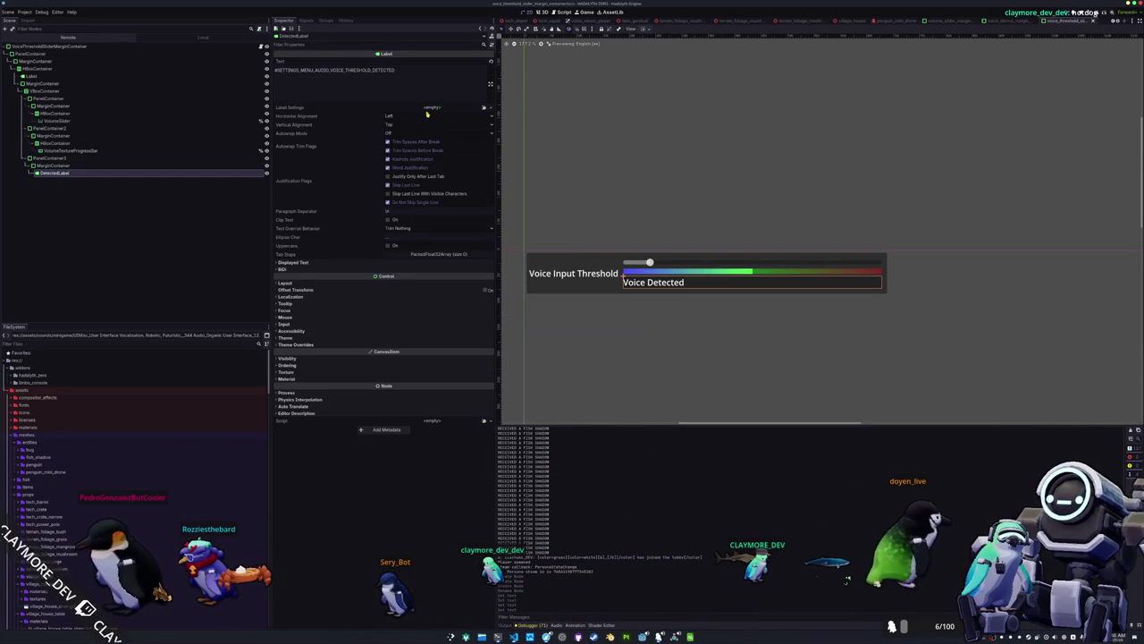
# Center the DetectedLabel text horizontally and vertically.
pyautogui.click(414, 132)
pyautogui.click(403, 127)
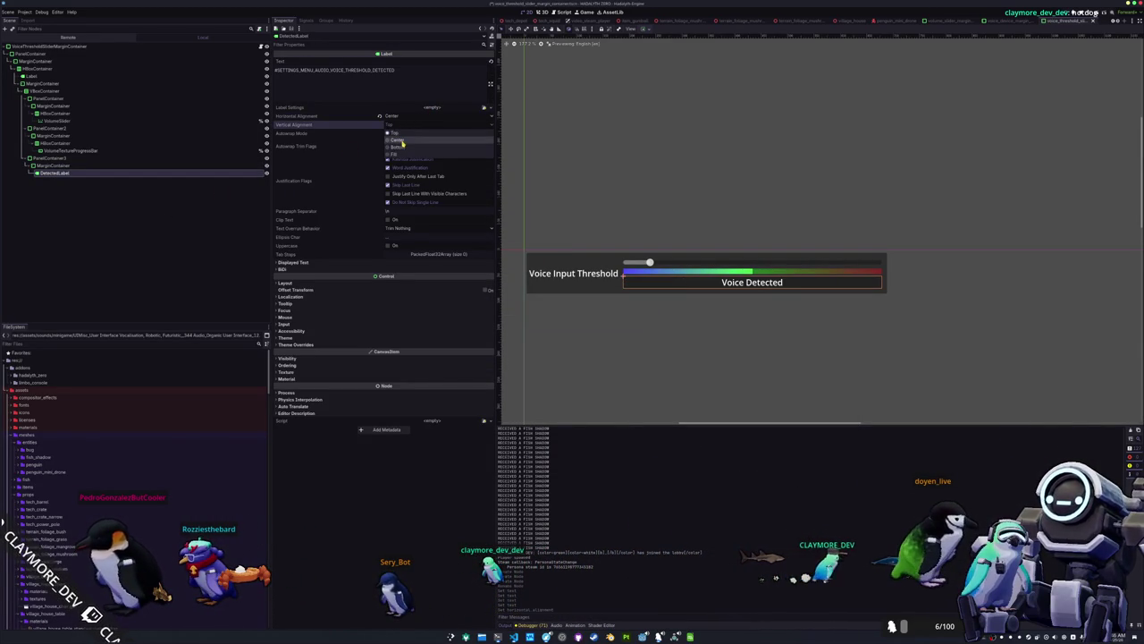
pyautogui.click(403, 142)
# Give the label's MarginContainer a custom minimum width of 5.
pyautogui.click(71, 167)
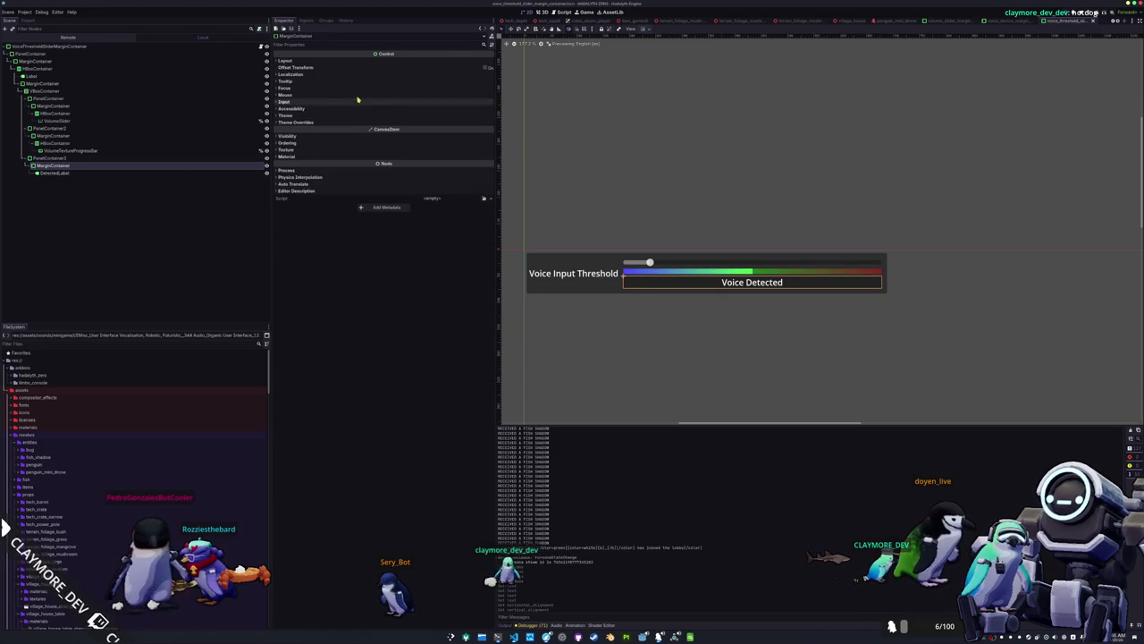
pyautogui.click(321, 61)
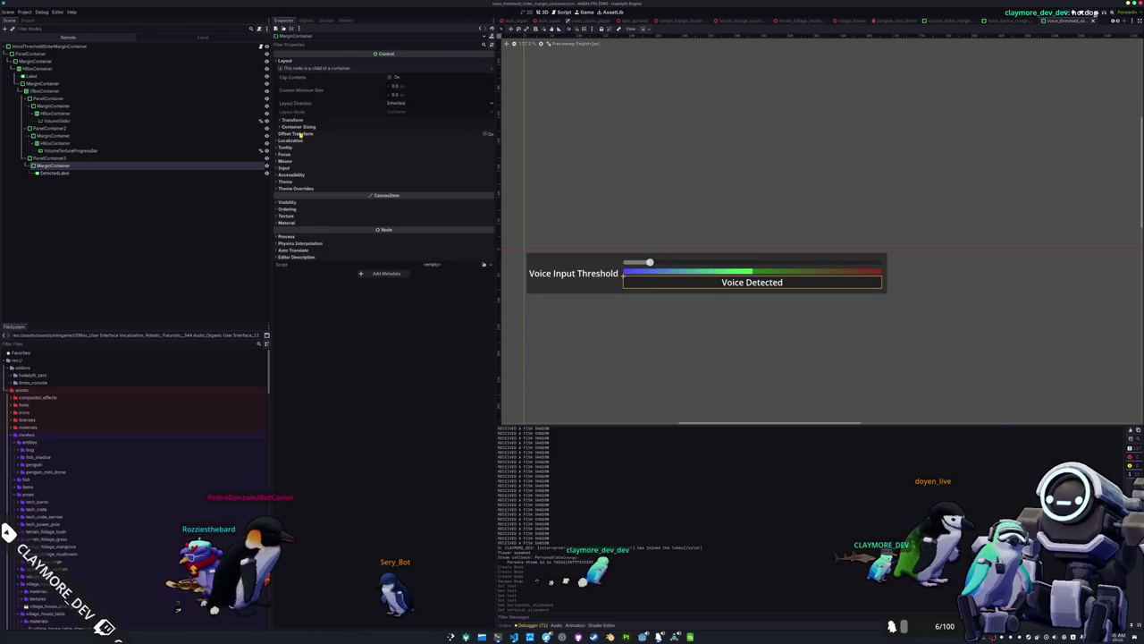
pyautogui.click(401, 89)
pyautogui.write('5')
pyautogui.press('Return')
# Set the MarginContainer's left, top, right and bottom margin overrides to 5 and save the scene.
pyautogui.click(304, 188)
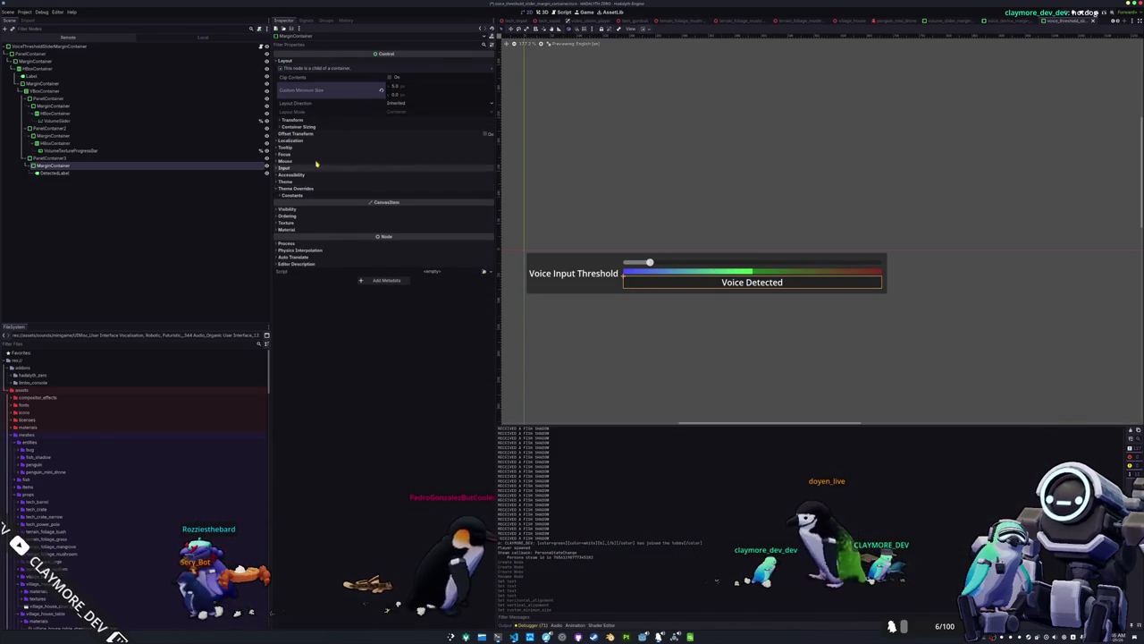
pyautogui.click(302, 195)
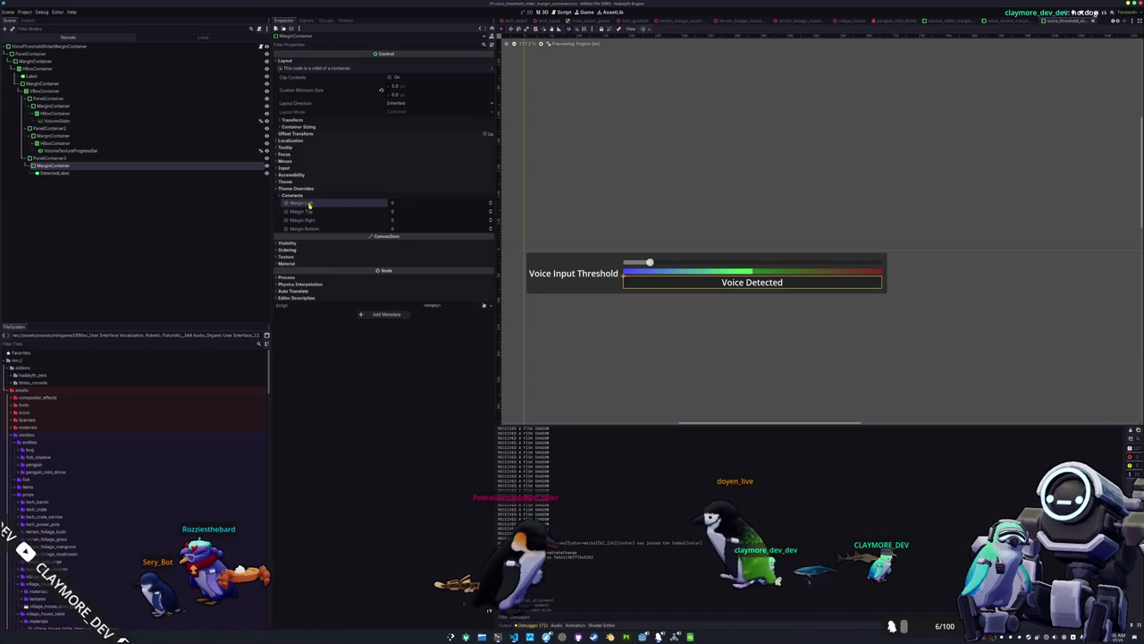
pyautogui.write('5')
pyautogui.press('Tab')
pyautogui.write('5')
pyautogui.press('Tab')
pyautogui.write('5')
pyautogui.press('Tab')
pyautogui.write('5')
pyautogui.hotkey('ctrl', 's')
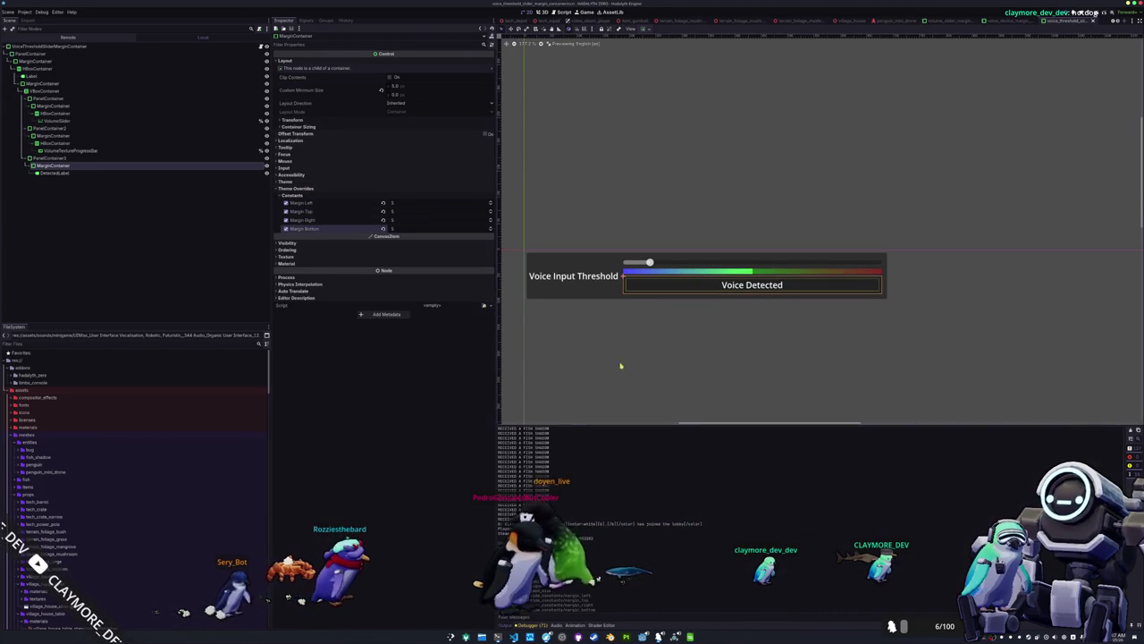
# Select DetectedLabel, then the root VoiceThresholdSliderMarginContainer node.
pyautogui.click(728, 284)
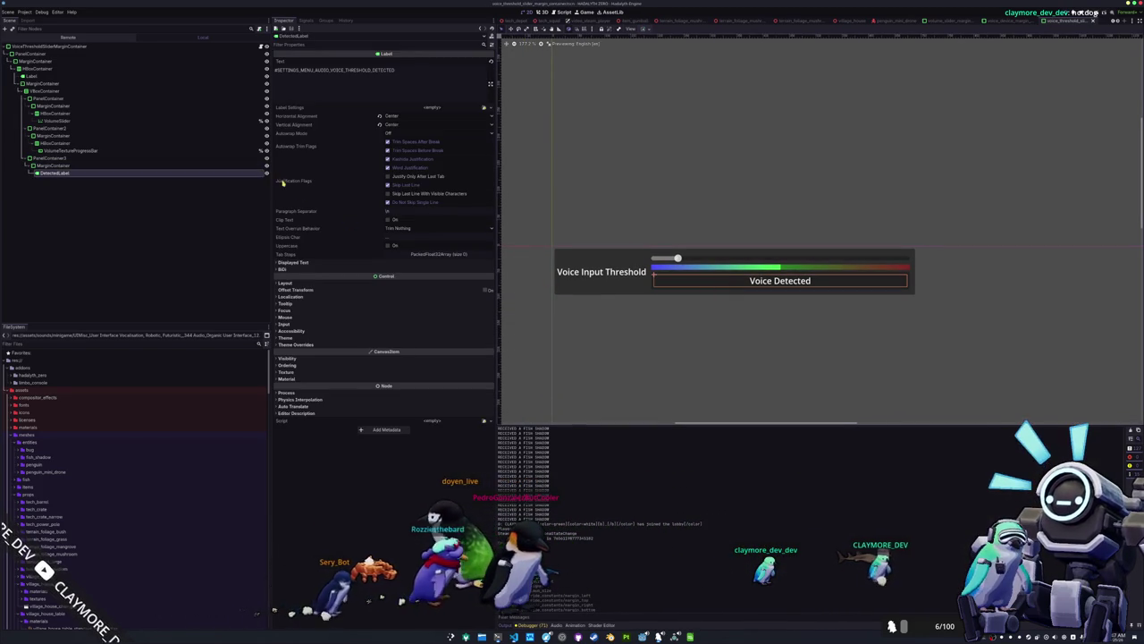
pyautogui.rightClick(246, 177)
pyautogui.press('Escape')
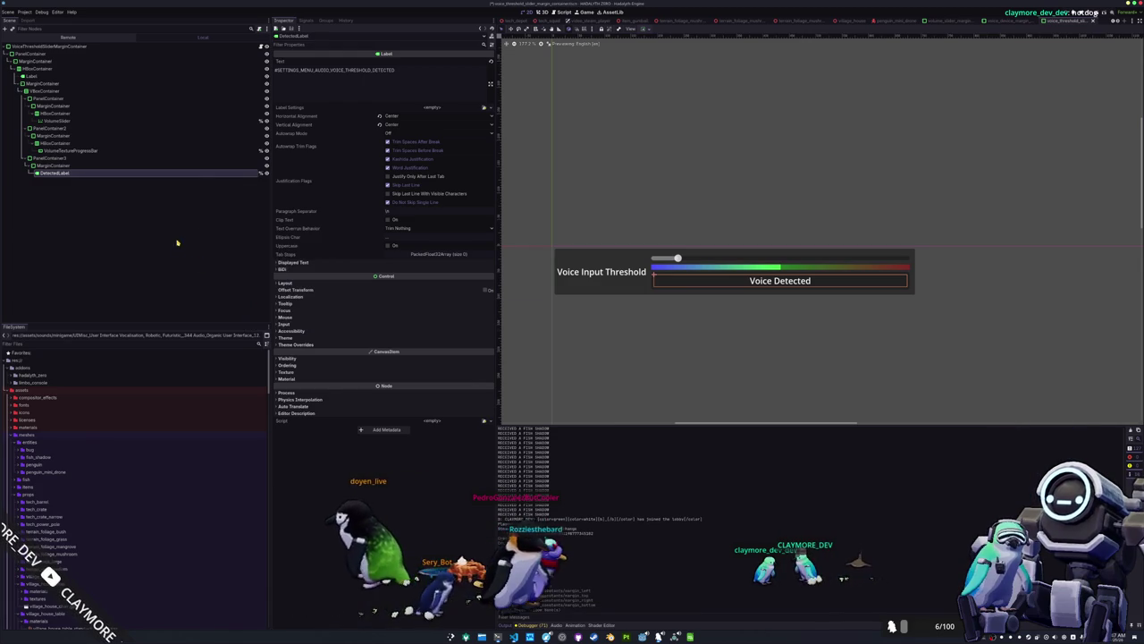
pyautogui.click(260, 46)
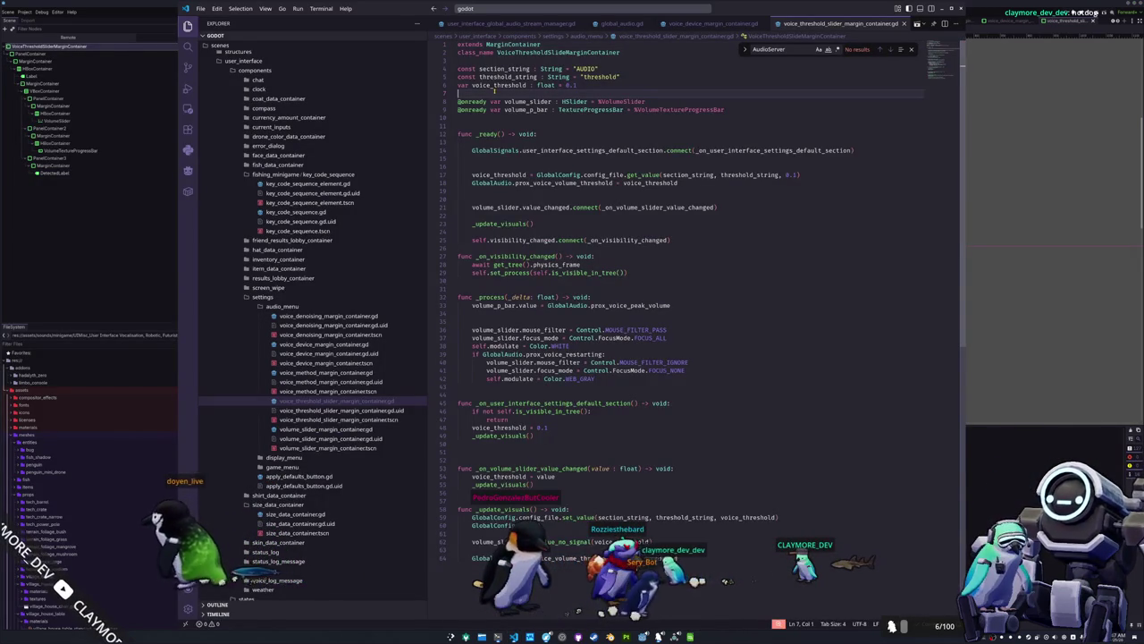
# Declare voice_detected and voice_not_detected String constants holding the new VOICE_THRESHOLD translation keys.
pyautogui.press('Return')
pyautogui.write('const ')
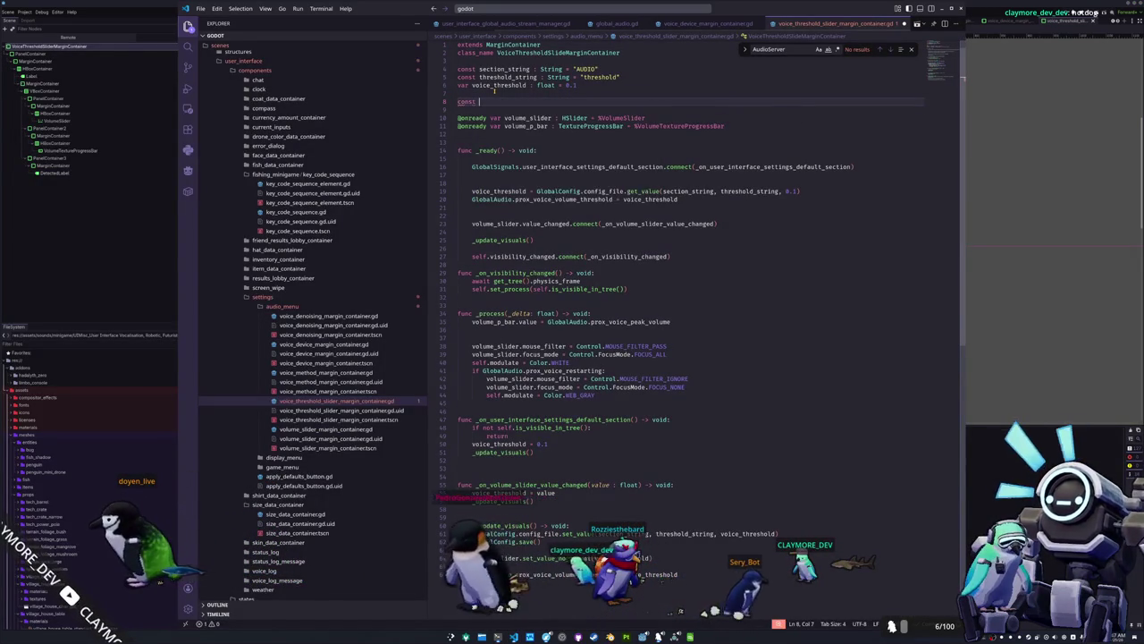
pyautogui.write('voice_no')
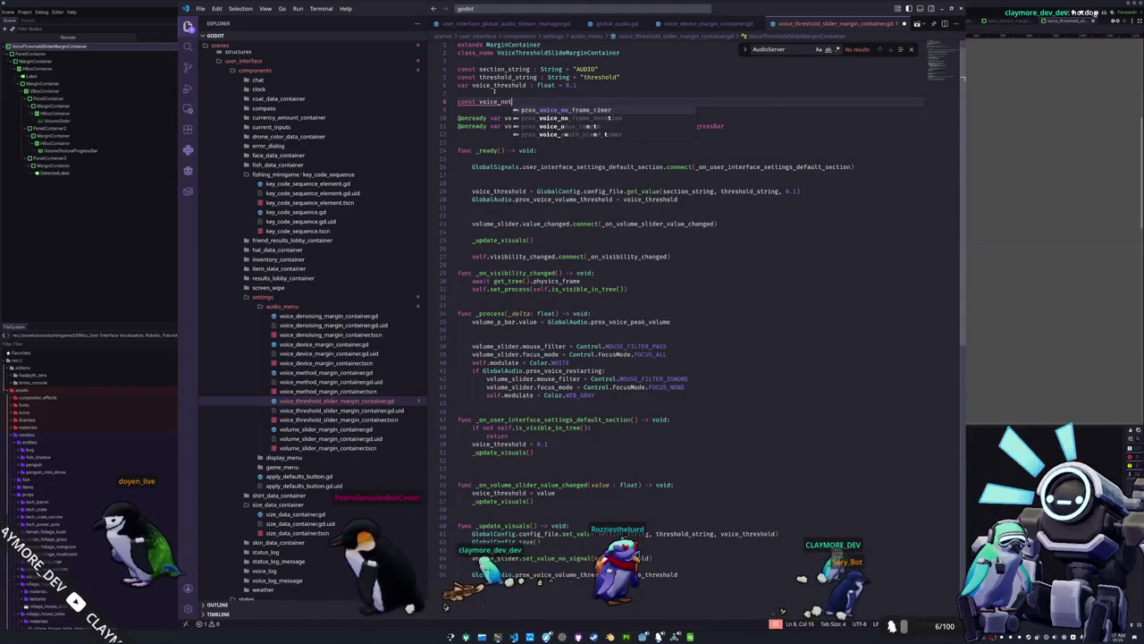
pyautogui.write('t_detected : String')
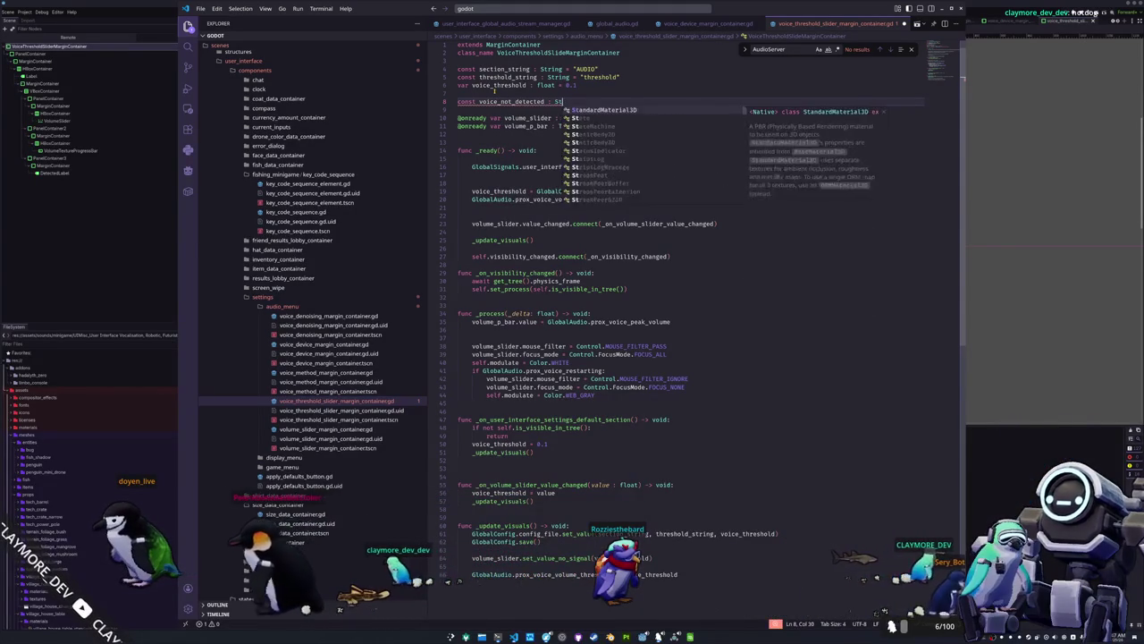
pyautogui.write('"#SETTINGS_MENU_AUDIO_VOICE_THRESHOLD_DETECTED')
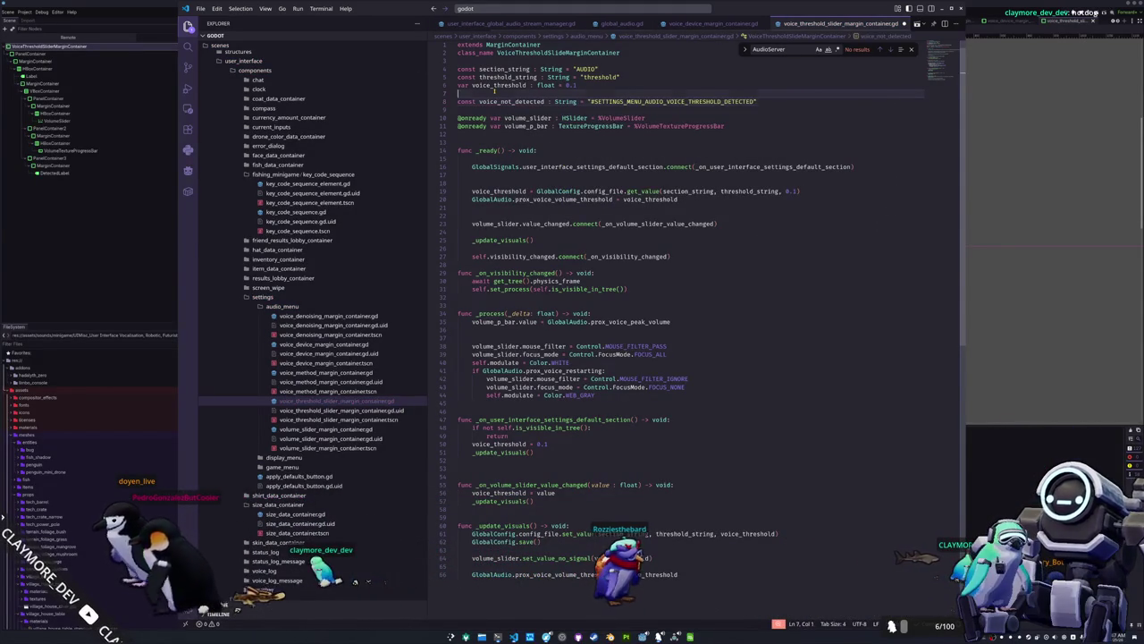
pyautogui.click(493, 91)
pyautogui.press('Return')
pyautogui.write('const voice_detected : String = "#SETTINGS_MENU_AUDIO_VOICE_THRESHOLD_DETECTED')
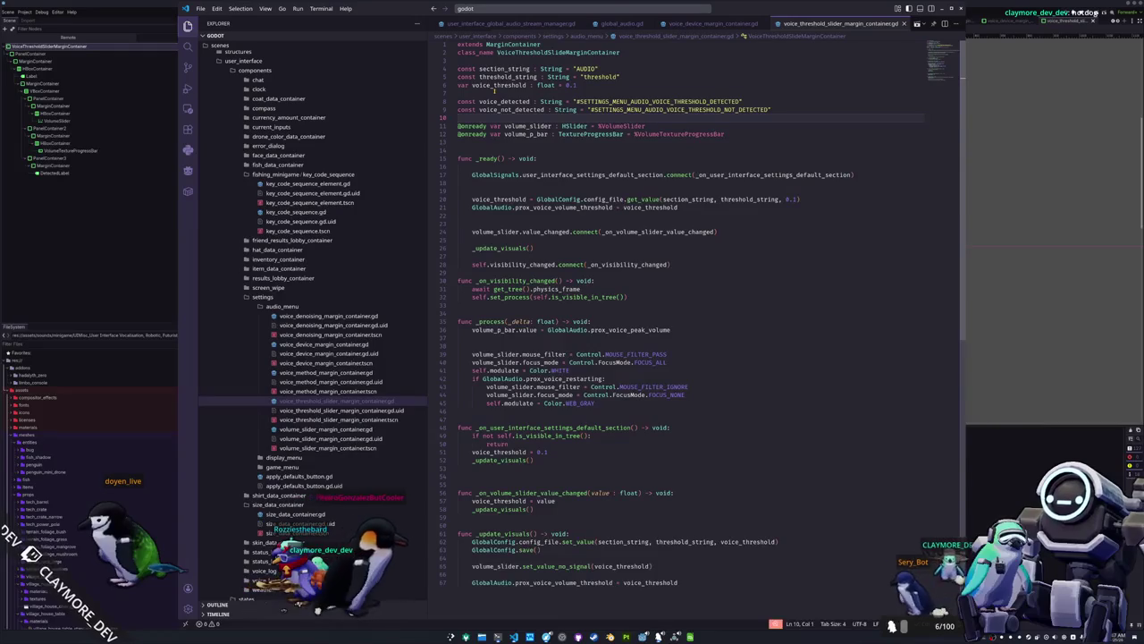
pyautogui.press('Down')
pyautogui.press('Down')
pyautogui.press('Down')
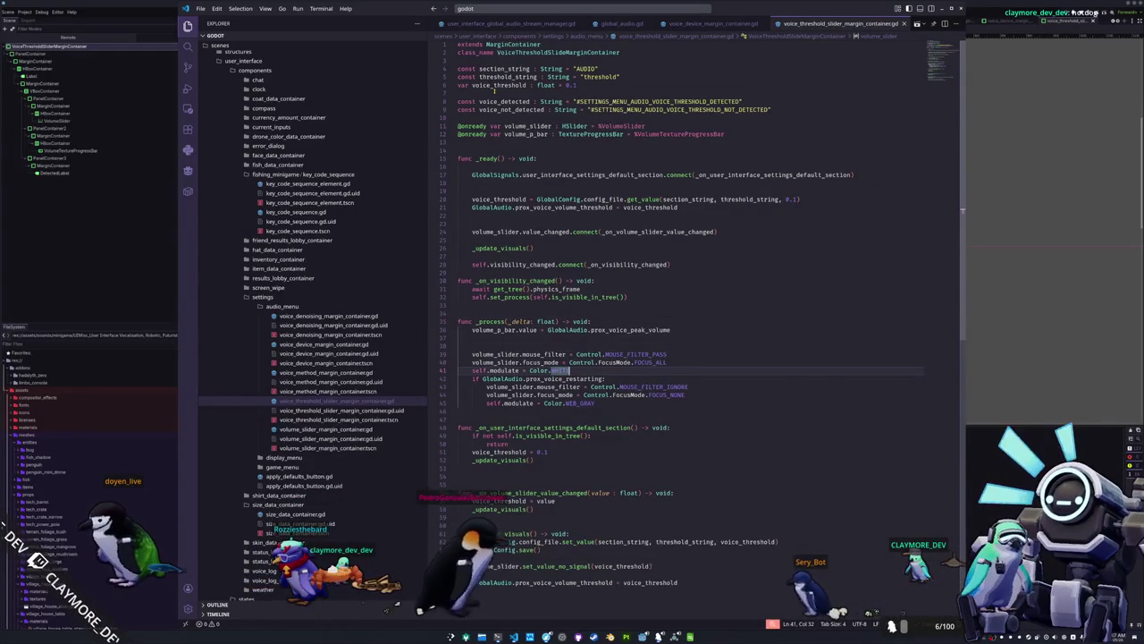
pyautogui.press('Down')
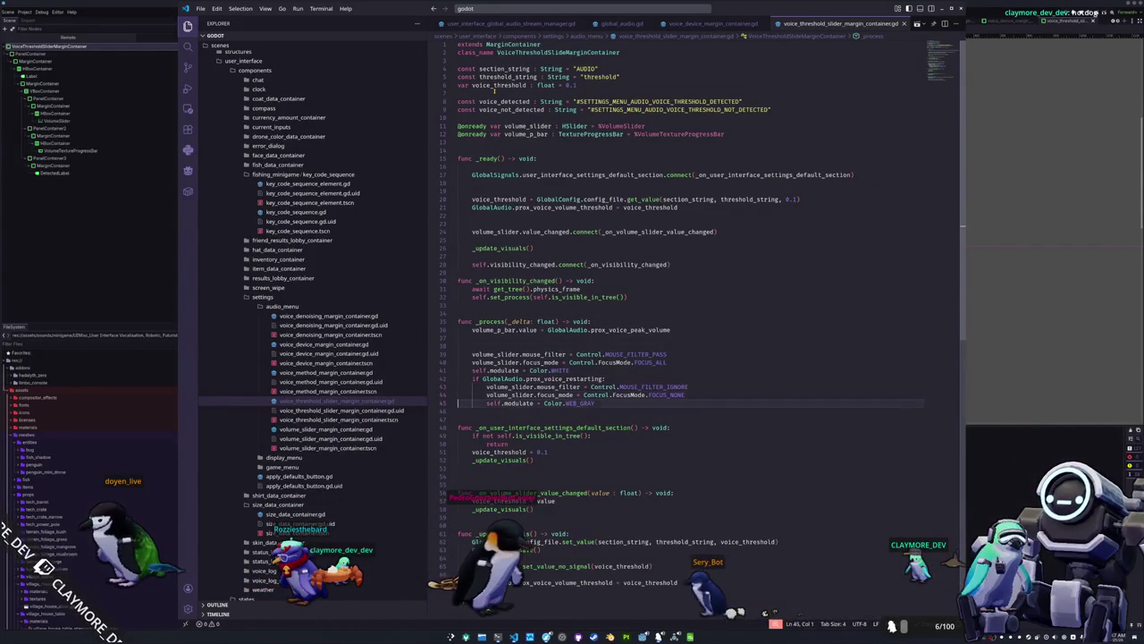
pyautogui.press('Up')
pyautogui.press('Up')
pyautogui.press('Up')
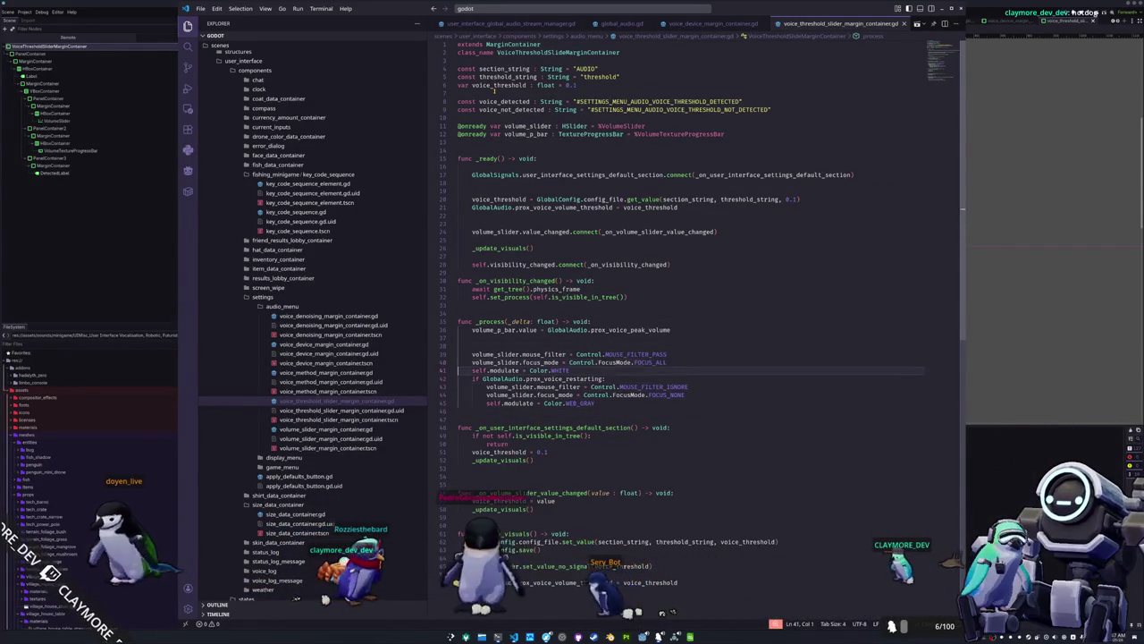
pyautogui.press('Return')
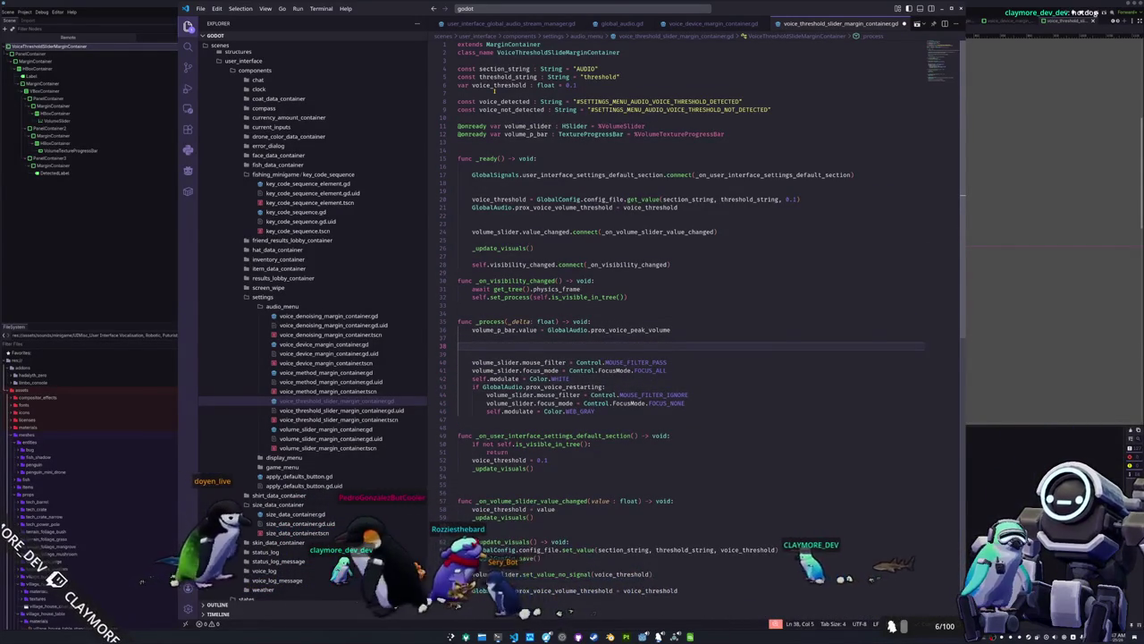
pyautogui.write('if Glob')
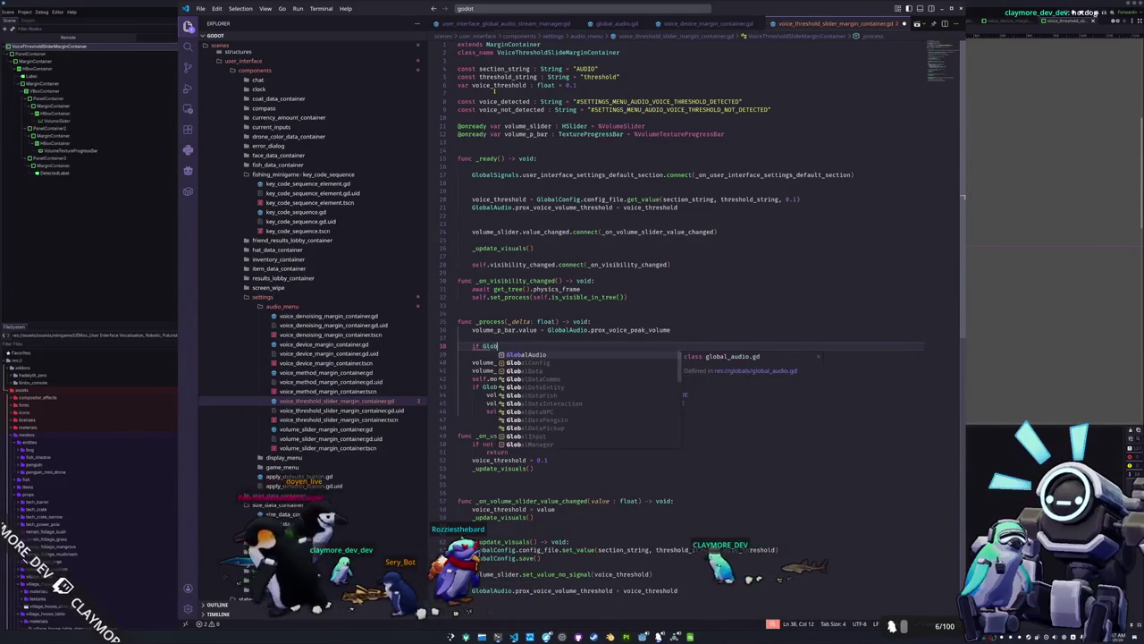
pyautogui.write('alAudio.prox')
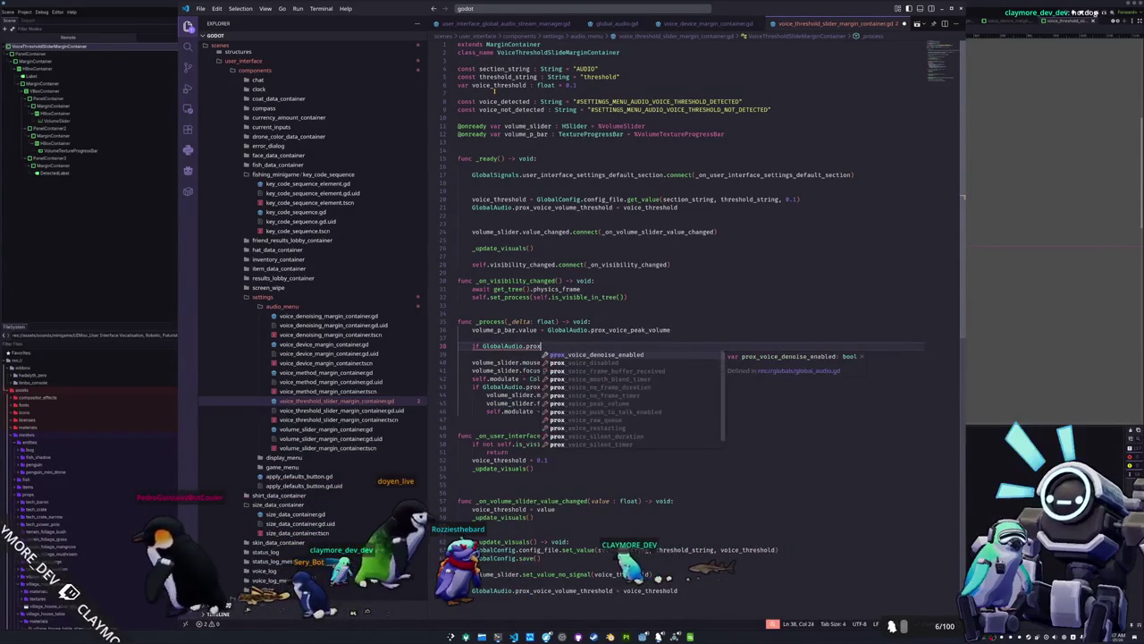
pyautogui.write('_voice.peak_vo')
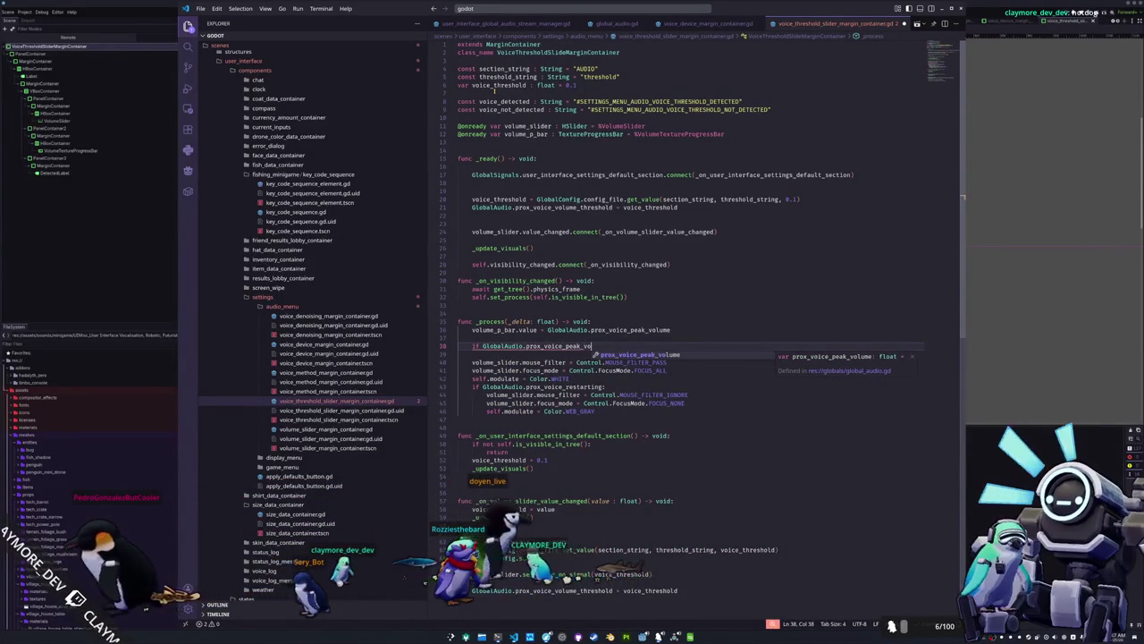
pyautogui.write(' >')
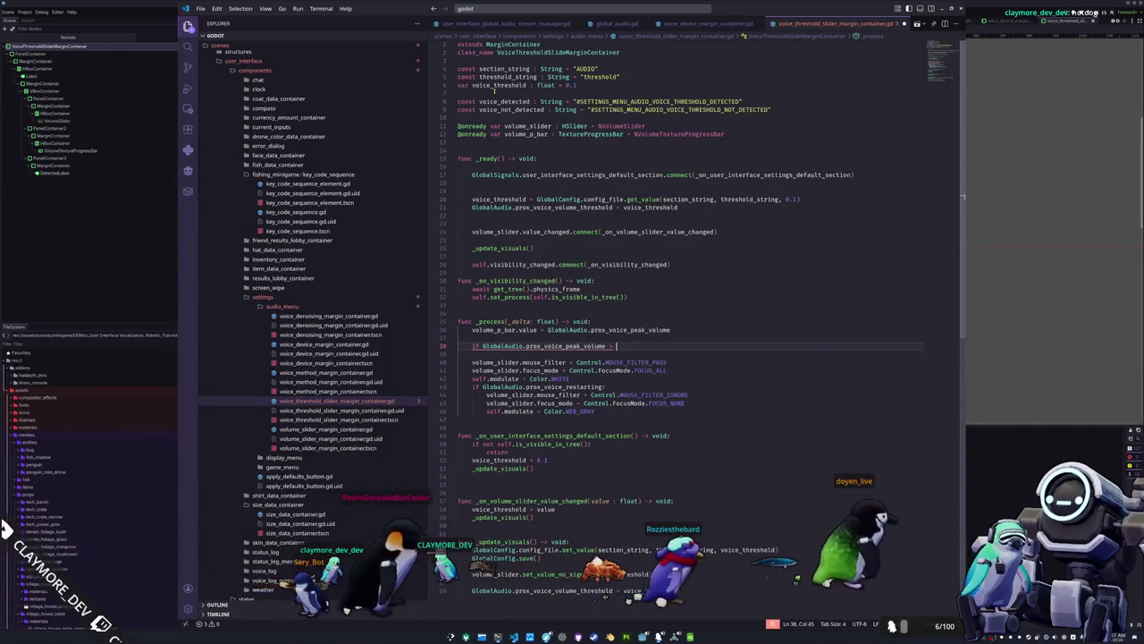
pyautogui.write(' voice_thre')
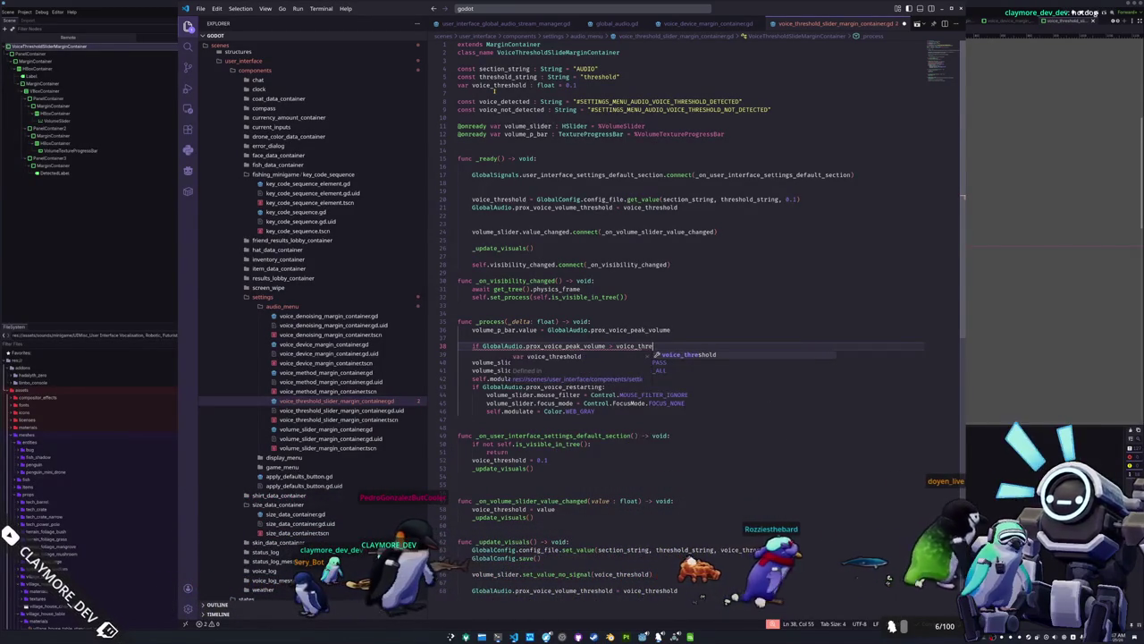
pyautogui.press('Down')
pyautogui.press('Down')
pyautogui.press('Return')
pyautogui.press('Return')
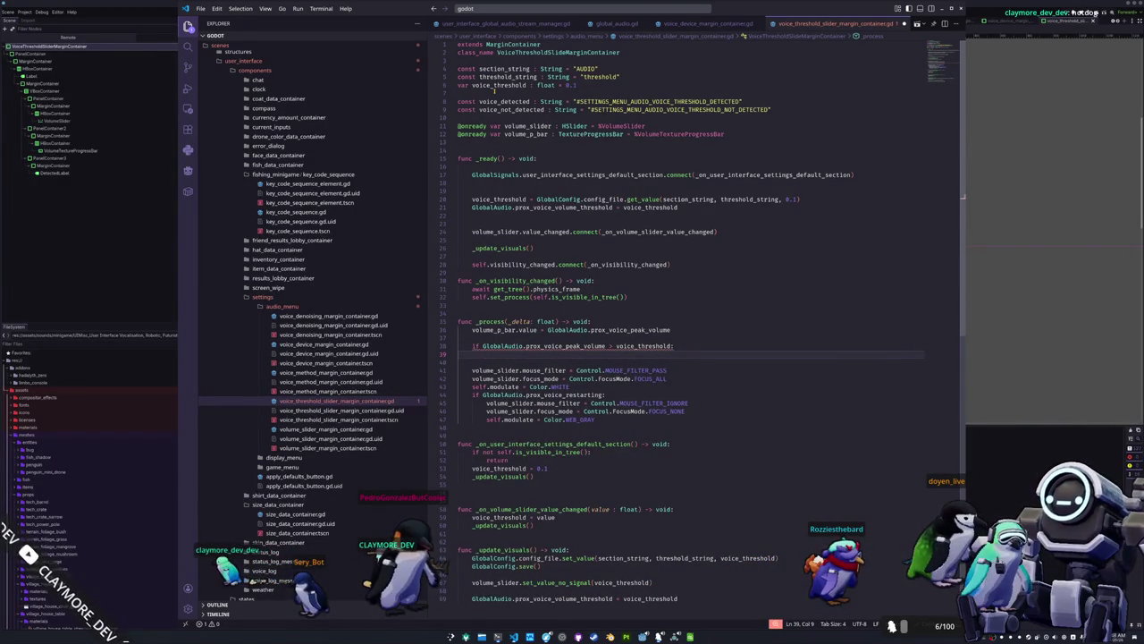
pyautogui.click(485, 248)
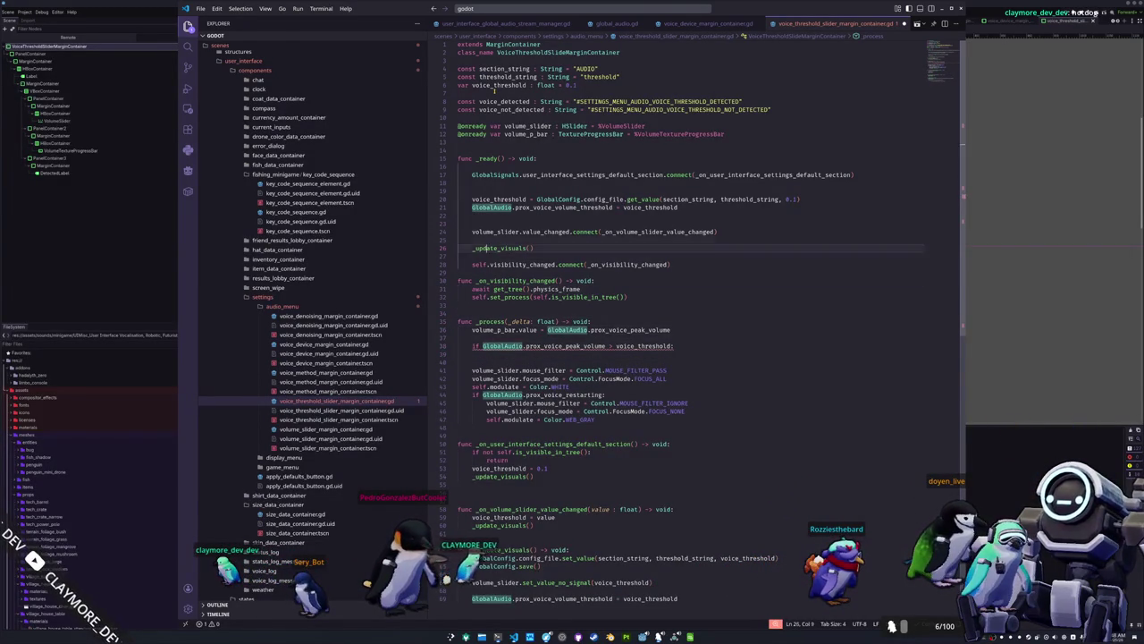
pyautogui.write('@onready var detected_label : ')
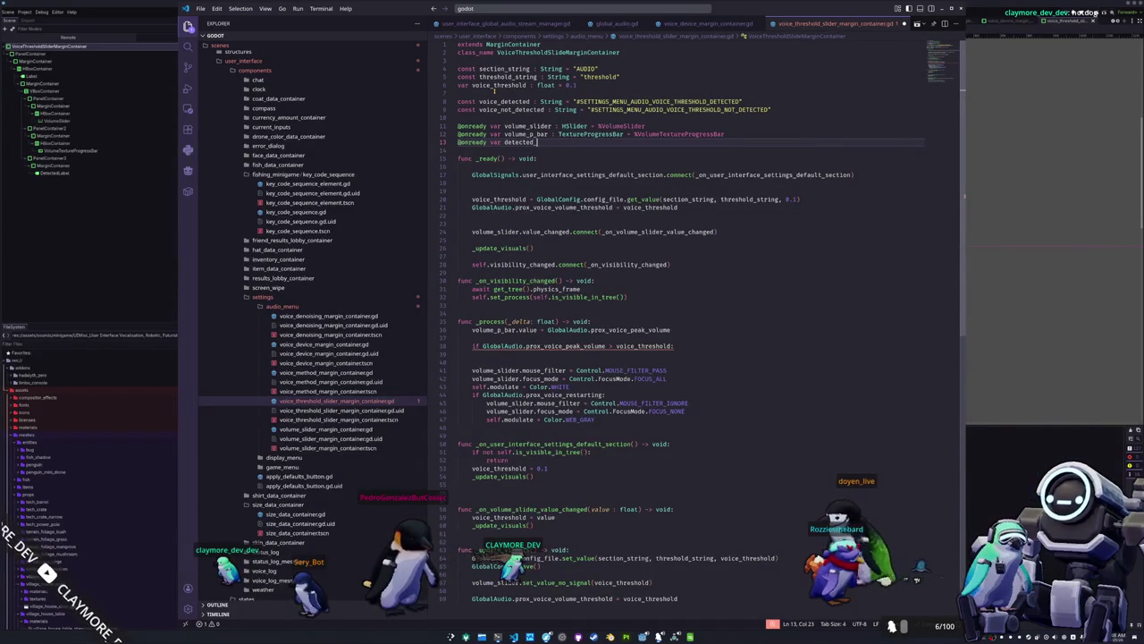
pyautogui.write('Label = %Dete')
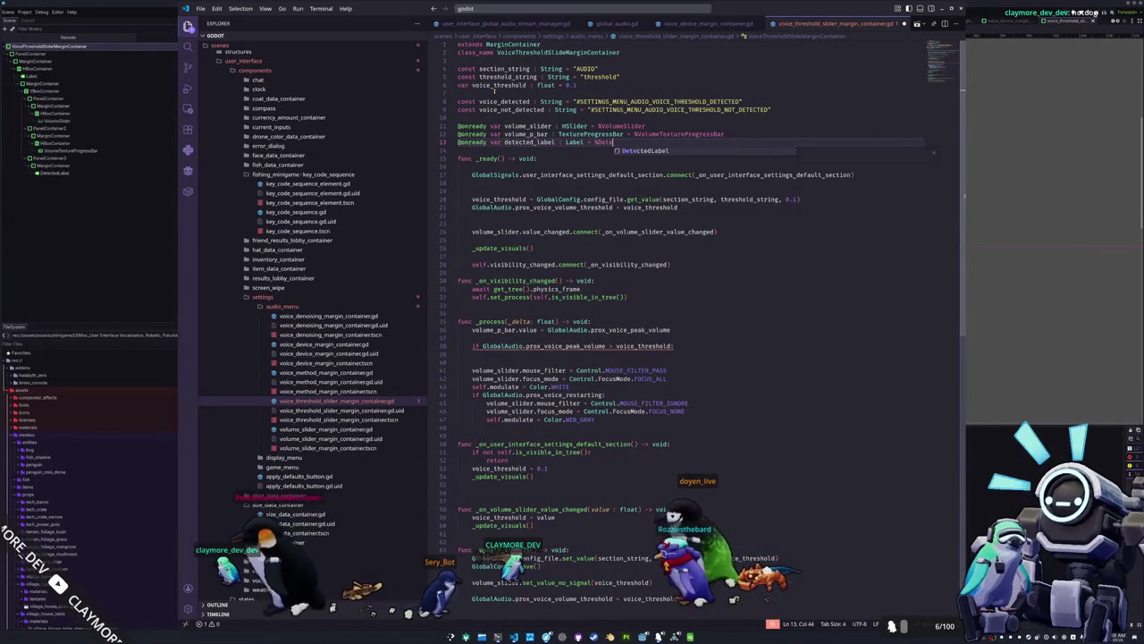
pyautogui.press('Return')
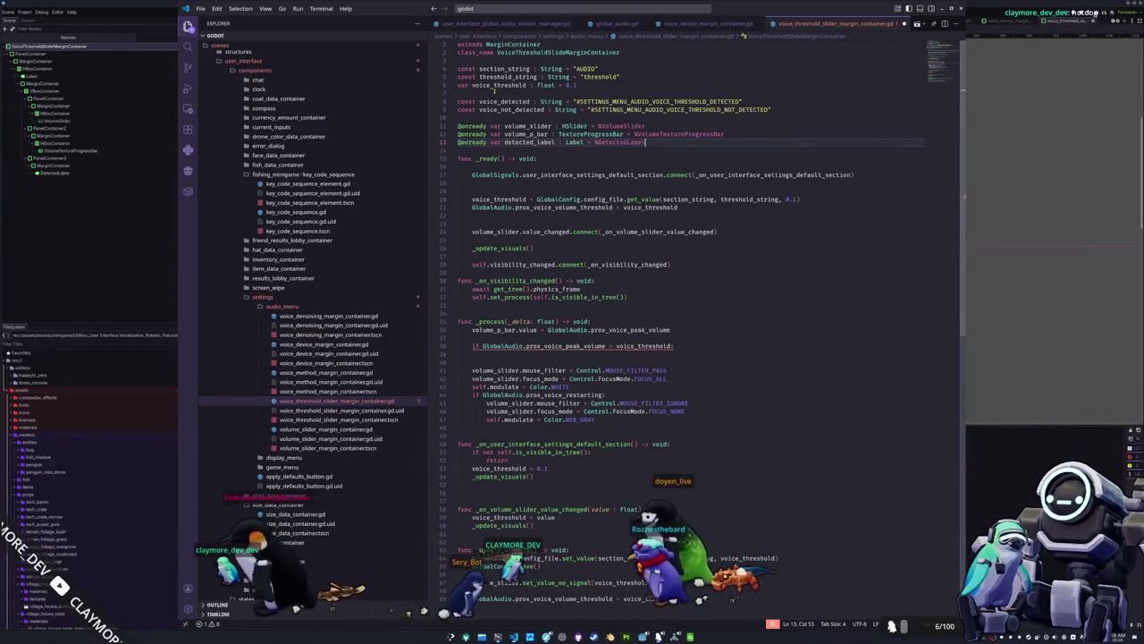
pyautogui.press('Down')
pyautogui.press('Down')
pyautogui.press('Down')
pyautogui.press('Down')
pyautogui.press('Down')
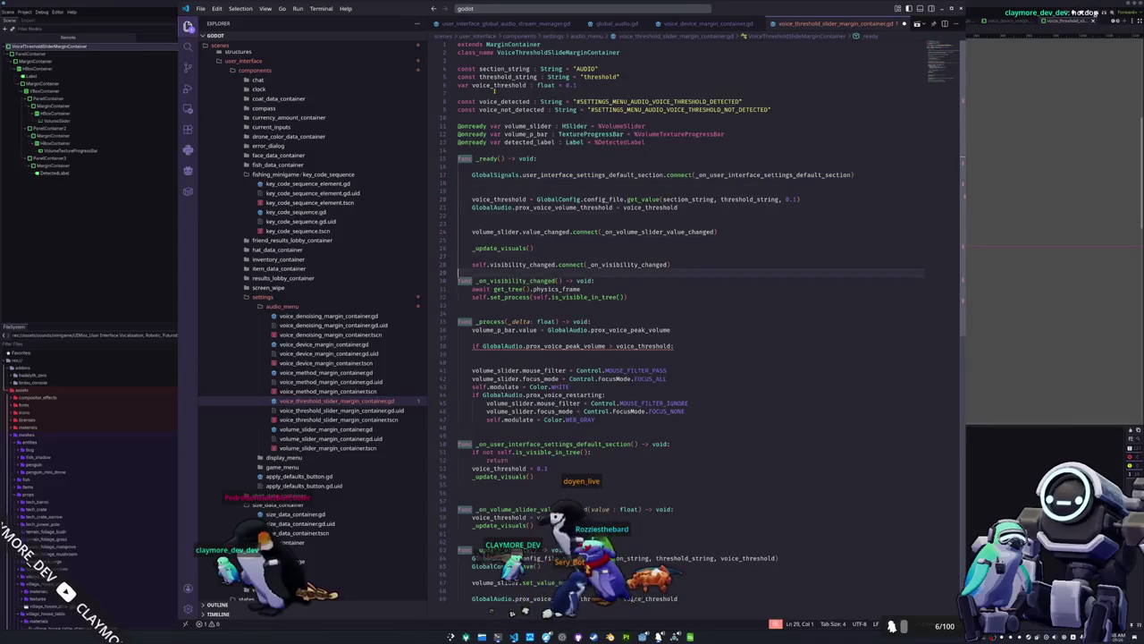
pyautogui.hotkey('ctrl', 'shift', 'Return')
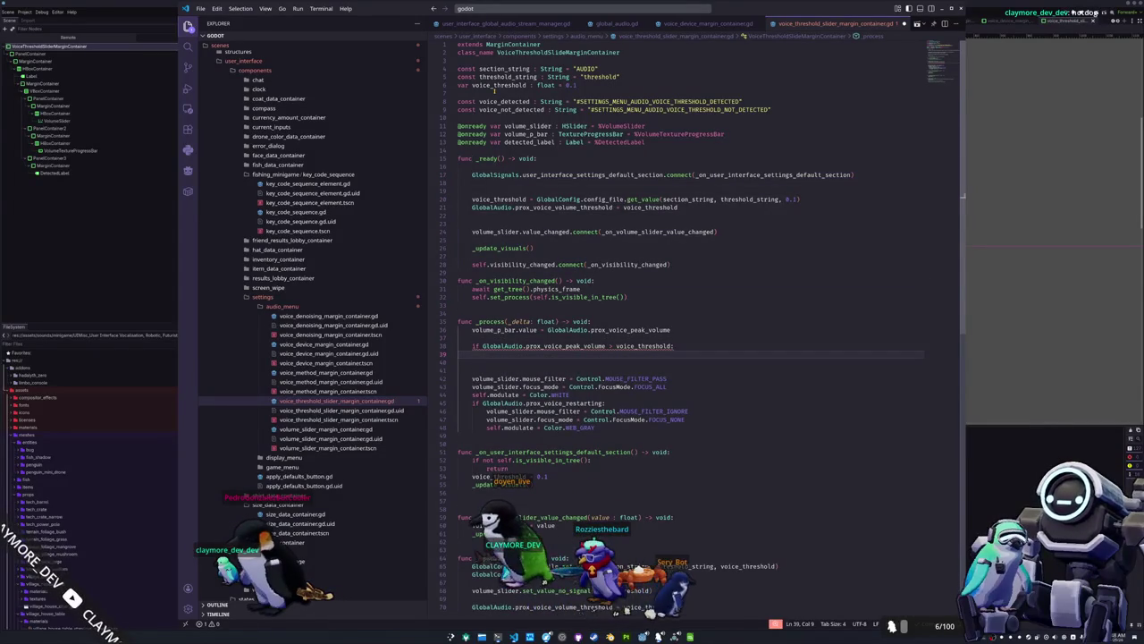
pyautogui.write('Gl')
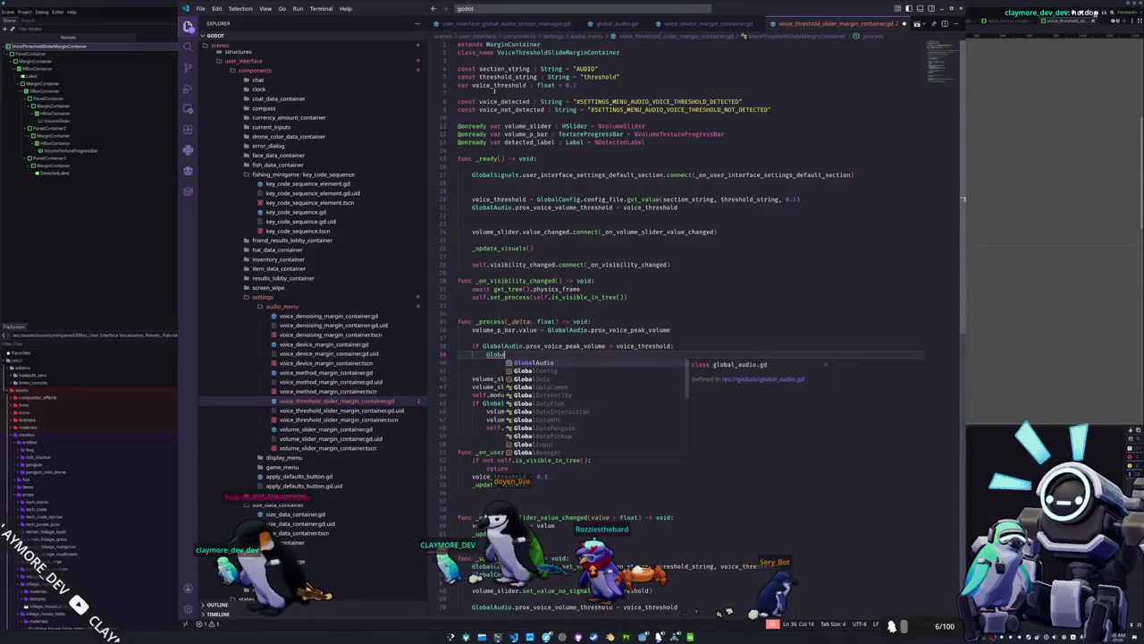
pyautogui.press('BackSpace')
pyautogui.press('BackSpace')
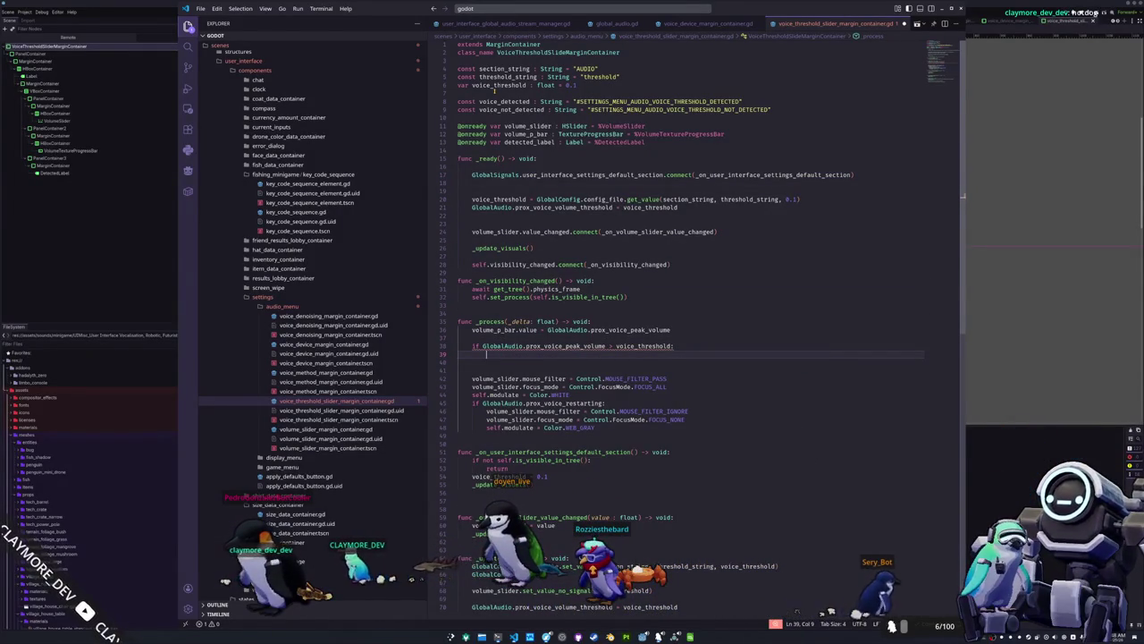
# Rewrite the check as detected_label.text = voice_detected if above threshold, else voice_not_detected.
pyautogui.press('Up')
pyautogui.press('BackSpace')
pyautogui.press('BackSpace')
pyautogui.press('BackSpace')
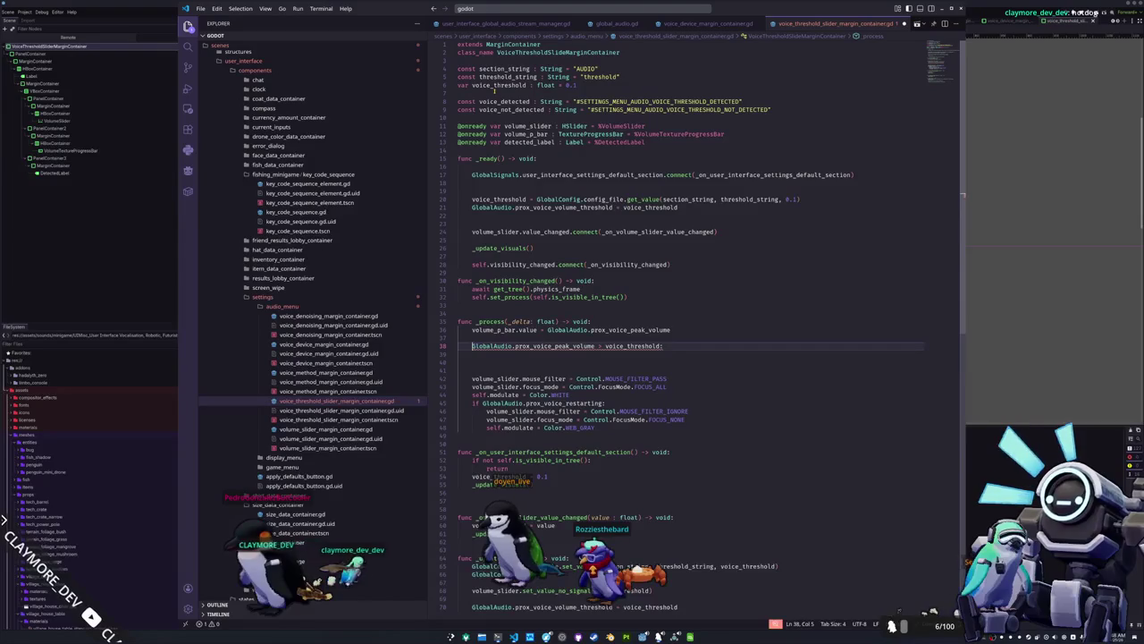
pyautogui.write('detected_label.t')
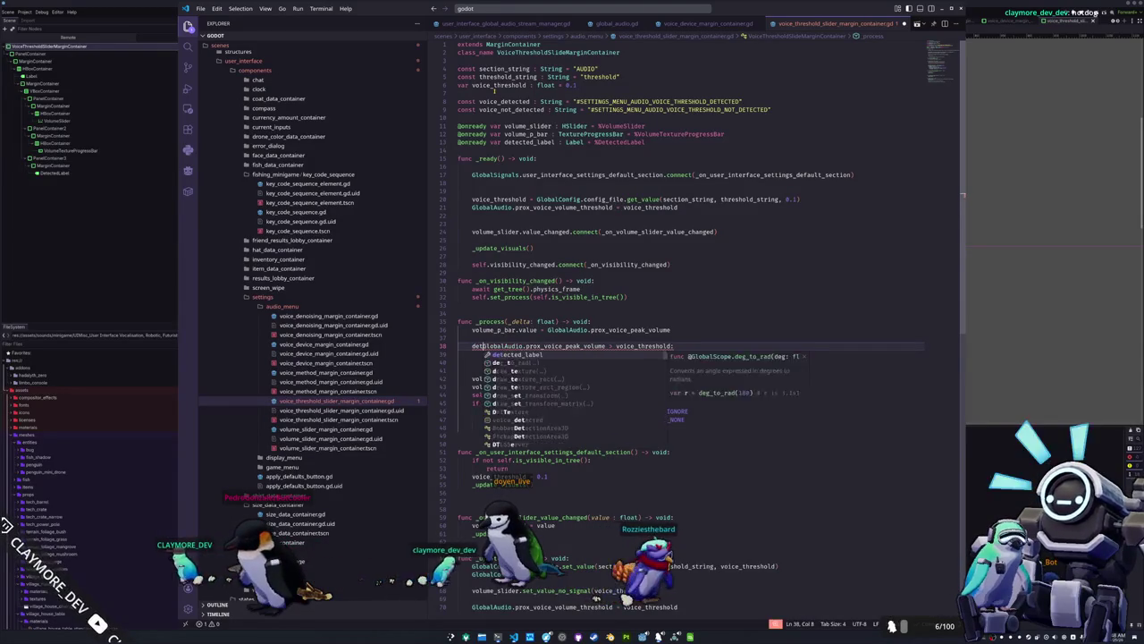
pyautogui.write('ext = det')
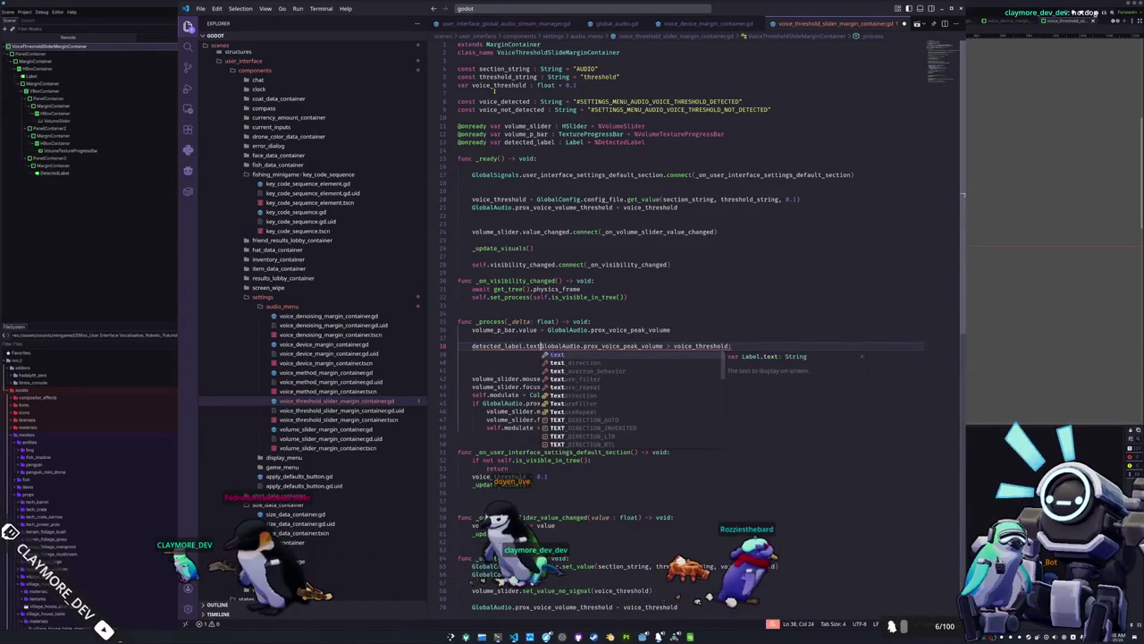
pyautogui.write('ecte')
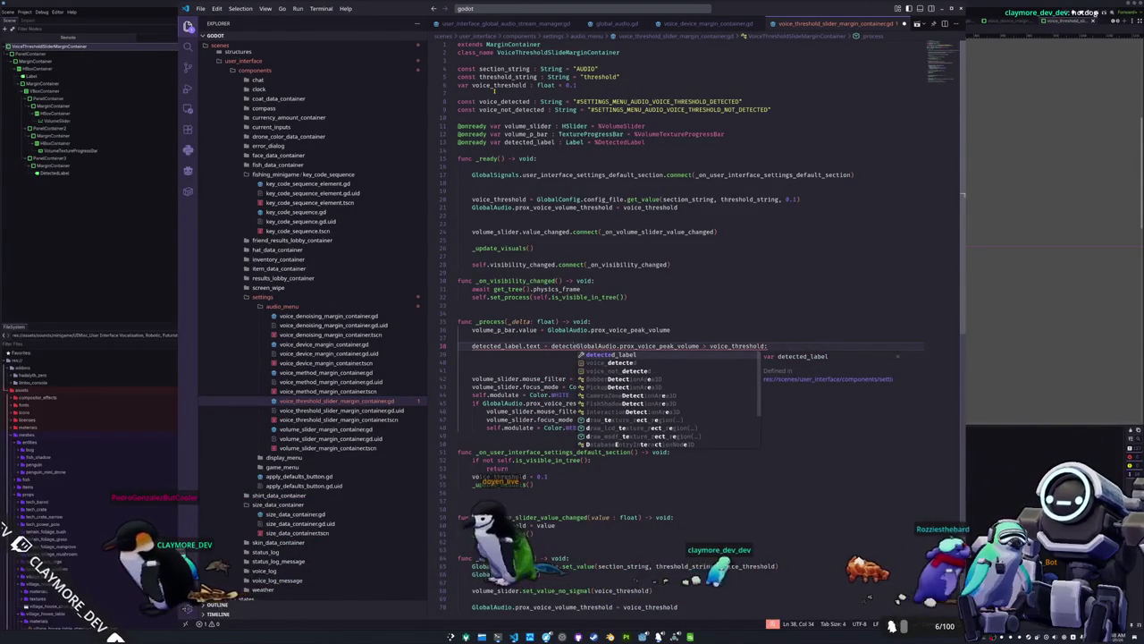
pyautogui.press('Down')
pyautogui.press('Return')
pyautogui.write('if ')
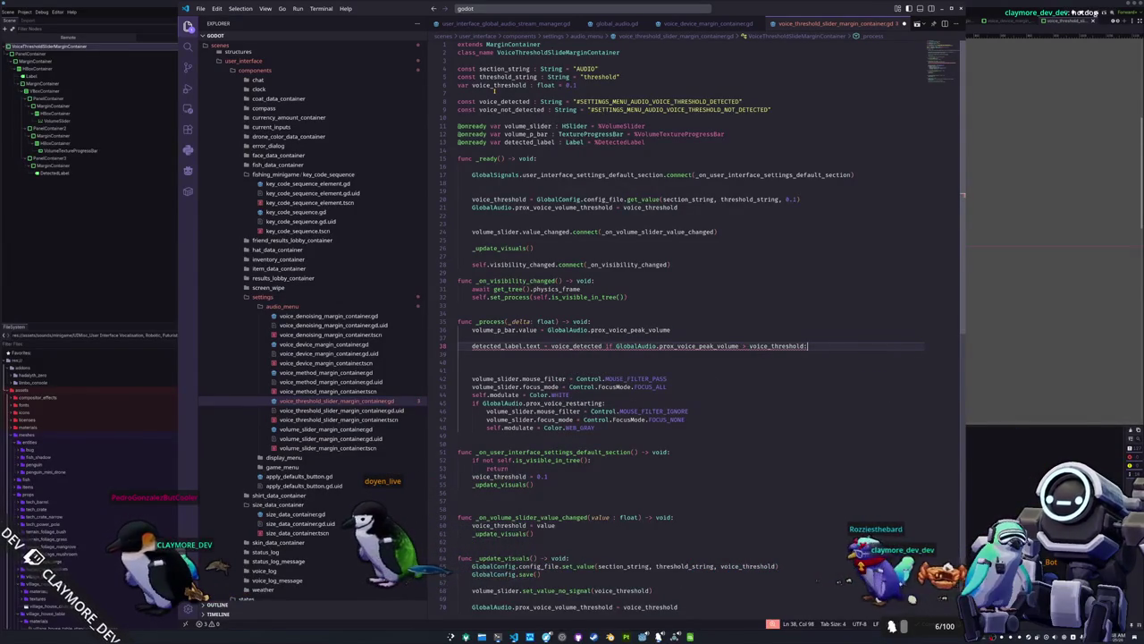
pyautogui.write('else voice_no')
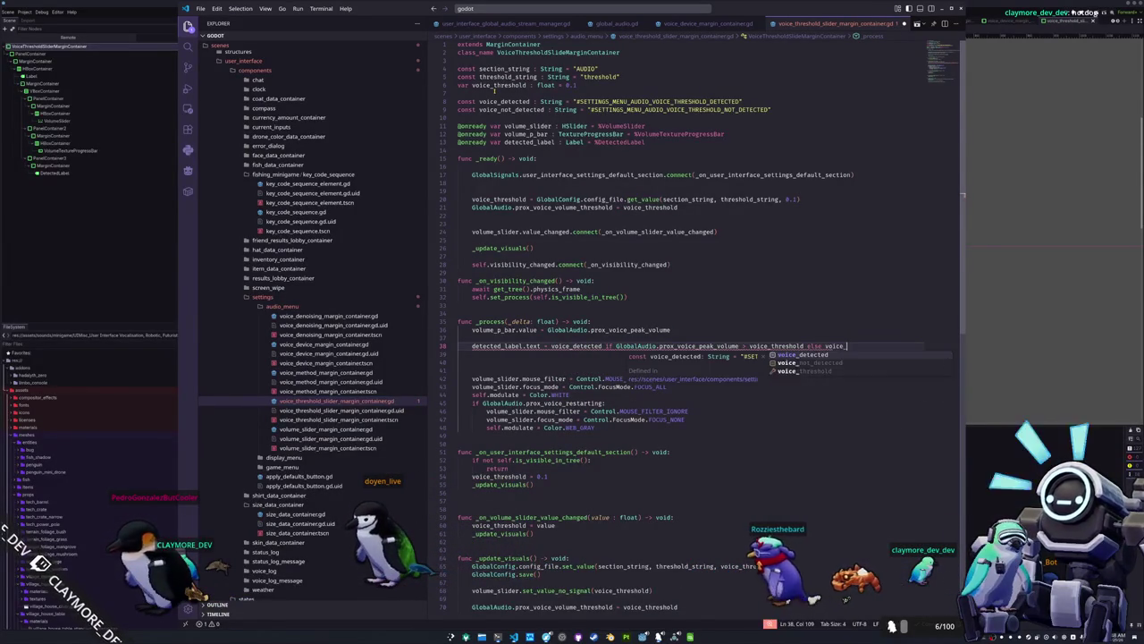
pyautogui.press('Return')
pyautogui.press('Down')
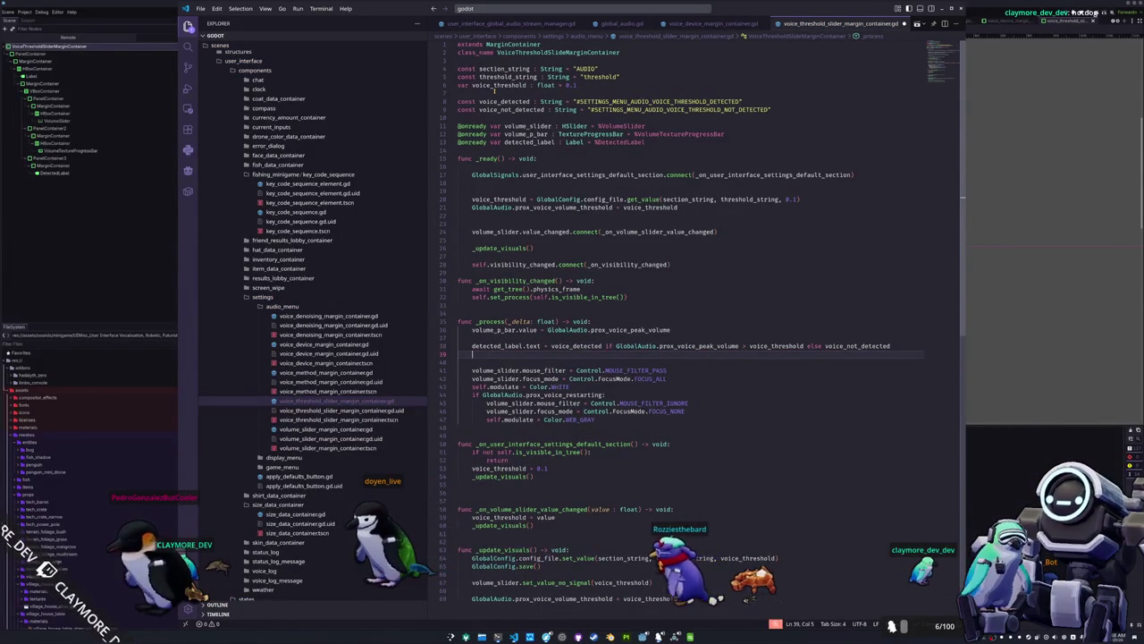
pyautogui.hotkey('ctrl', 'shift', 'k')
pyautogui.press('Up')
pyautogui.press('Down')
pyautogui.press('Down')
pyautogui.press('Down')
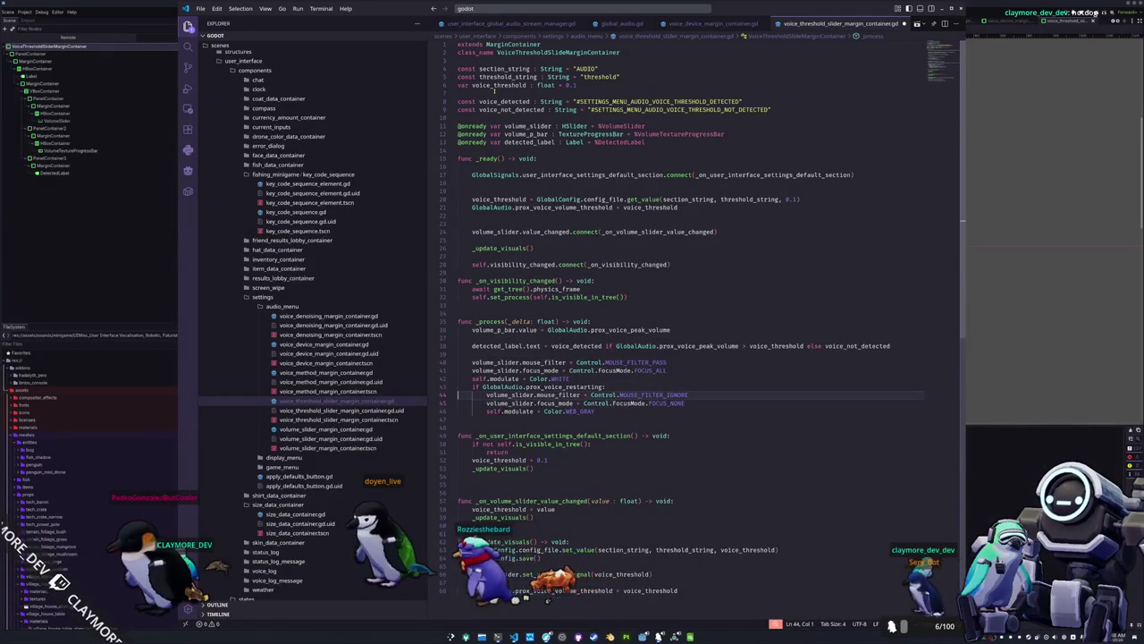
# Set detected_label.text to a new voice_restarting constant (#SETTINGS_MENU_AUDIO_VOICE_RESTARTING) while restarting.
pyautogui.write('dete')
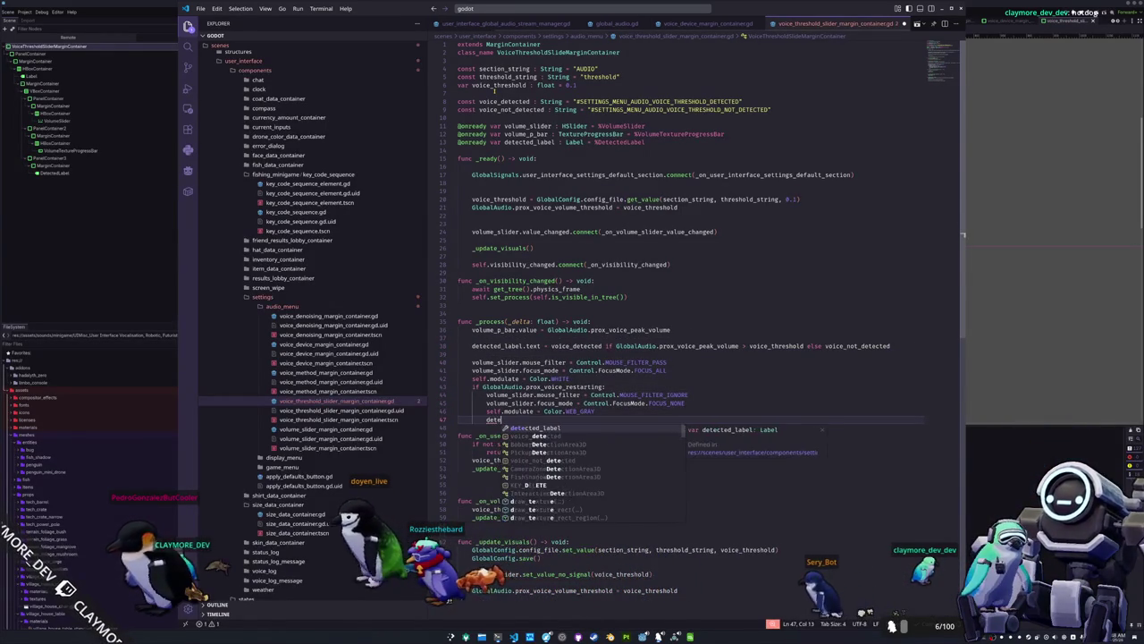
pyautogui.write('cted_label.text =')
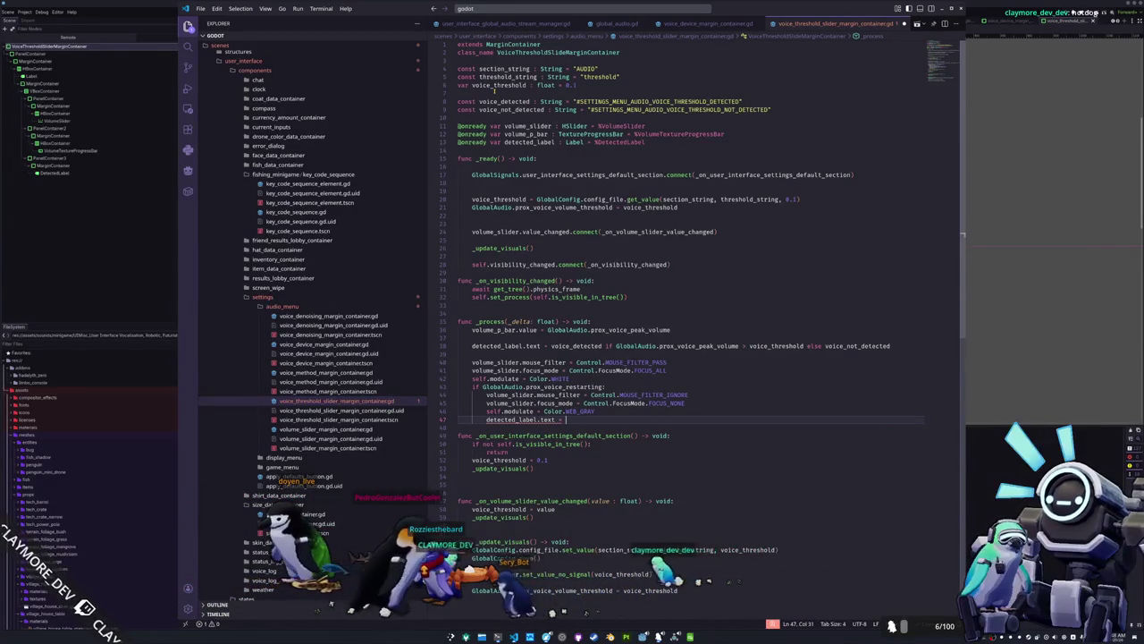
pyautogui.press('Return')
pyautogui.press('Up')
pyautogui.write('const voice_restarting : ')
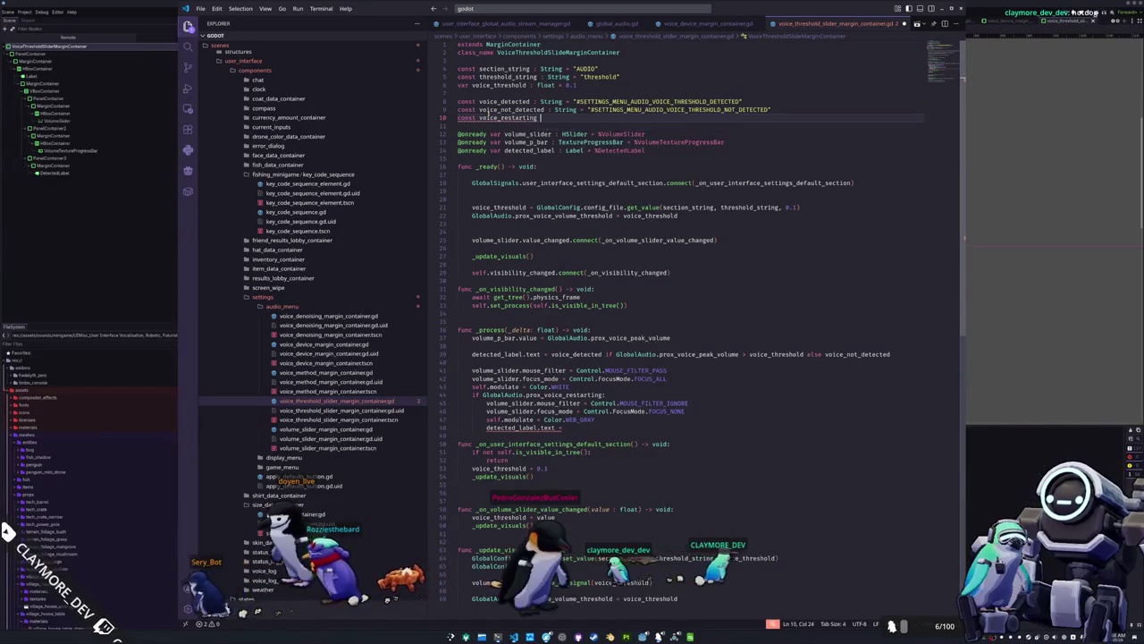
pyautogui.write('String = "#SETTINGS_MENU_AUDIO_VOICE_RESTARTING')
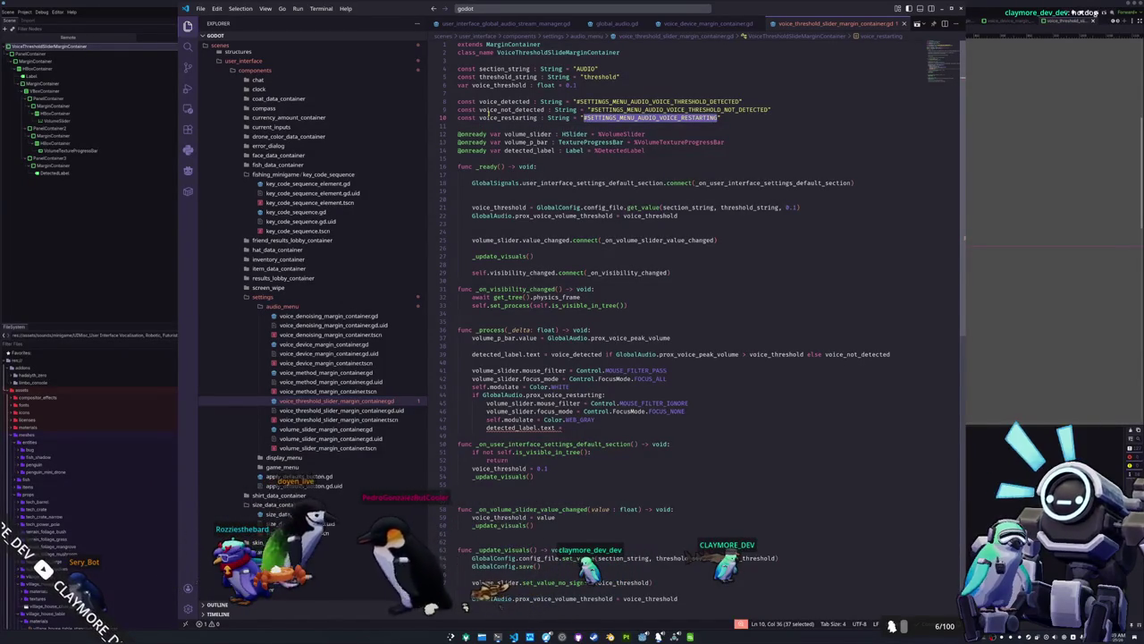
pyautogui.write('voice_re')
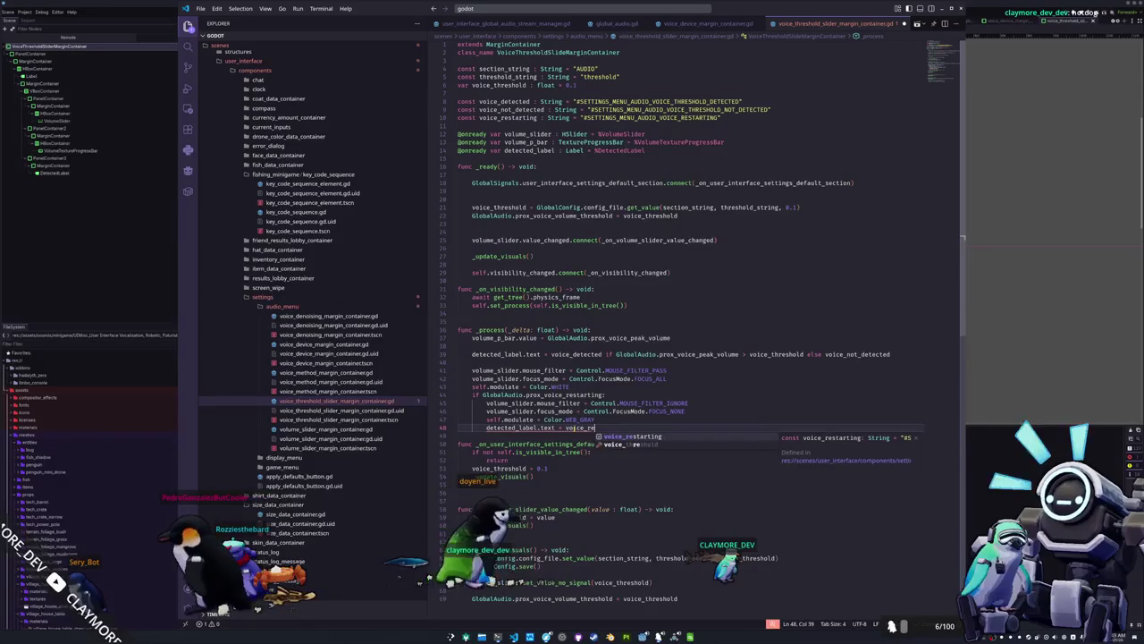
pyautogui.press('Return')
# Add a #SETTINGS_MENU_AUDIO_VOICE_RESTARTING row reading 'Voice Restarting' to translations.csv, then launch the game.
pyautogui.hotkey('alt', 'Tab')
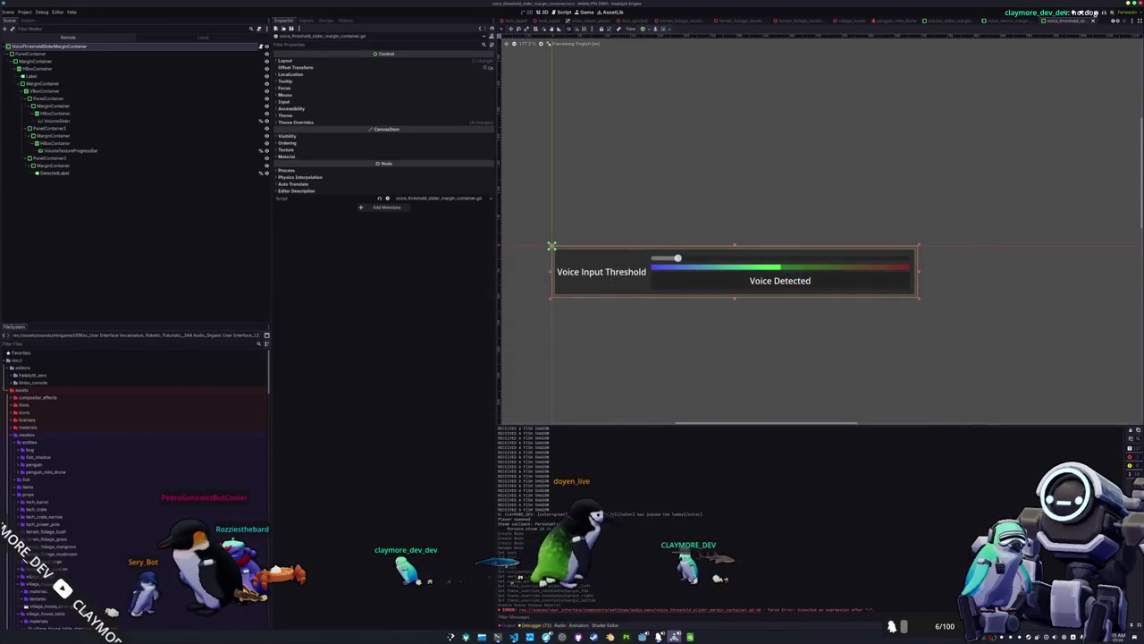
pyautogui.hotkey('alt', 'Tab')
pyautogui.press('Down')
pyautogui.press('Down')
pyautogui.write('#SETTINGS_MENU')
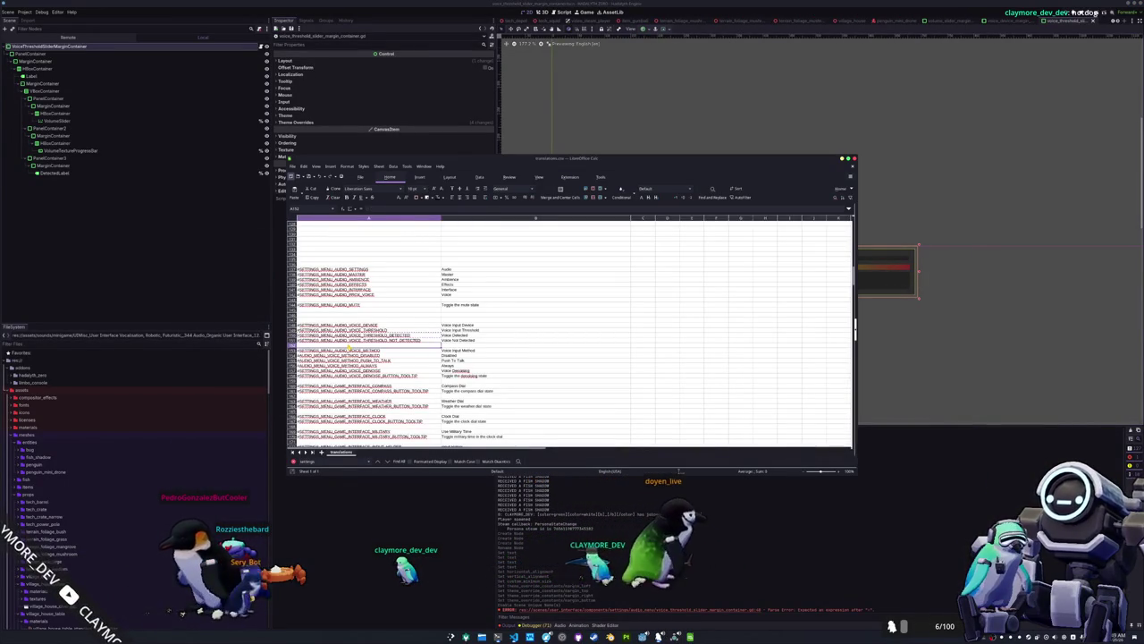
pyautogui.write('_')
pyautogui.write('AUDIO_')
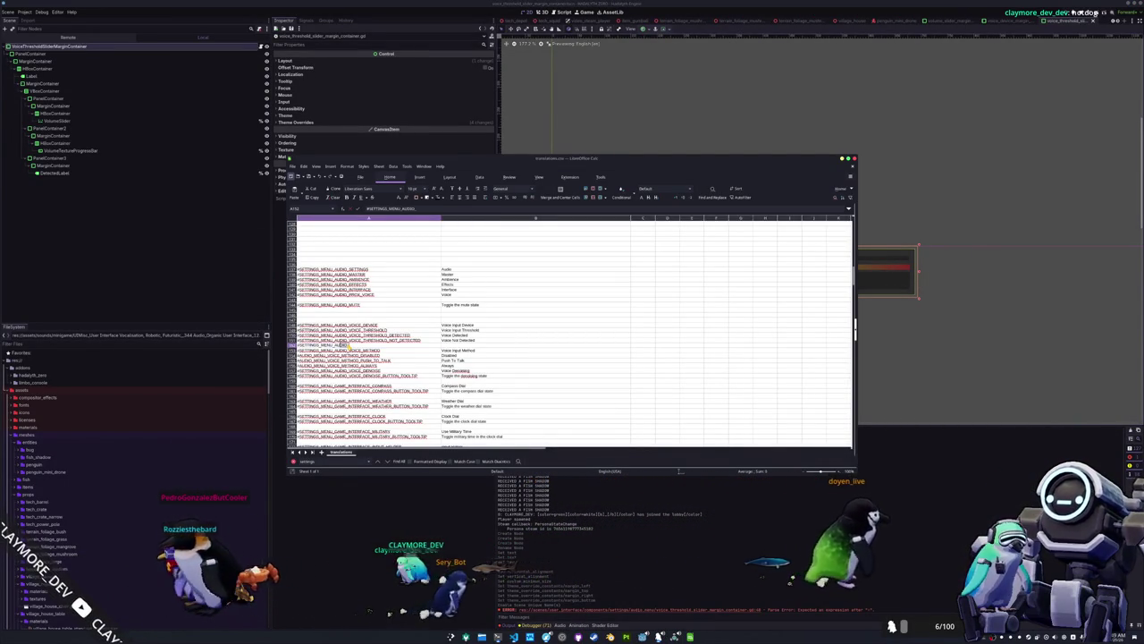
pyautogui.write('VOICE_RESTARTING')
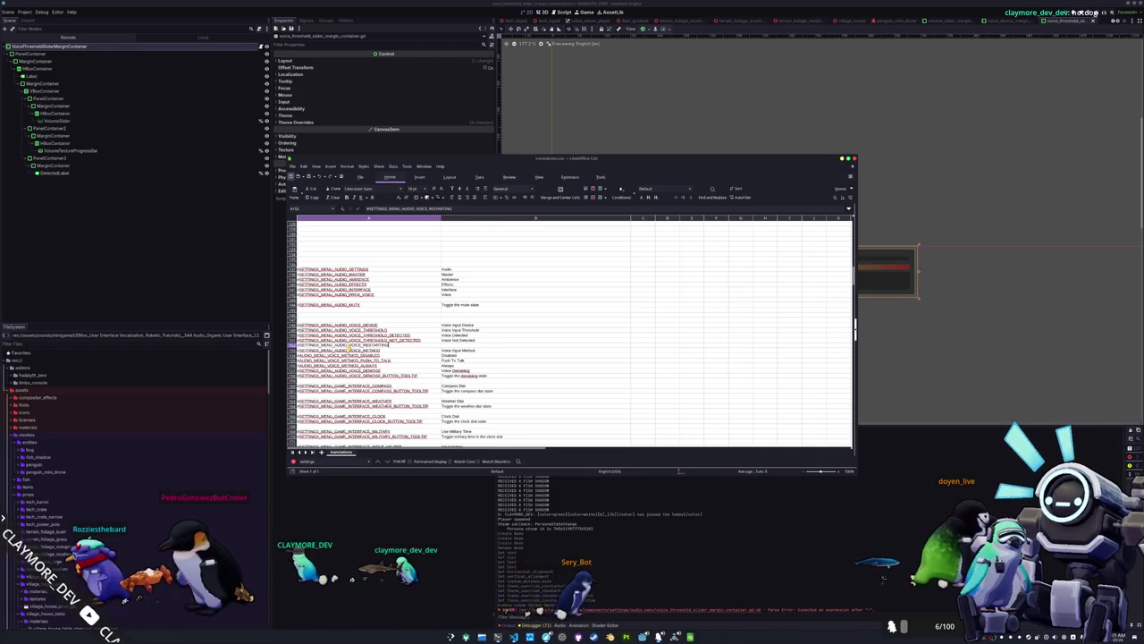
pyautogui.press('Tab')
pyautogui.write('Voice Restarting')
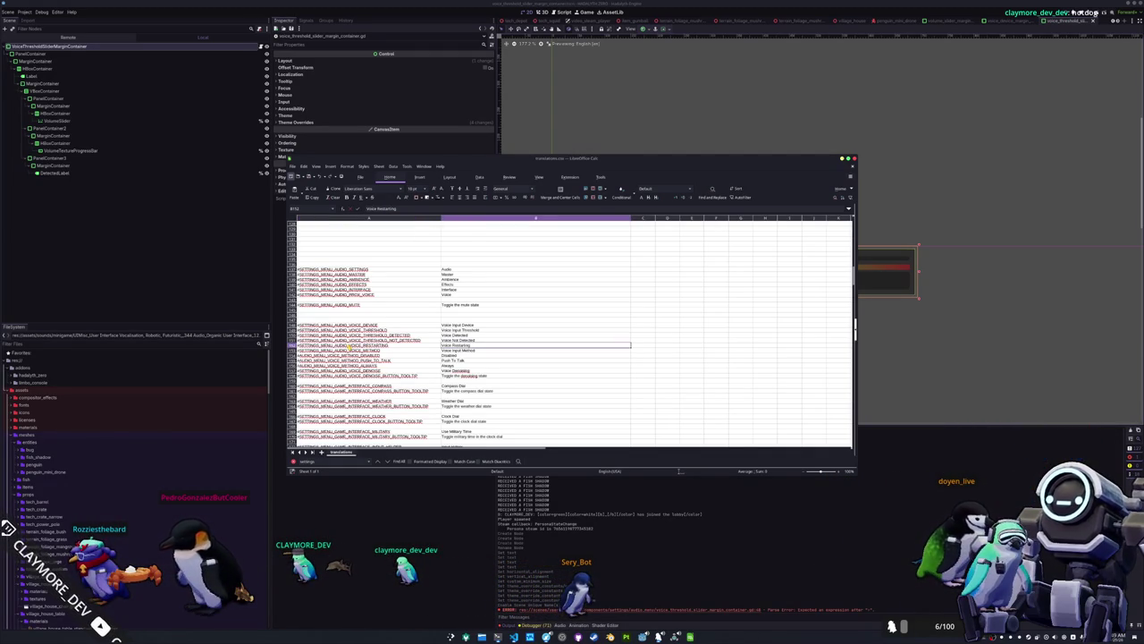
pyautogui.hotkey('alt', 'Tab')
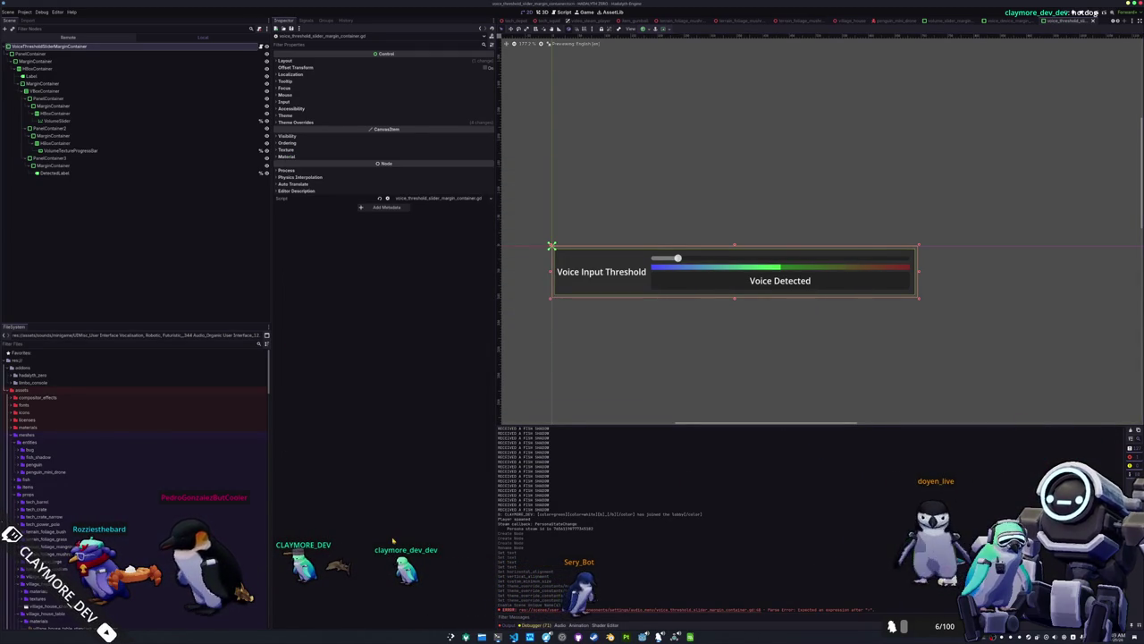
pyautogui.press('F6')
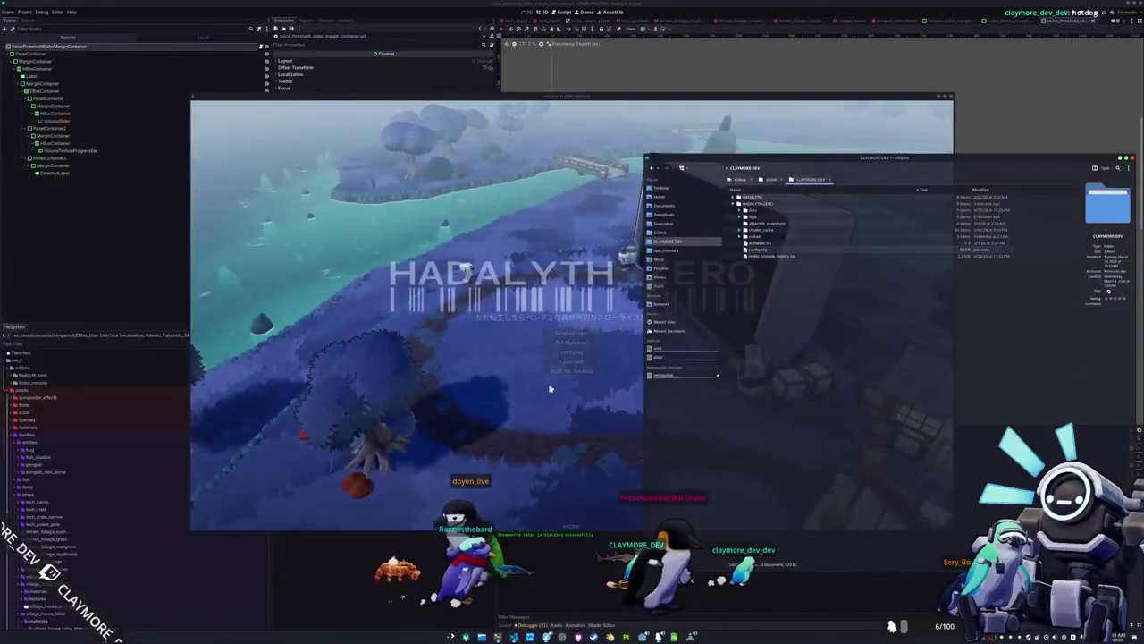
# Enter the multiplayer lobby and open the game's Audio settings showing the voice input threshold.
pyautogui.click(582, 345)
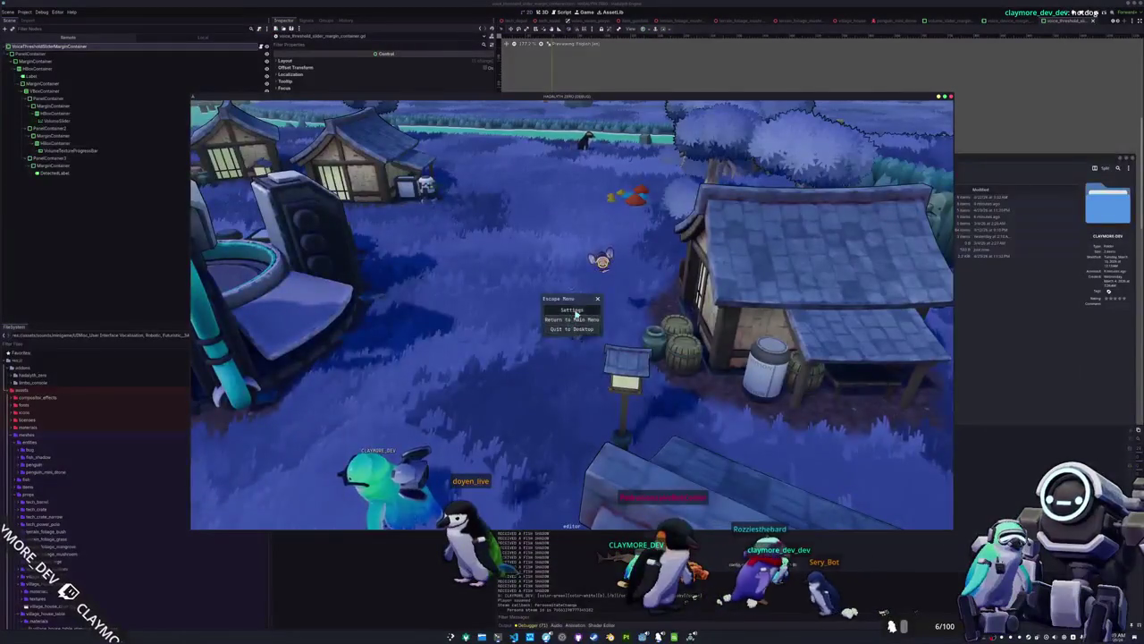
pyautogui.press('Escape')
pyautogui.press('q')
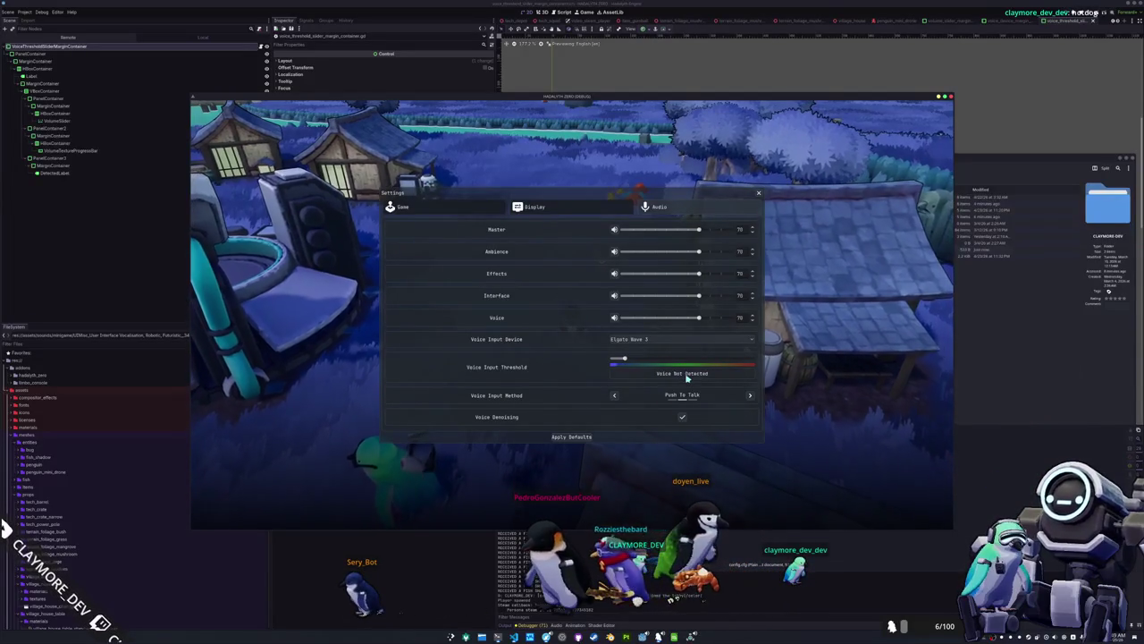
# Copy a region screenshot of the 'Voice Detected' threshold status to the clipboard.
pyautogui.press('Print')
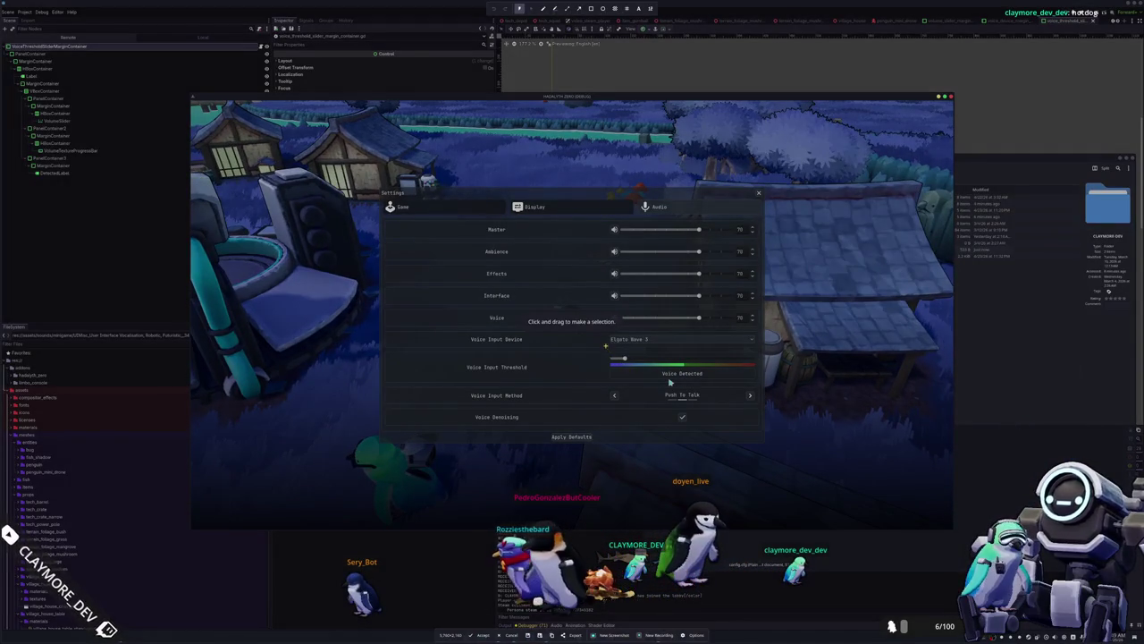
pyautogui.moveTo(602, 348); pyautogui.dragTo(725, 380)
pyautogui.press('Return')
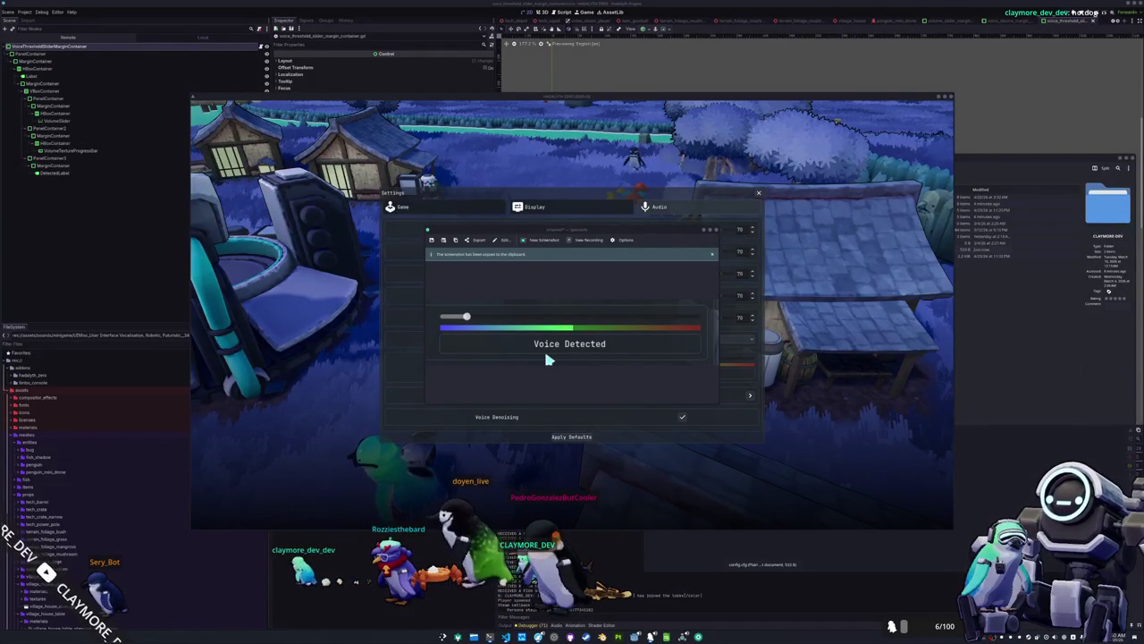
# Close the screenshot preview and the settings panel, then quit the game.
pyautogui.click(715, 231)
pyautogui.click(759, 194)
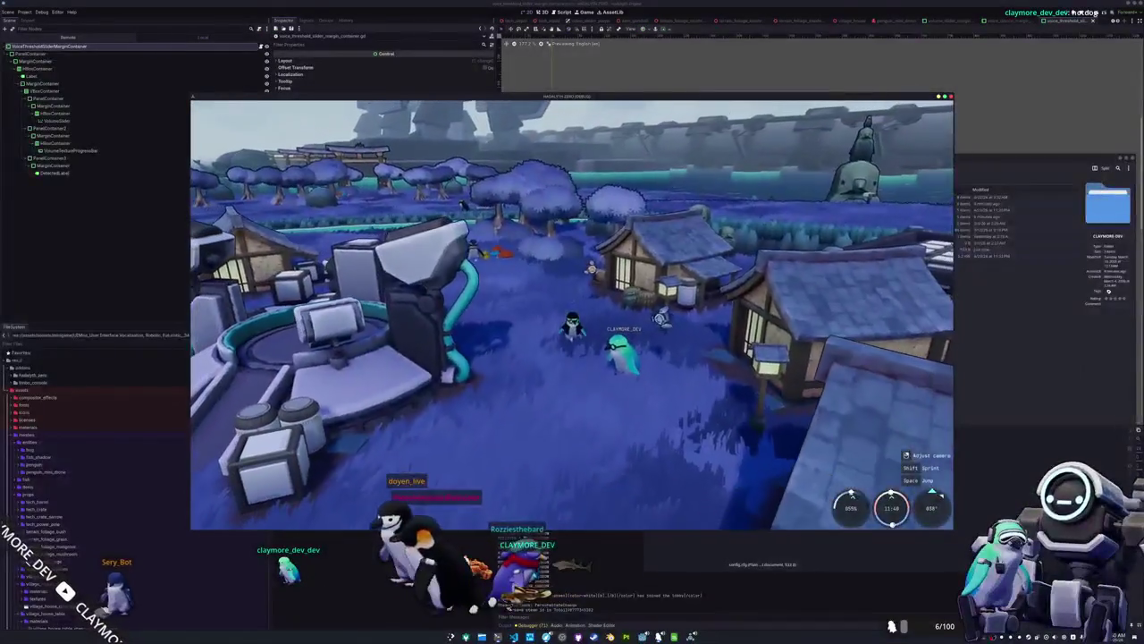
pyautogui.press('Escape')
pyautogui.click(568, 329)
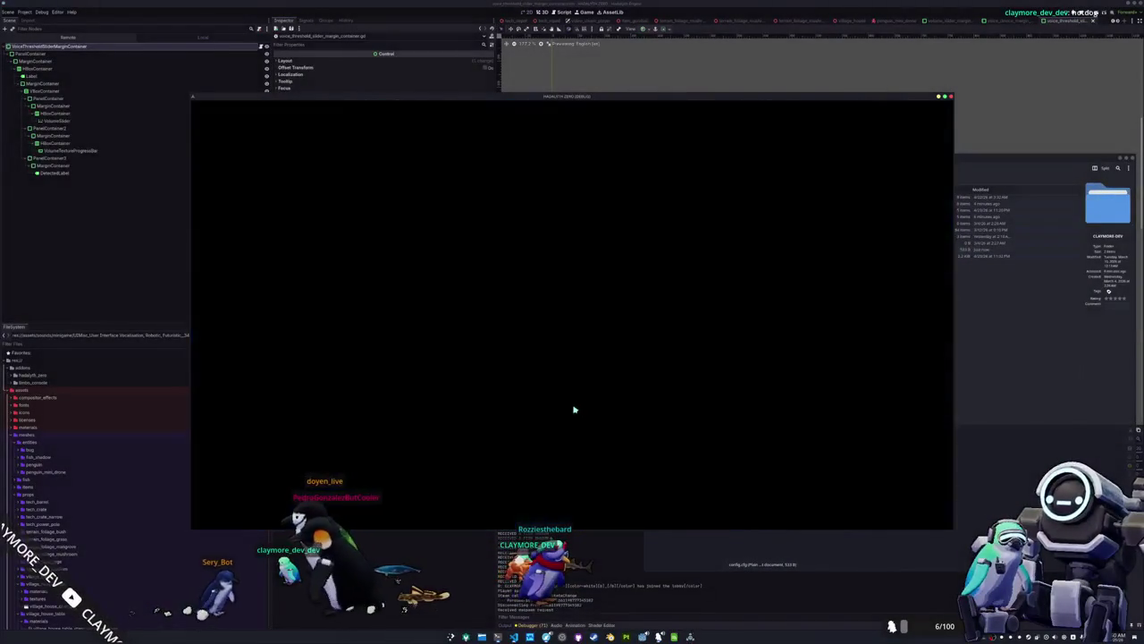
# Check the repository status and list the project folder's files in the terminal.
pyautogui.press('F12')
pyautogui.write('git')
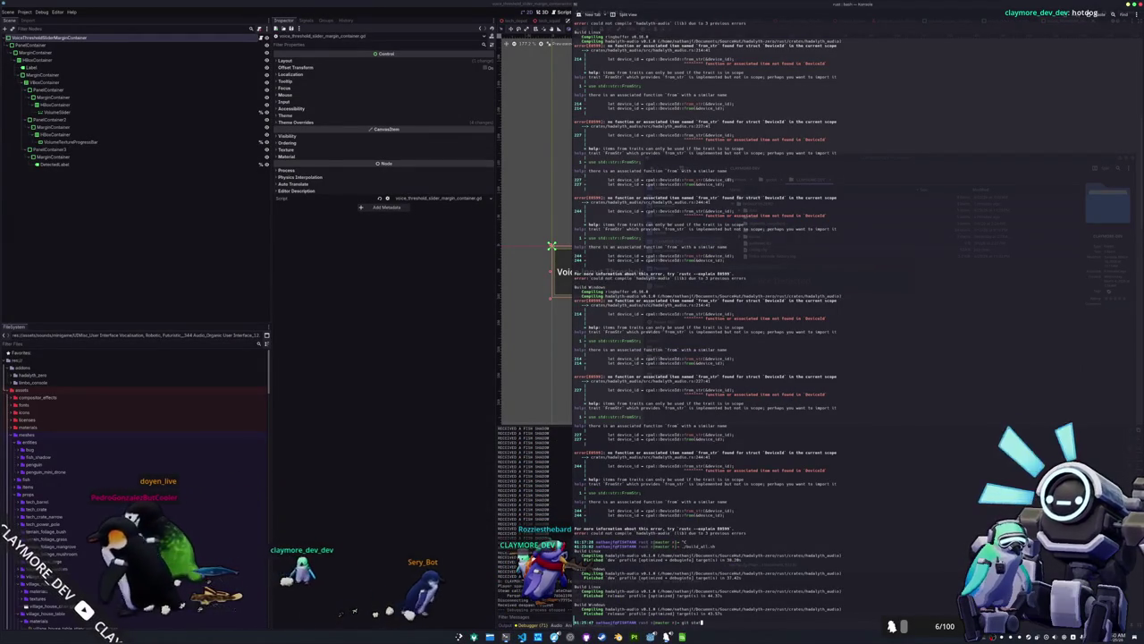
pyautogui.write('status')
pyautogui.press('Return')
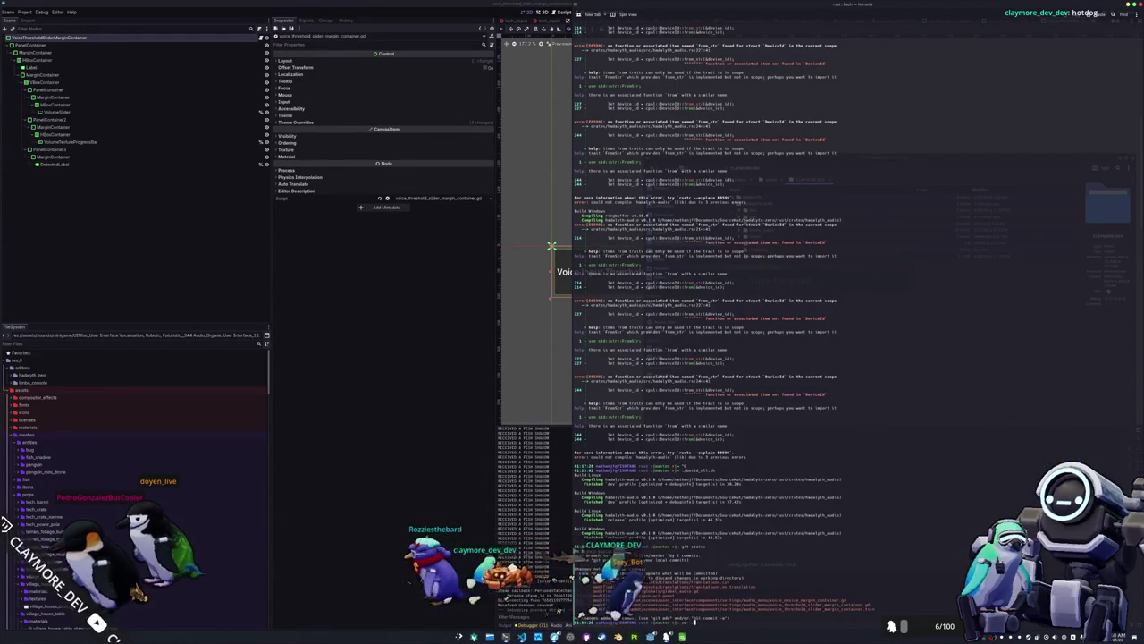
pyautogui.write('ls')
pyautogui.press('Return')
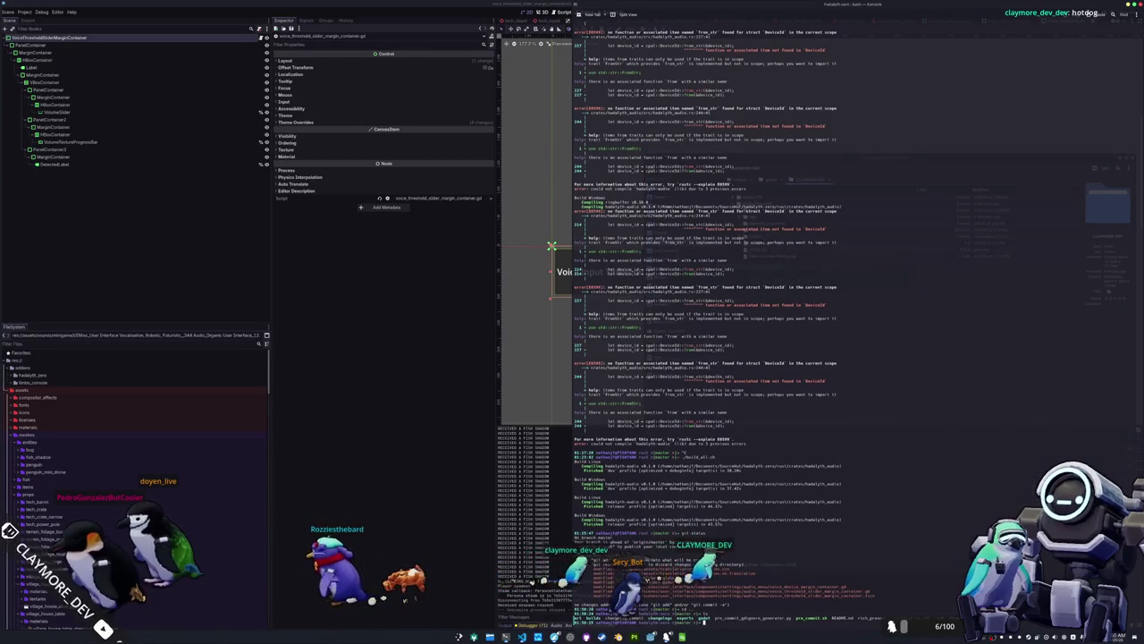
pyautogui.write('git status')
pyautogui.press('Return')
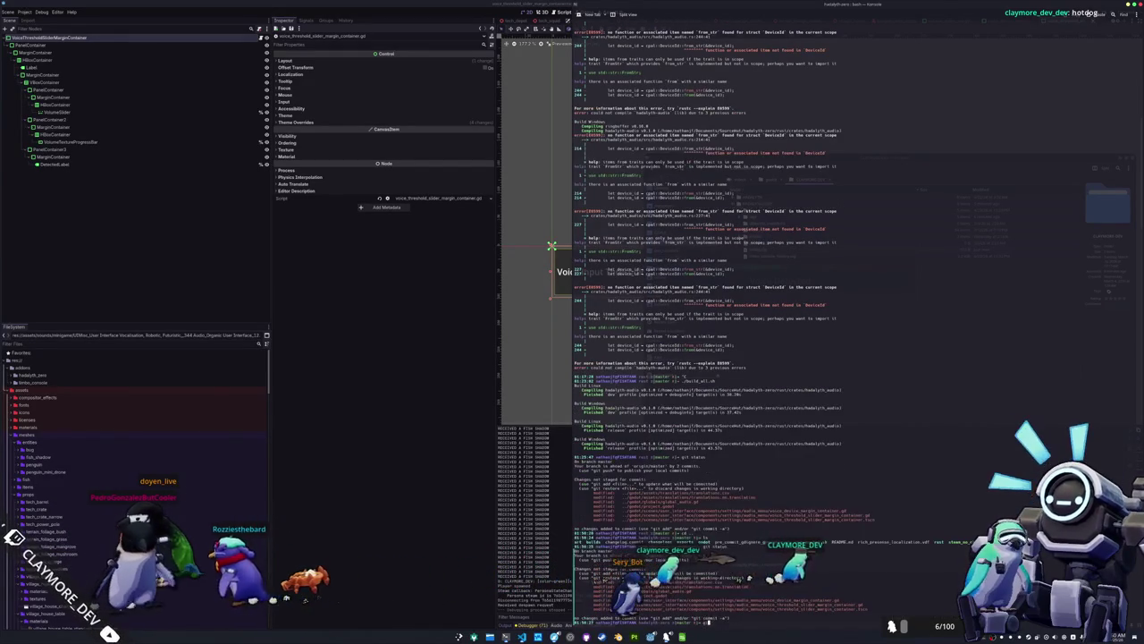
# Stage all changes, commit them as 'Updated settings menu to use new audio backend…', and push.
pyautogui.press('Return')
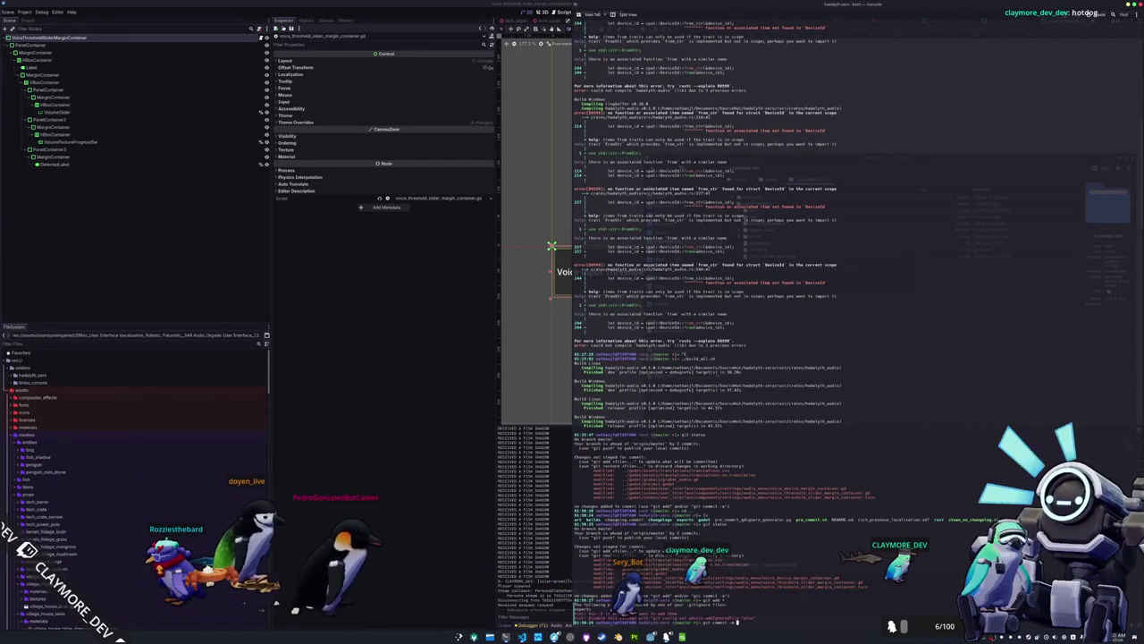
pyautogui.write('d s')
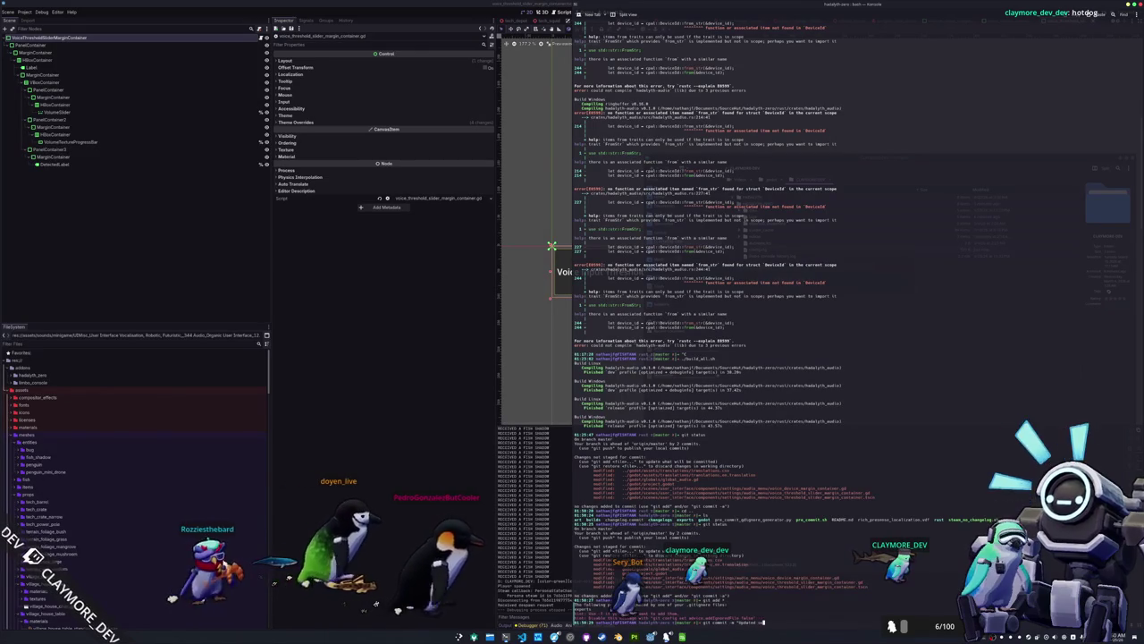
pyautogui.write('ettings menu to u')
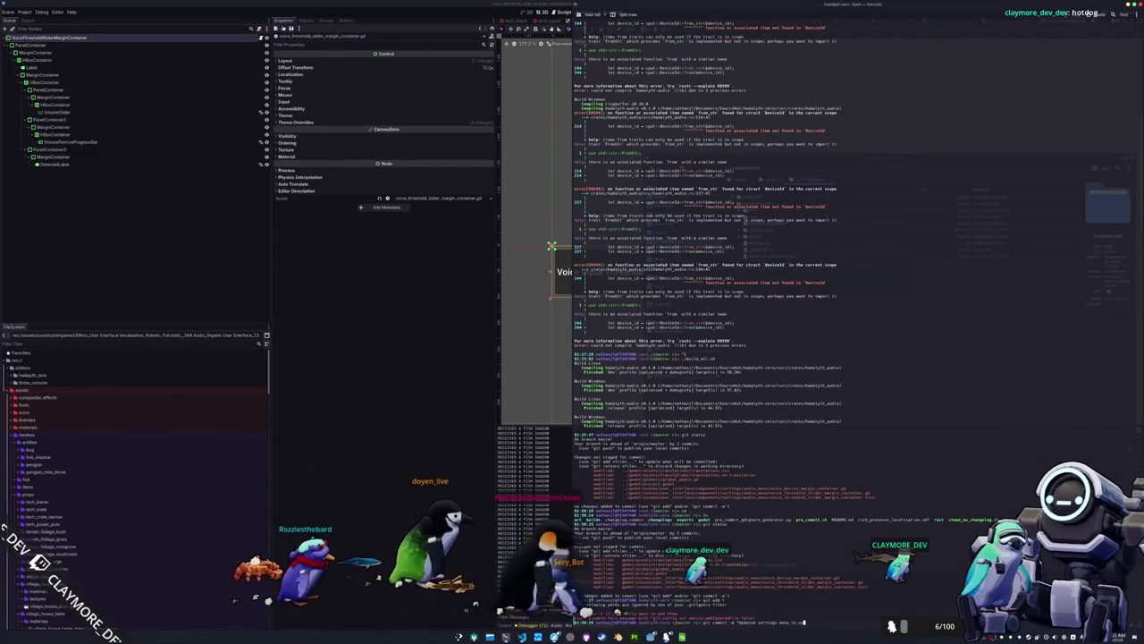
pyautogui.write('se new audio backend and added vol')
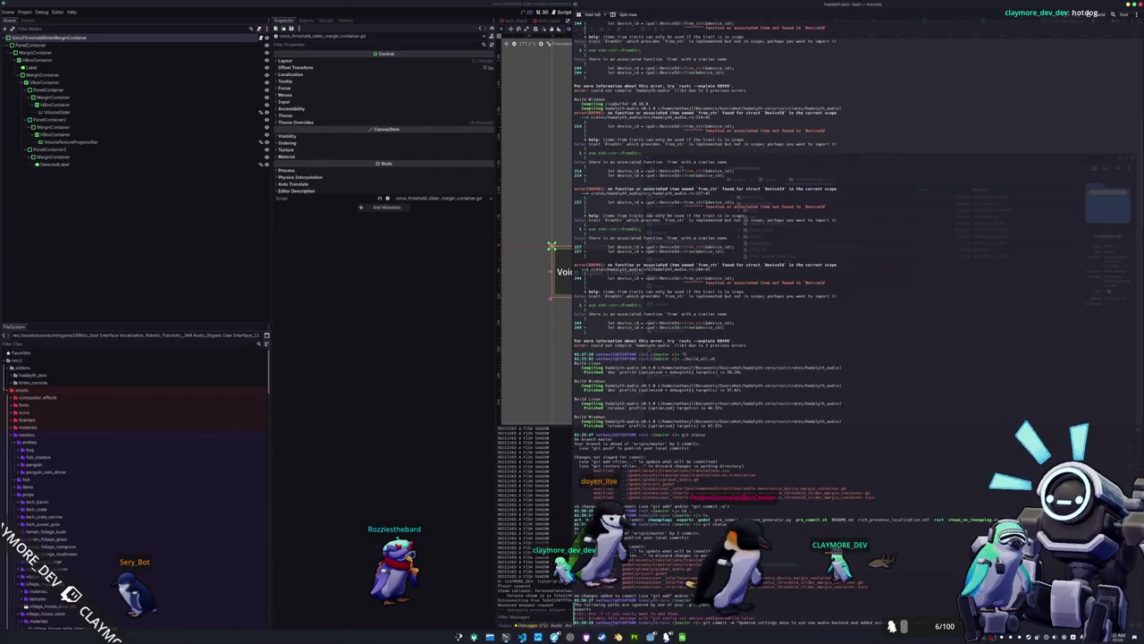
pyautogui.press('Return')
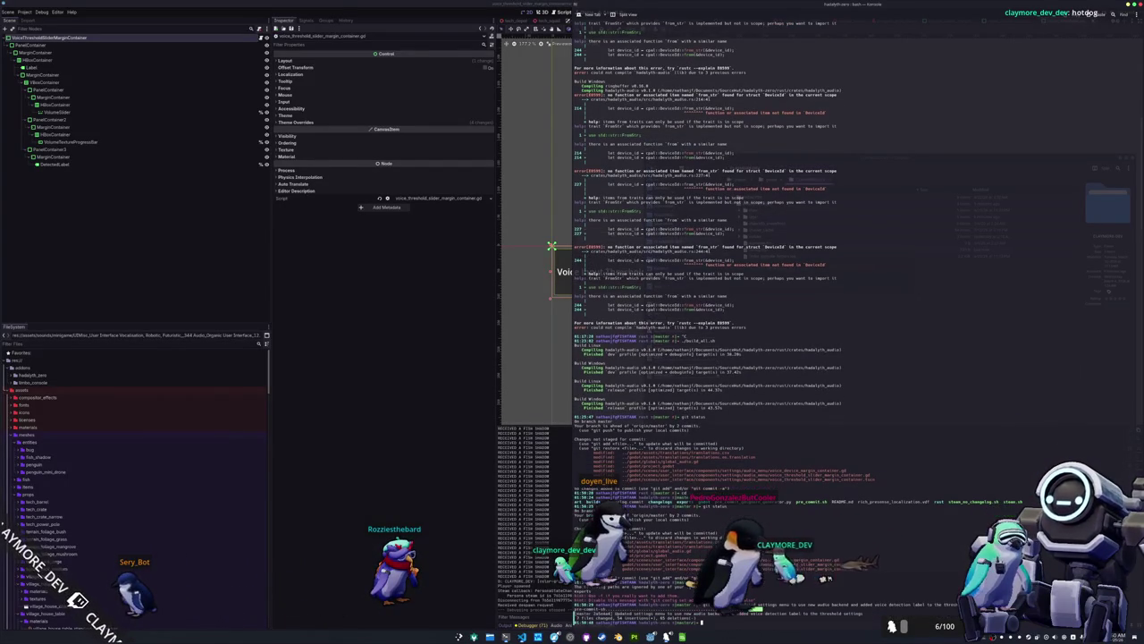
pyautogui.press('Return')
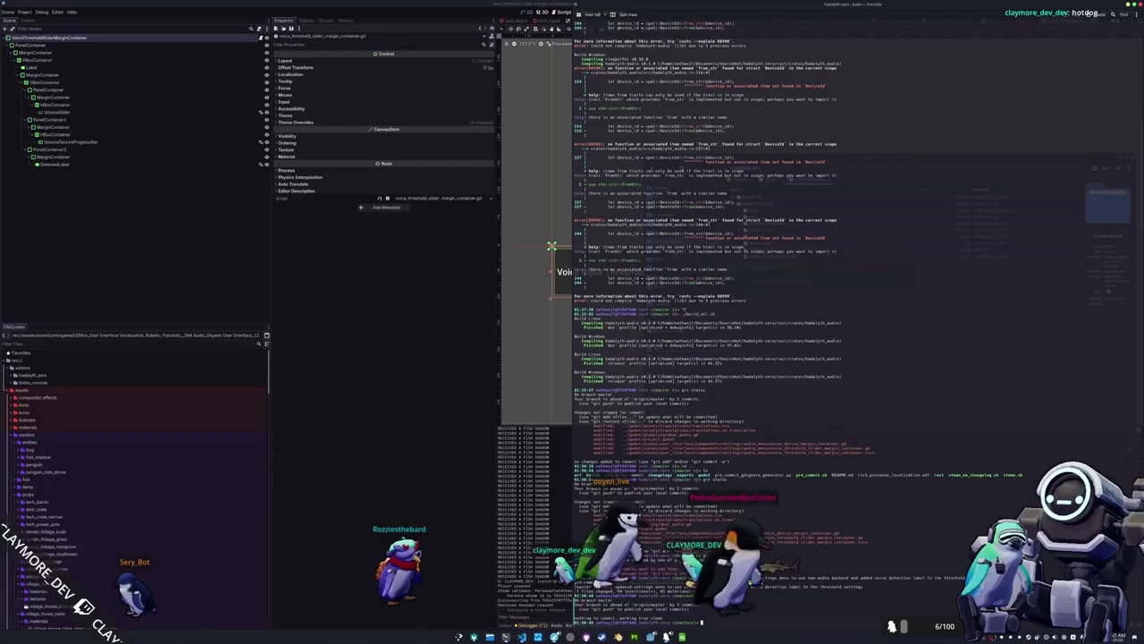
pyautogui.write('git push')
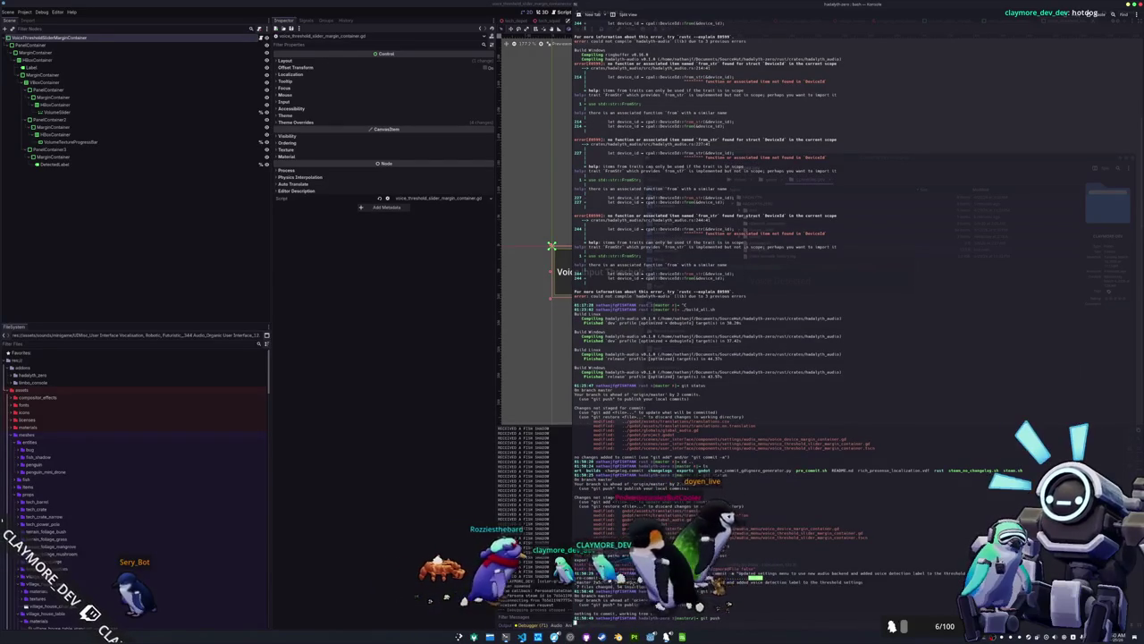
pyautogui.press('Return')
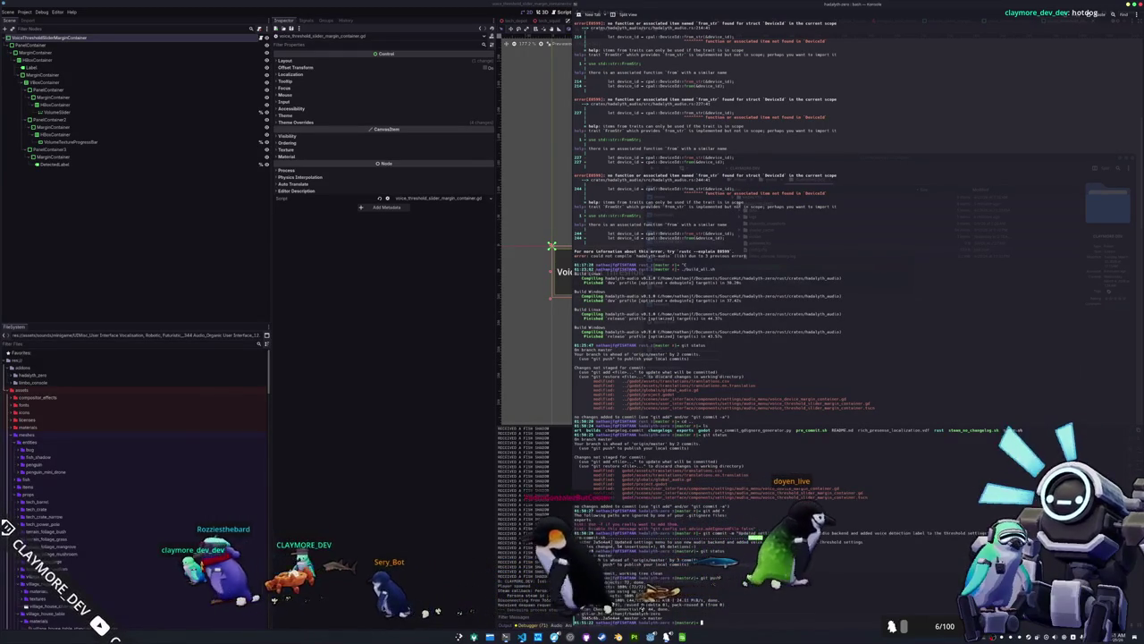
# Clear the terminal and export every preset from Godot as a release build.
pyautogui.hotkey('ctrl', 'l')
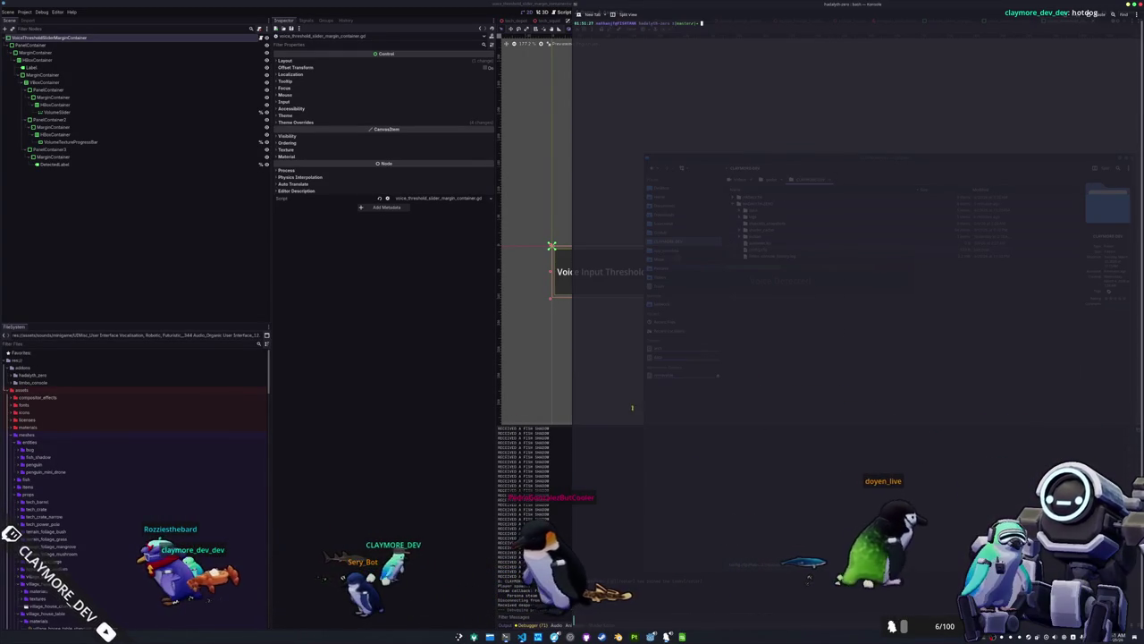
pyautogui.click(665, 432)
pyautogui.click(21, 13)
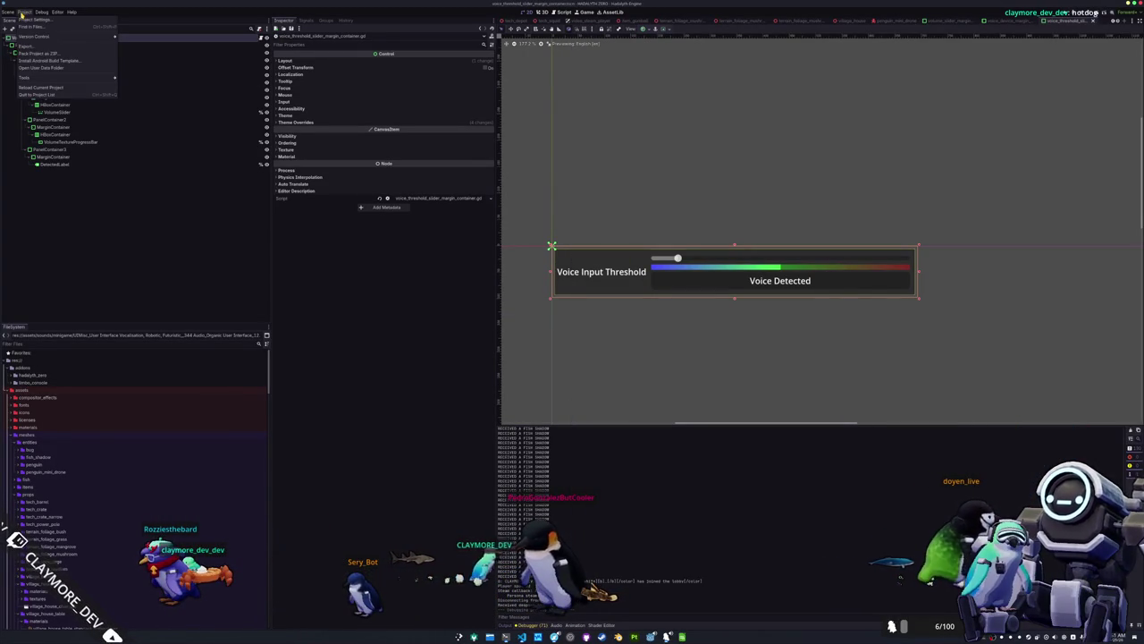
pyautogui.click(31, 46)
pyautogui.click(383, 483)
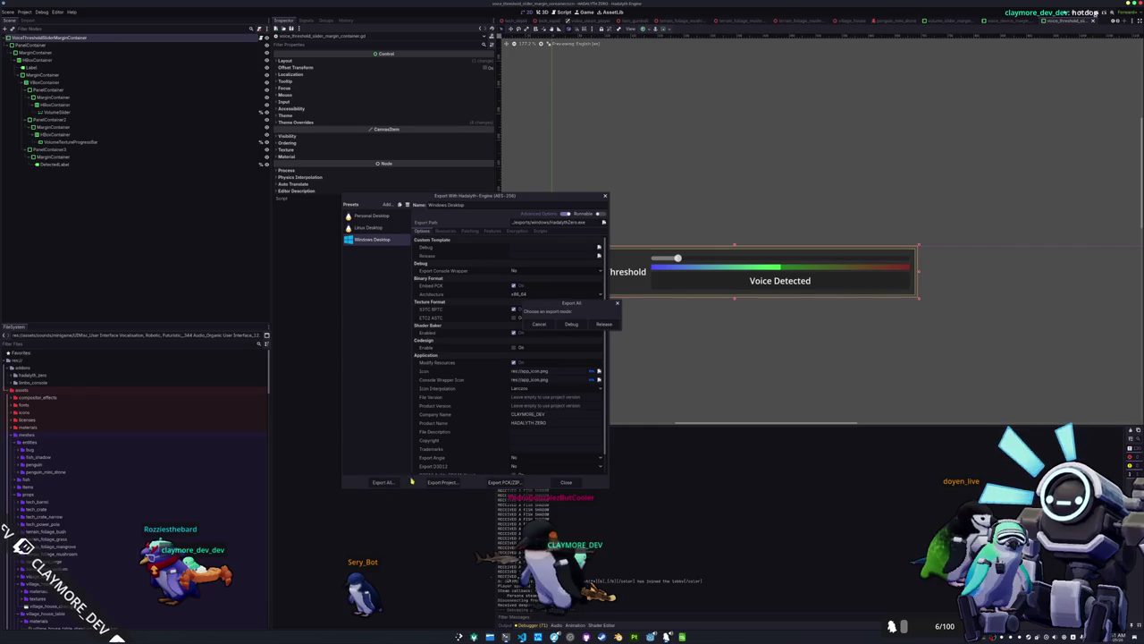
pyautogui.click(603, 324)
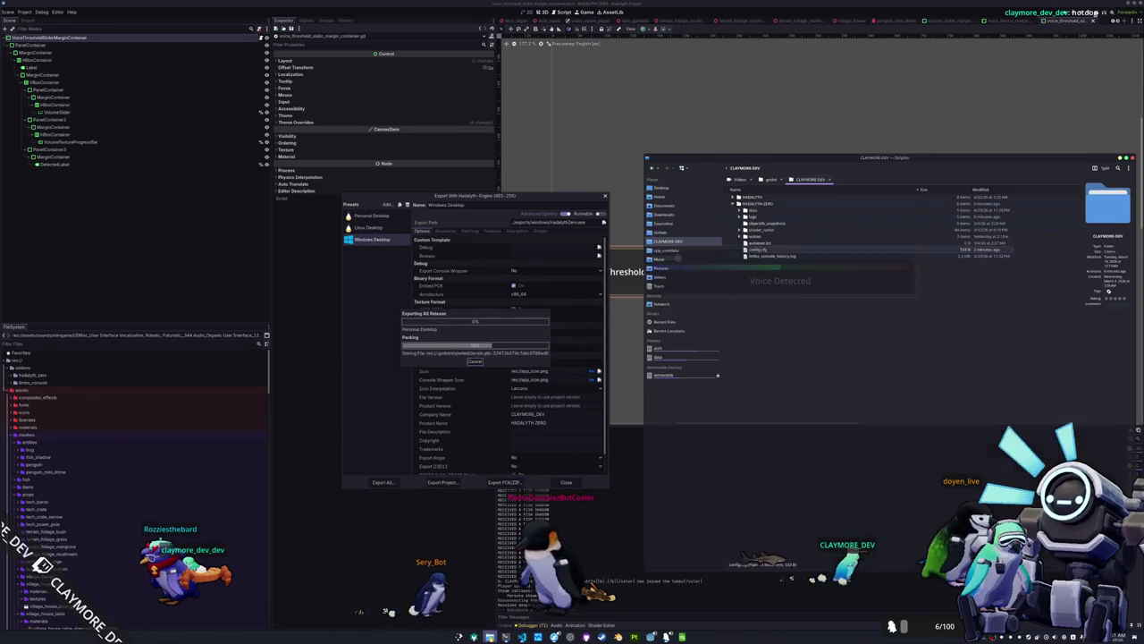
# Expand the project's exports > linux folder in the file manager to see the new files.
pyautogui.moveTo(778, 169); pyautogui.dragTo(731, 164)
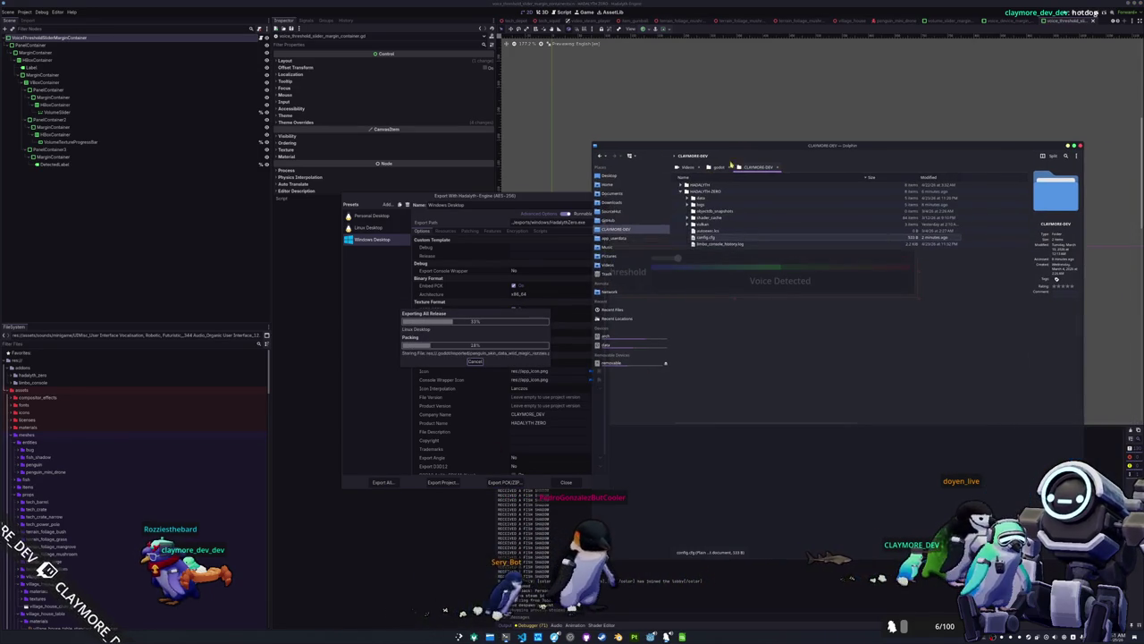
pyautogui.click(618, 211)
pyautogui.click(682, 211)
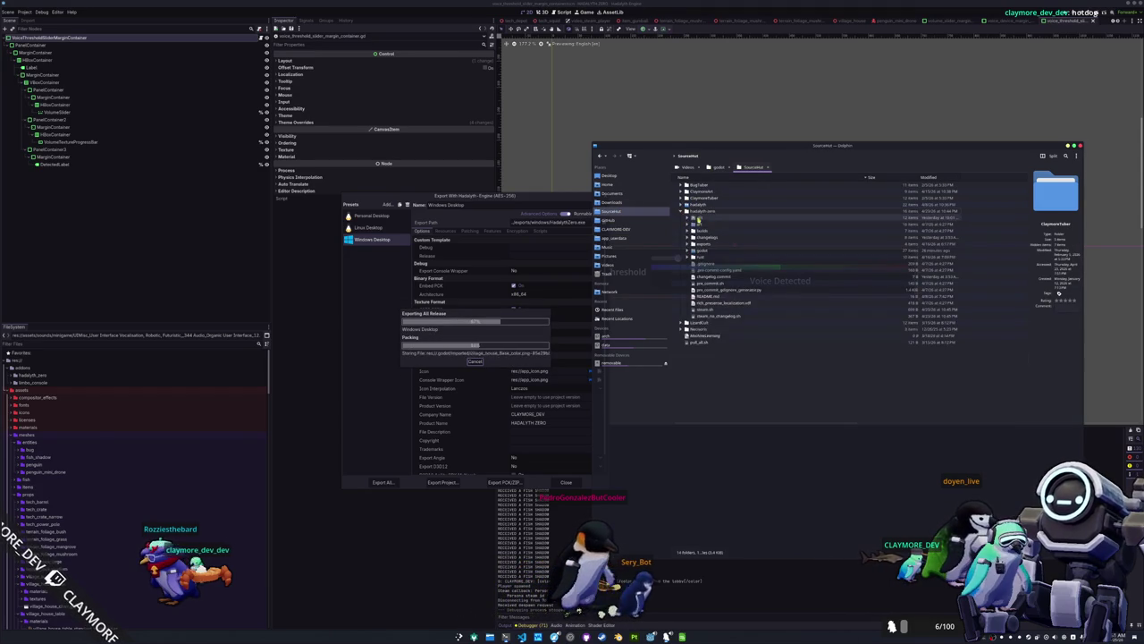
pyautogui.click(689, 252)
pyautogui.click(688, 252)
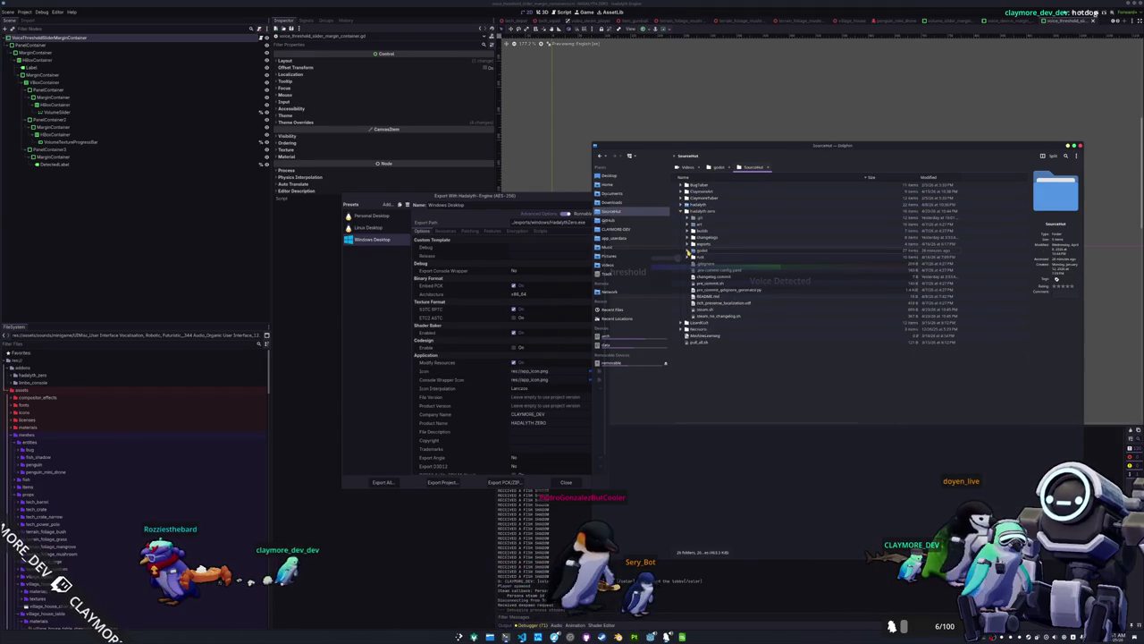
pyautogui.click(688, 244)
pyautogui.click(695, 251)
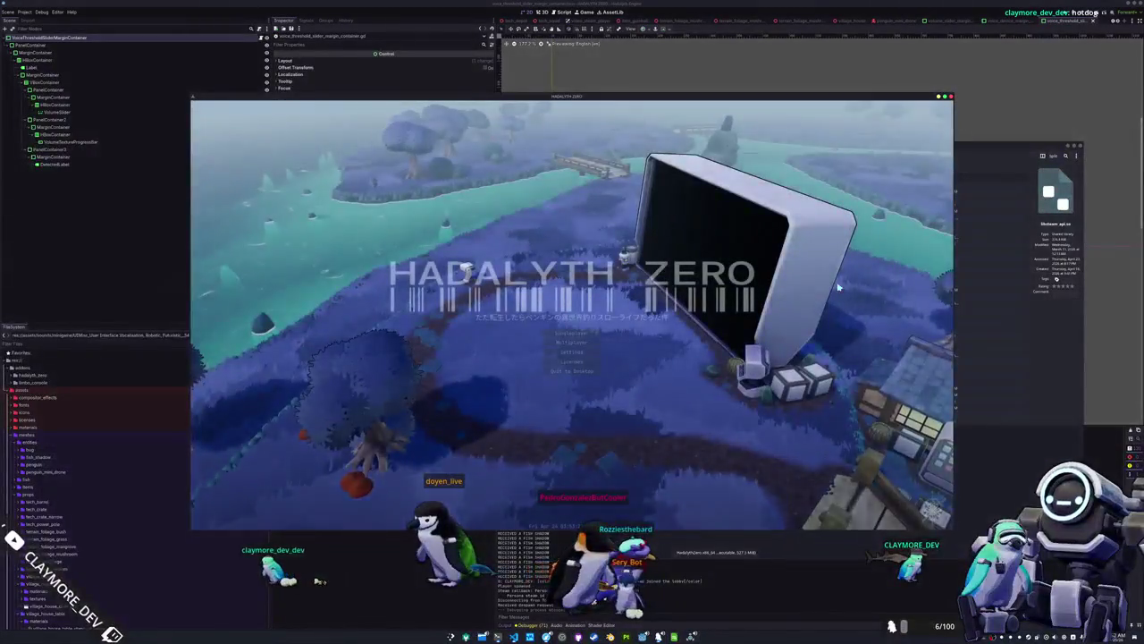
# Check Voice Input Threshold in the exported game's settings, open the multiplayer lobby twice, then quit to desktop.
pyautogui.click(585, 351)
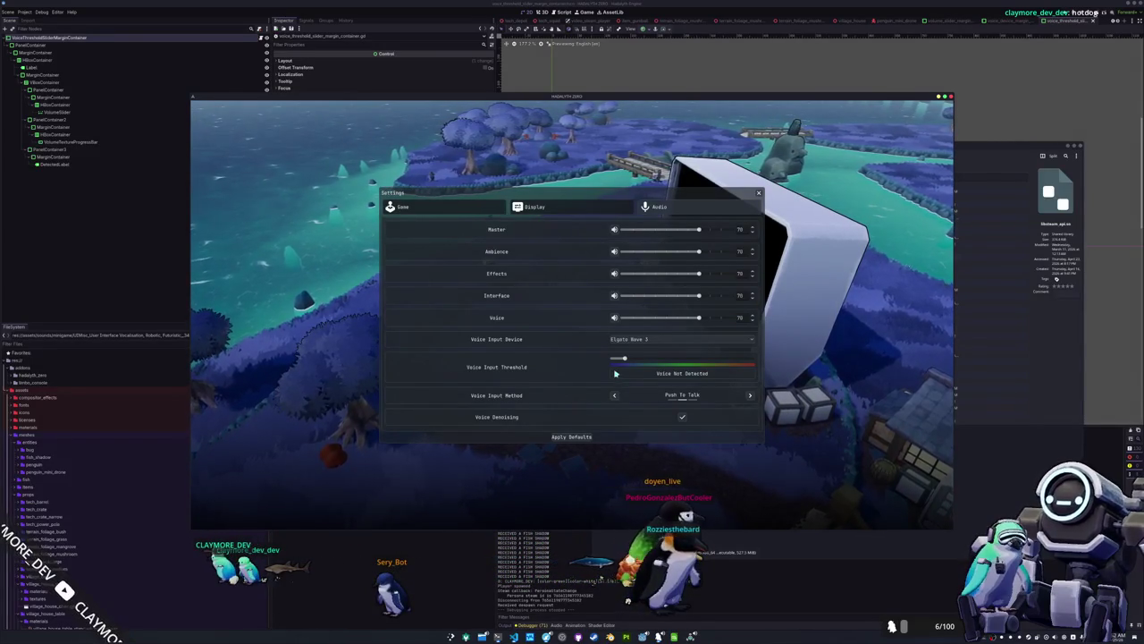
pyautogui.press('Escape')
pyautogui.click(567, 345)
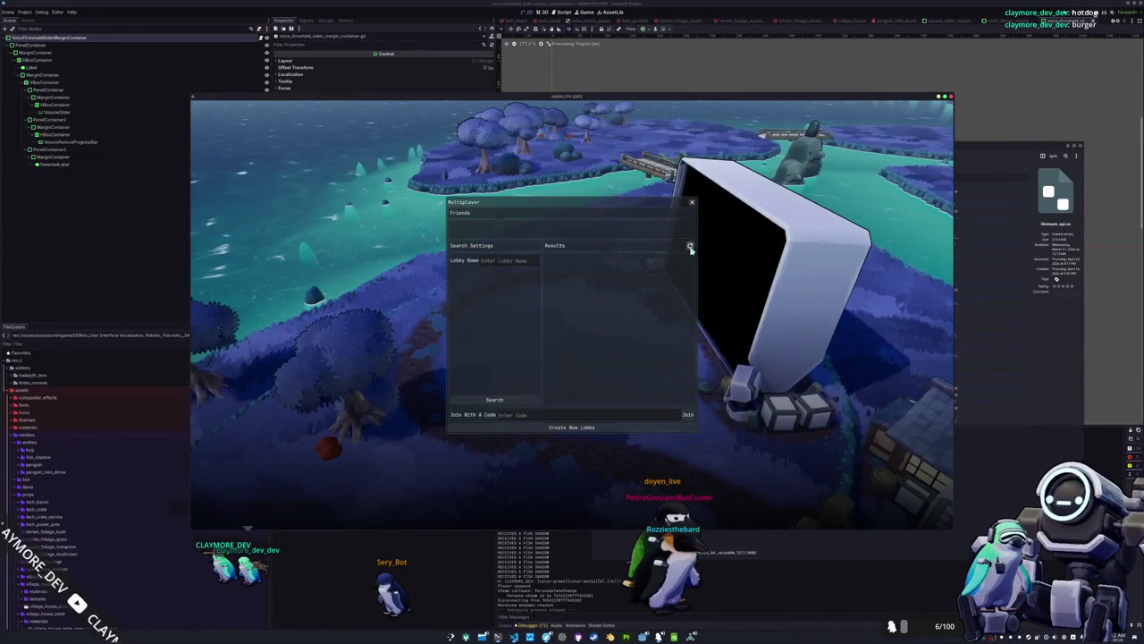
pyautogui.press('Escape')
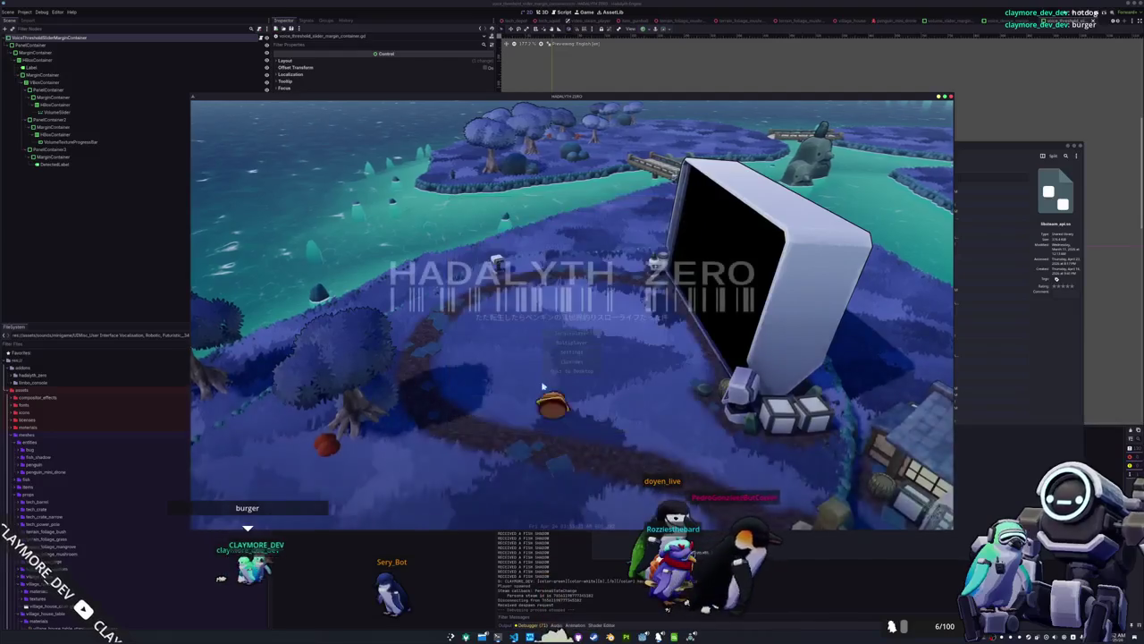
pyautogui.click(572, 342)
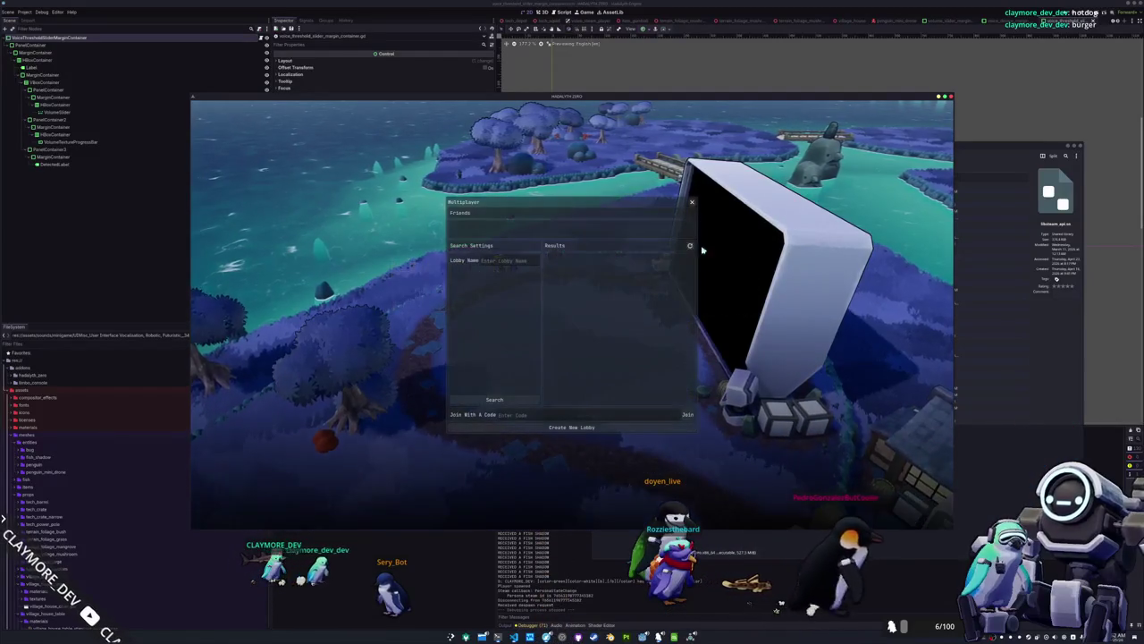
pyautogui.press('Escape')
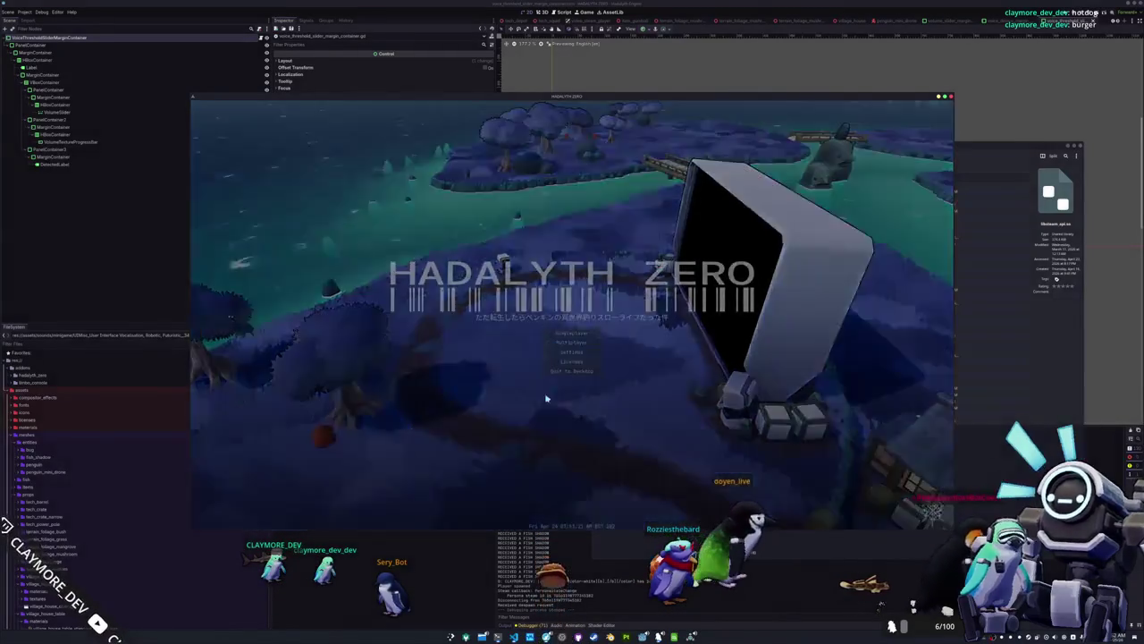
pyautogui.click(544, 396)
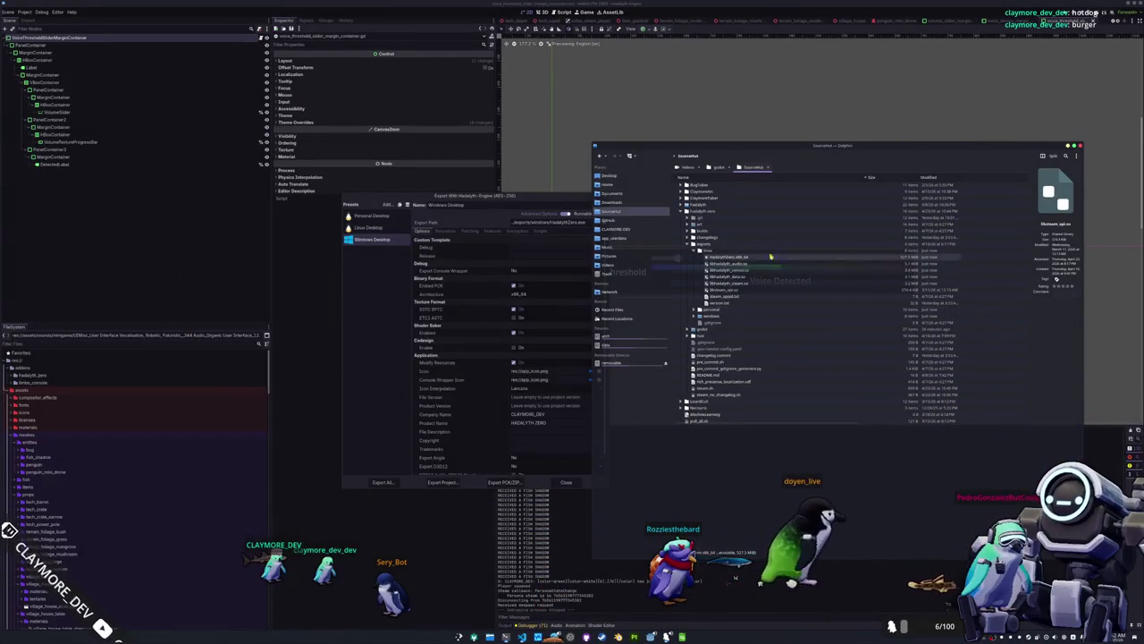
# Compare the linux-export and godot-folder steam_appid.txt files side by side in Kate, then close Kate.
pyautogui.doubleClick(726, 301)
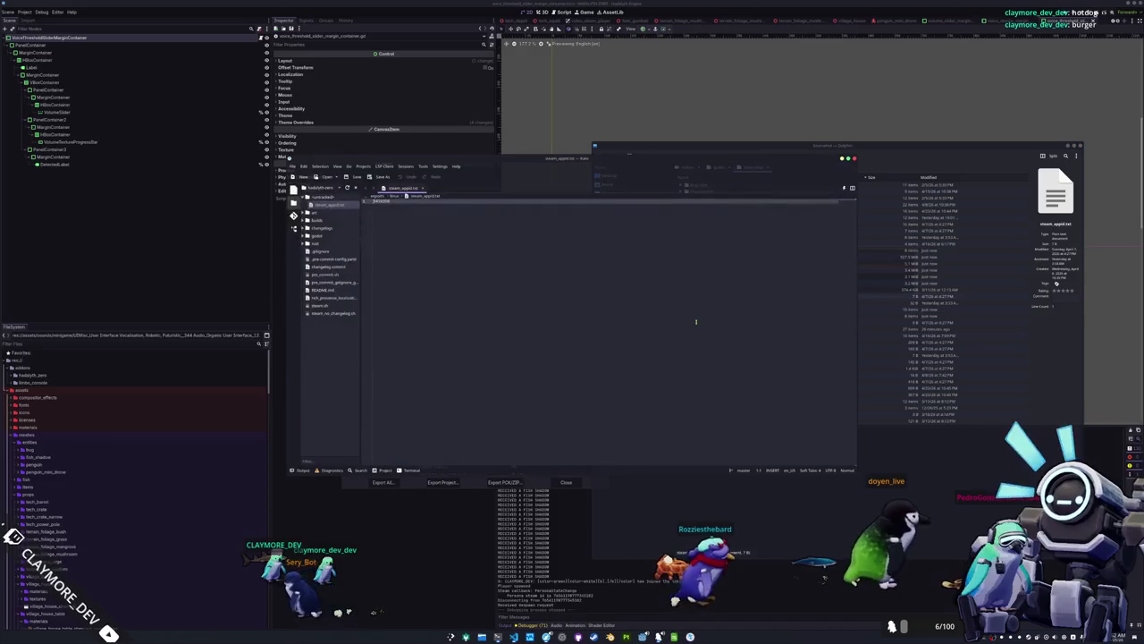
pyautogui.moveTo(590, 165); pyautogui.dragTo(313, 150)
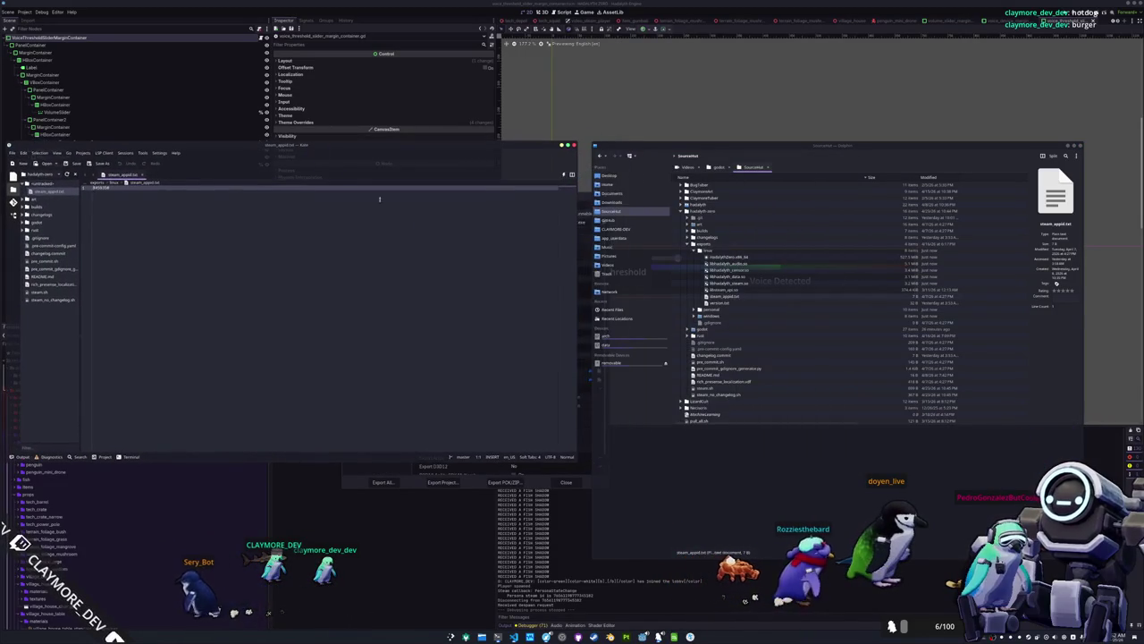
pyautogui.click(696, 335)
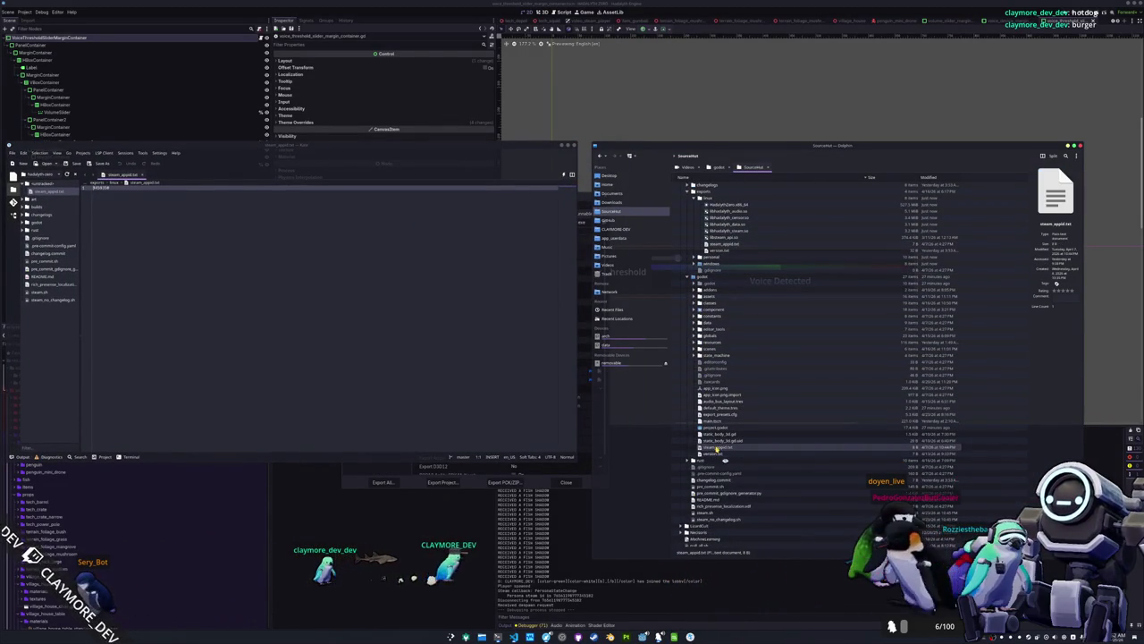
pyautogui.doubleClick(718, 447)
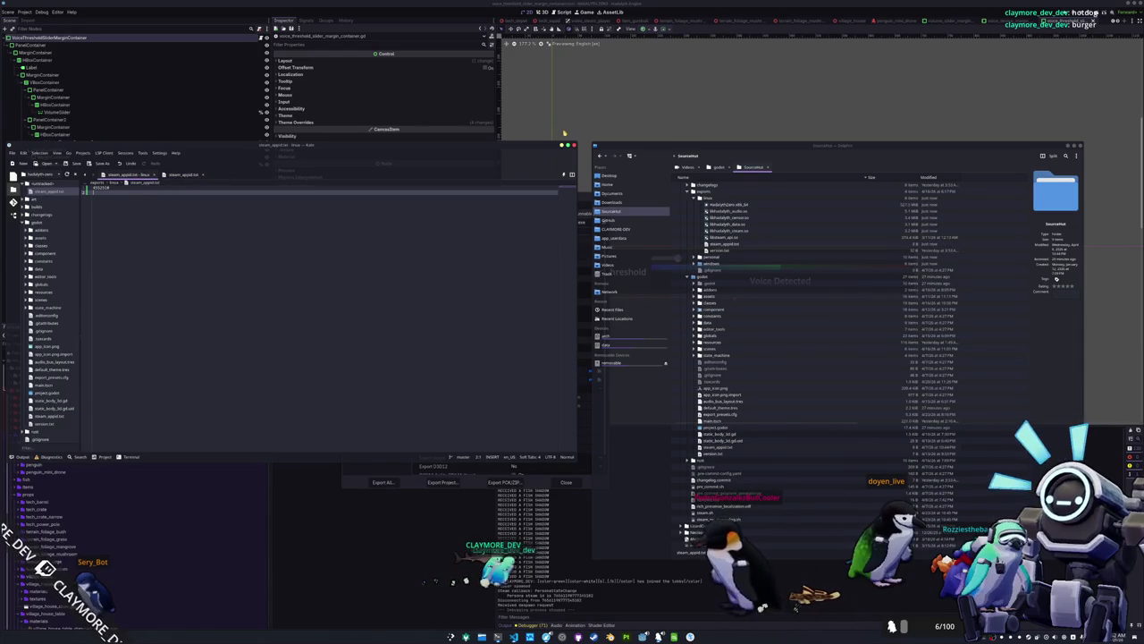
pyautogui.hotkey('ctrl', 'q')
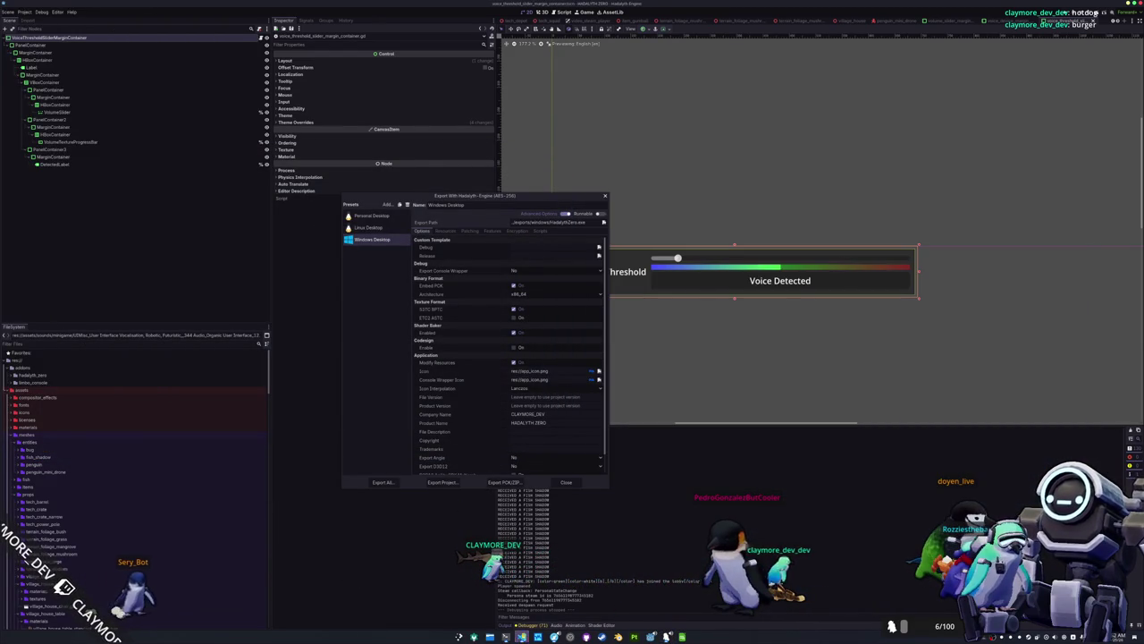
pyautogui.hotkey('alt', 'Tab')
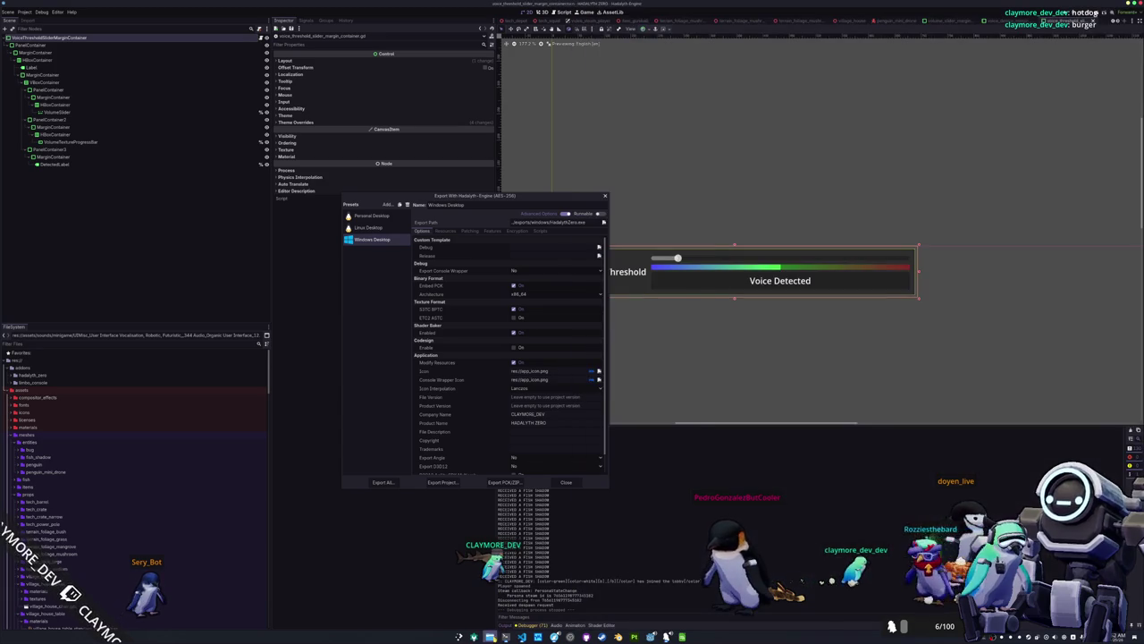
pyautogui.hotkey('alt', 'Tab')
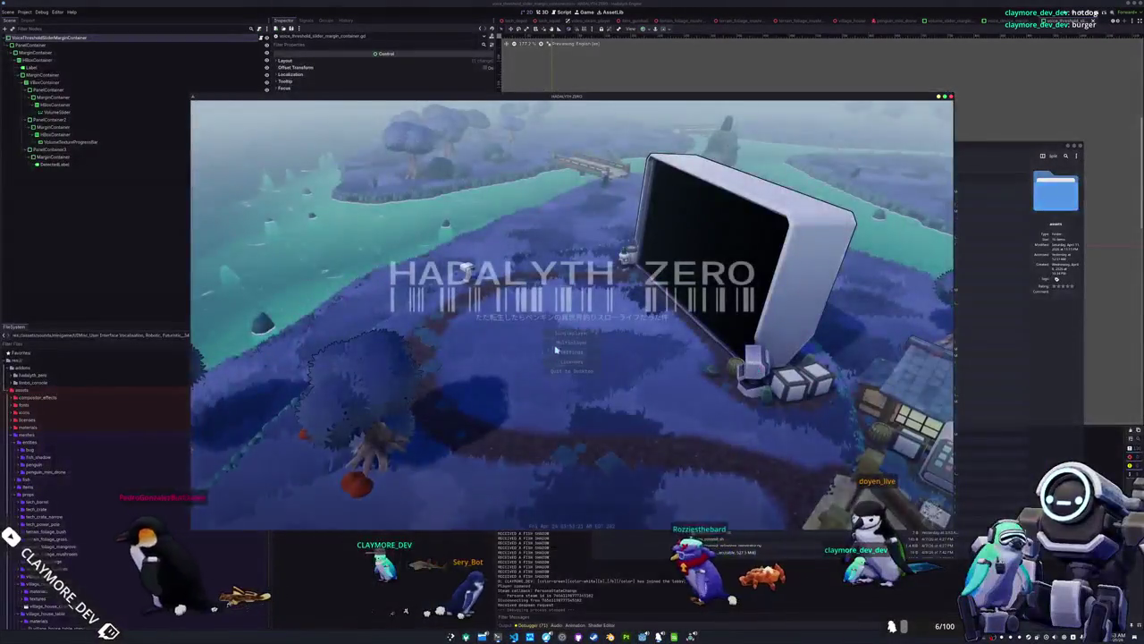
# Join the listed lobby, run through the village to the other player's house, then close the game.
pyautogui.click(683, 262)
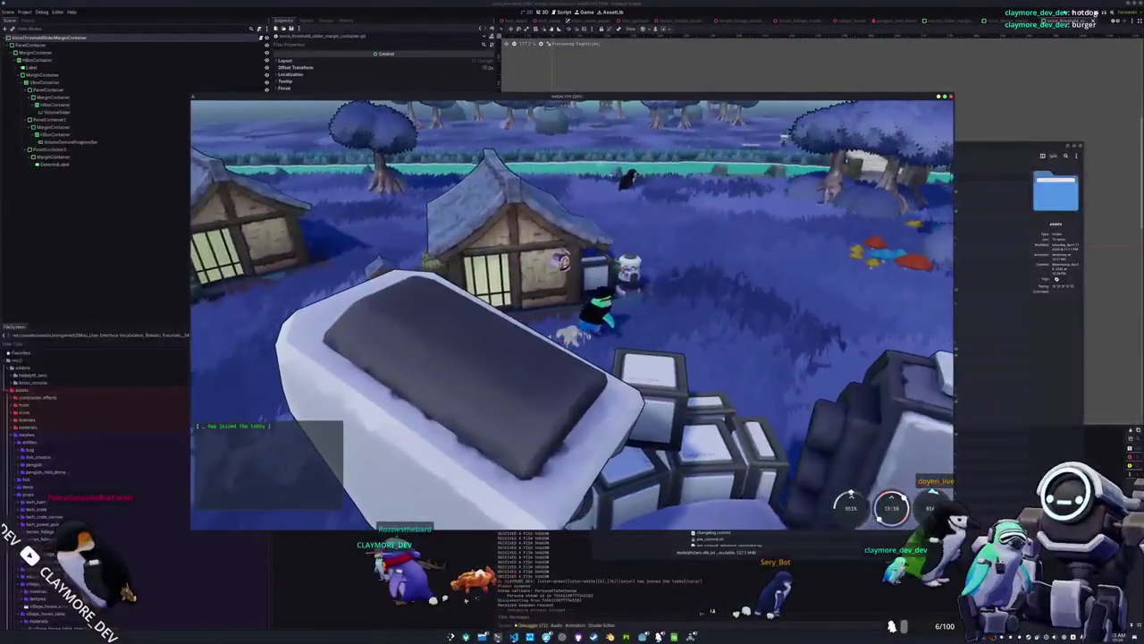
pyautogui.press('w')
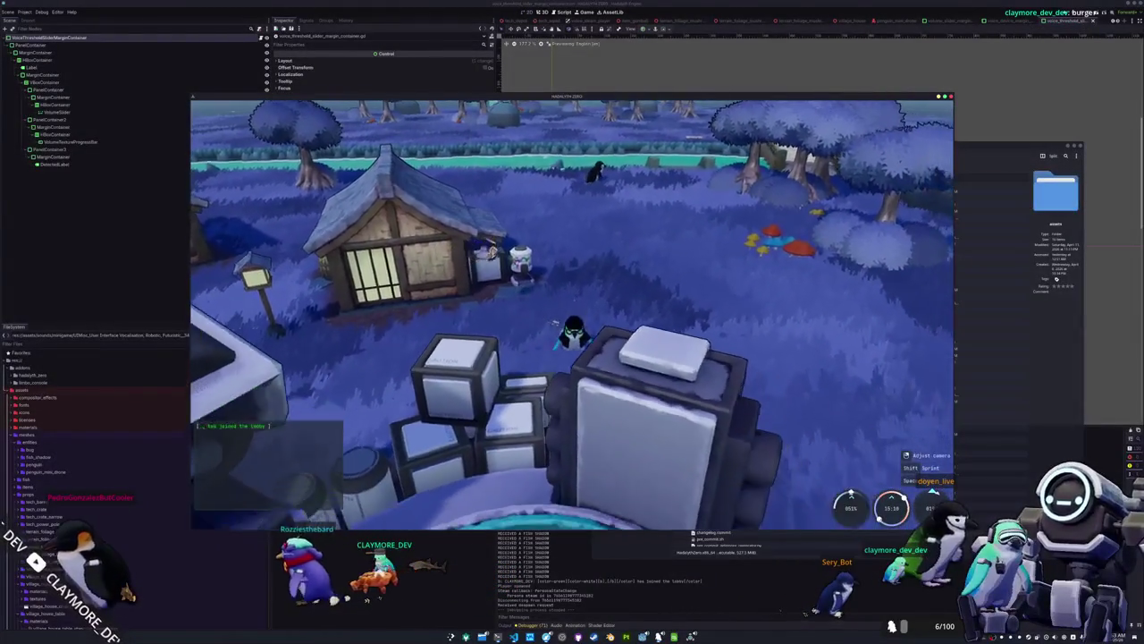
pyautogui.press('w')
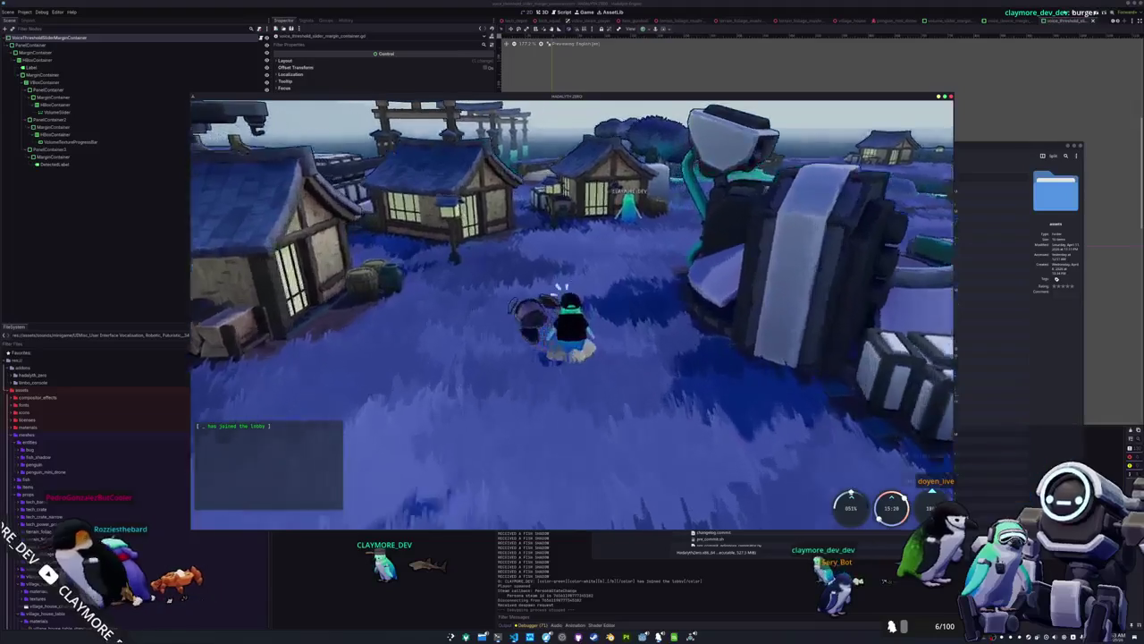
pyautogui.press('w')
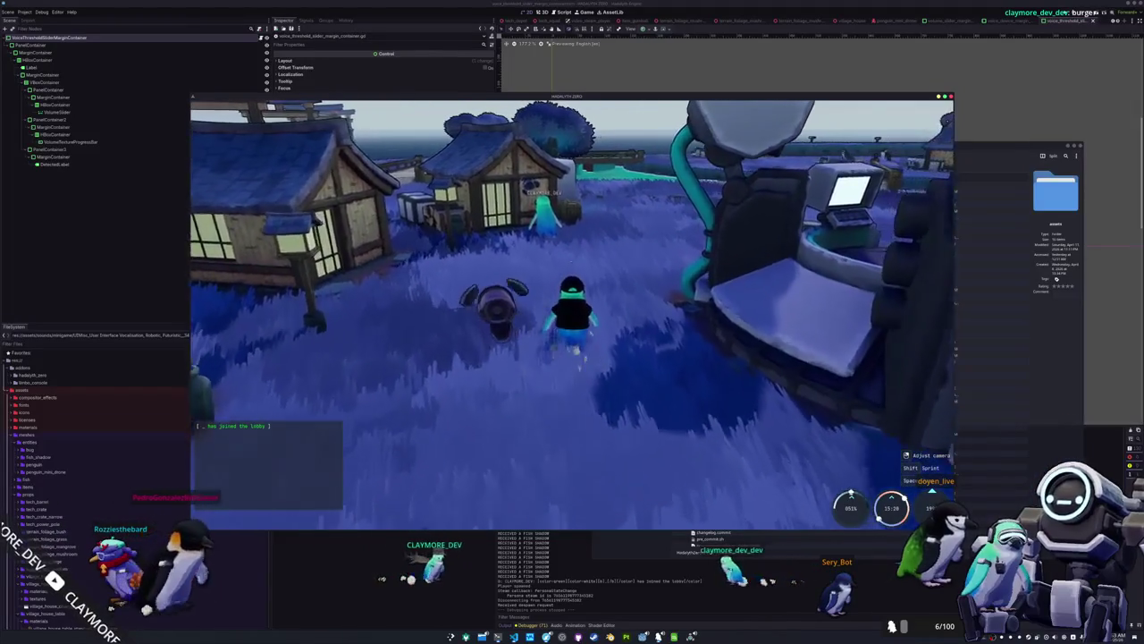
pyautogui.press('w')
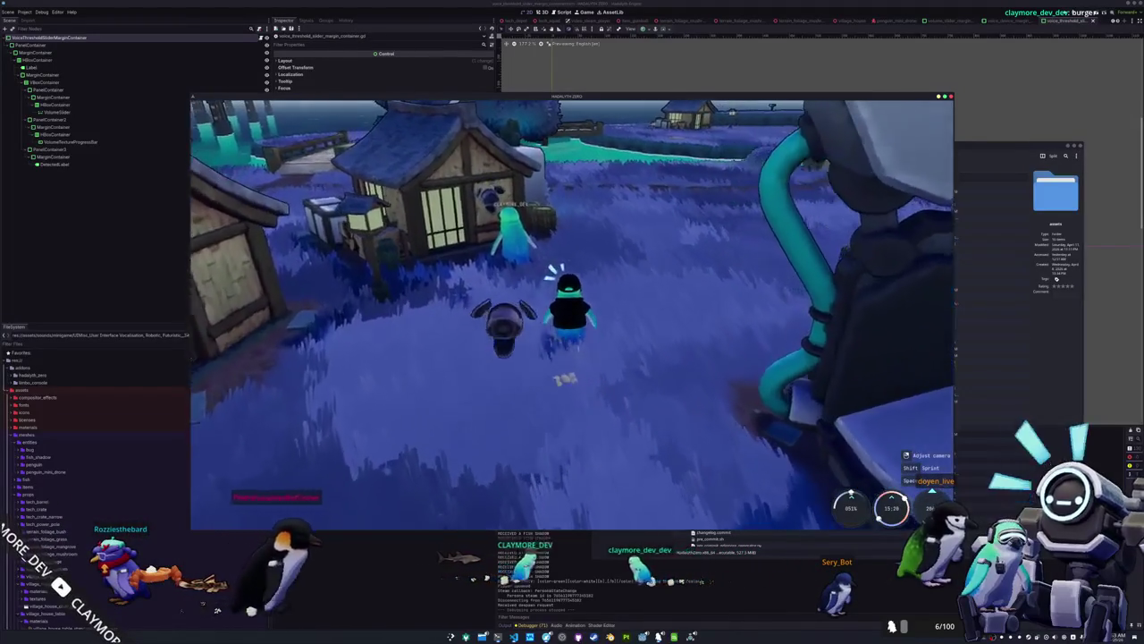
pyautogui.press('w')
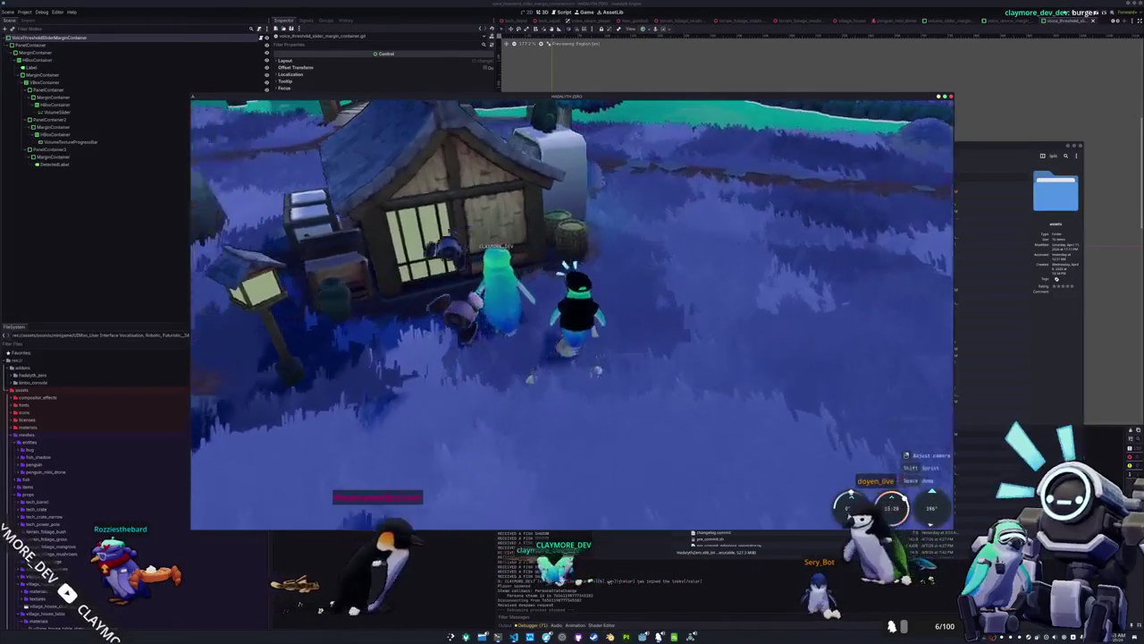
pyautogui.press('w')
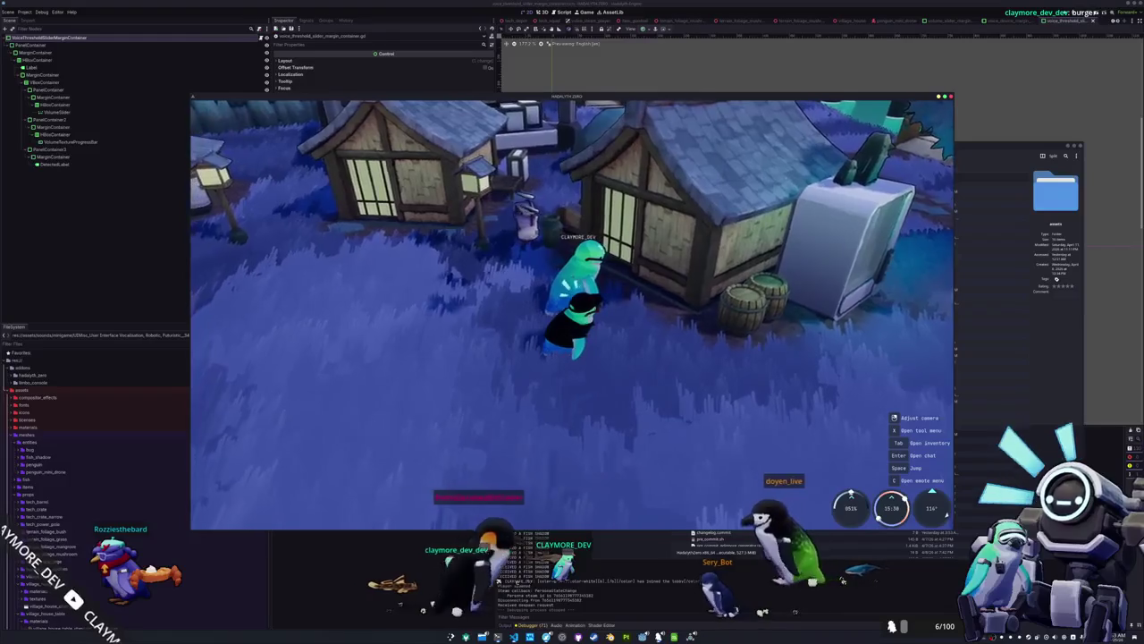
pyautogui.press('w')
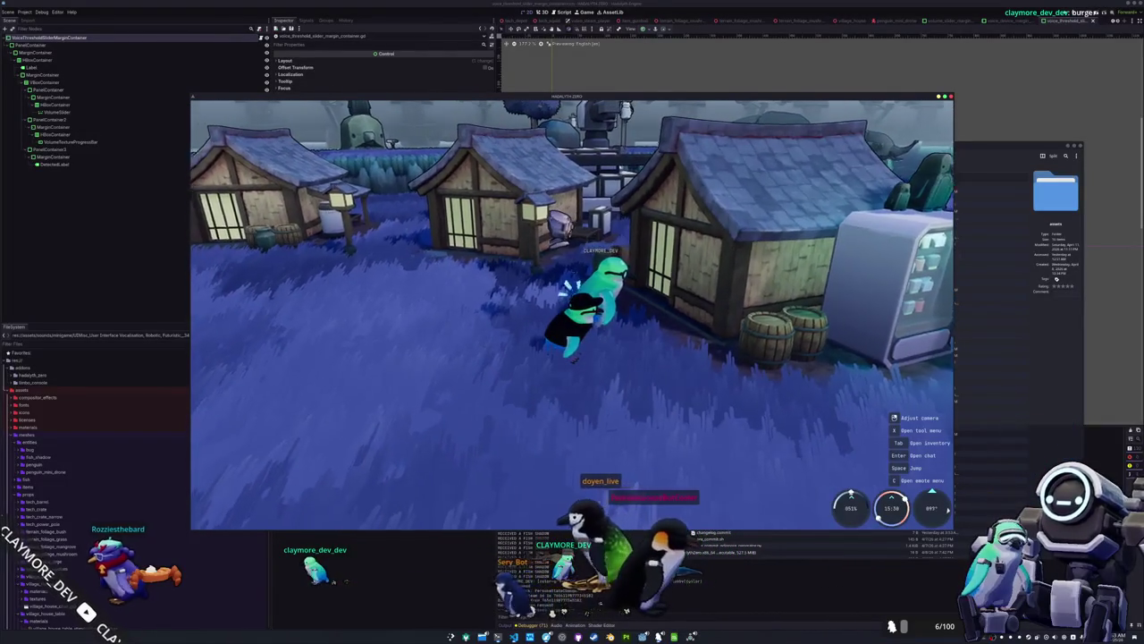
pyautogui.press('w')
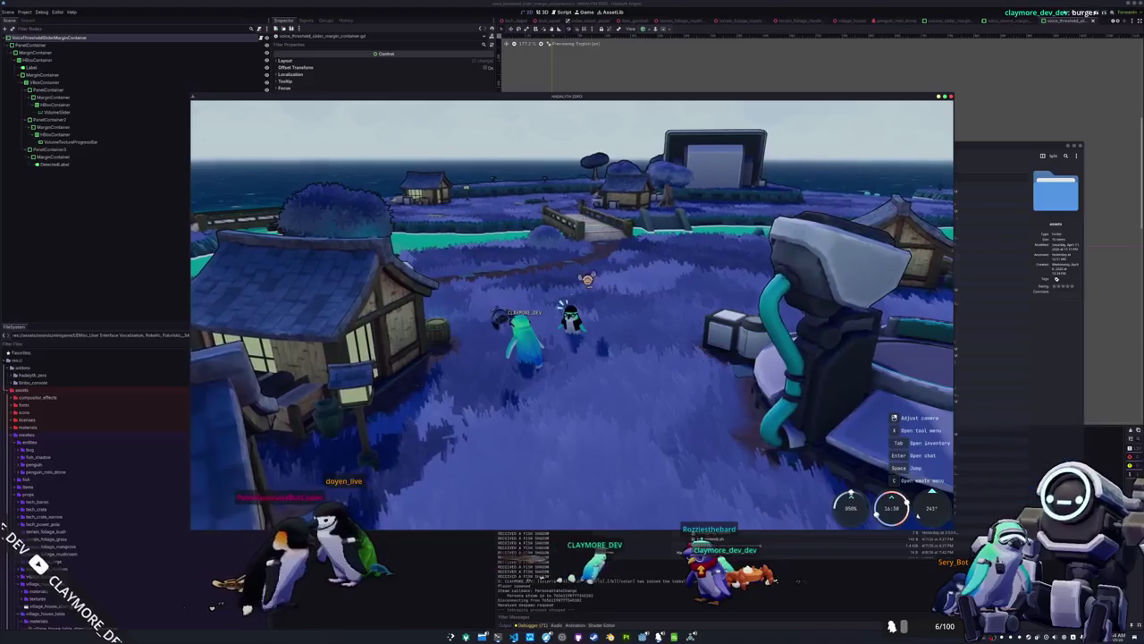
pyautogui.click(571, 329)
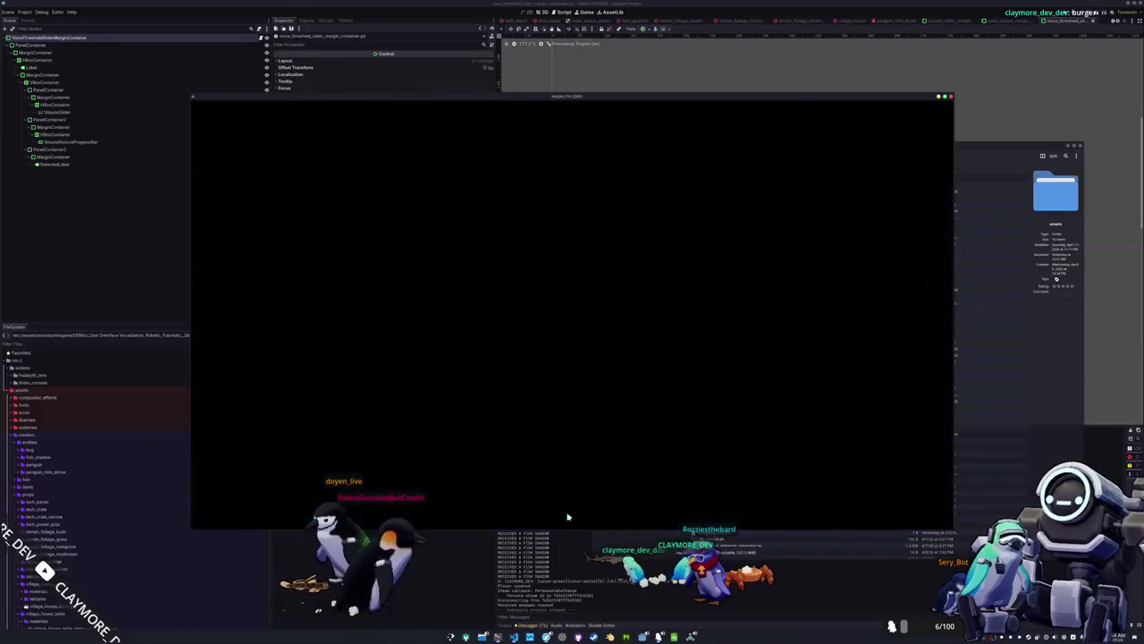
# Export every preset again as a Release build and bring Dolphin back to the front.
pyautogui.click(384, 481)
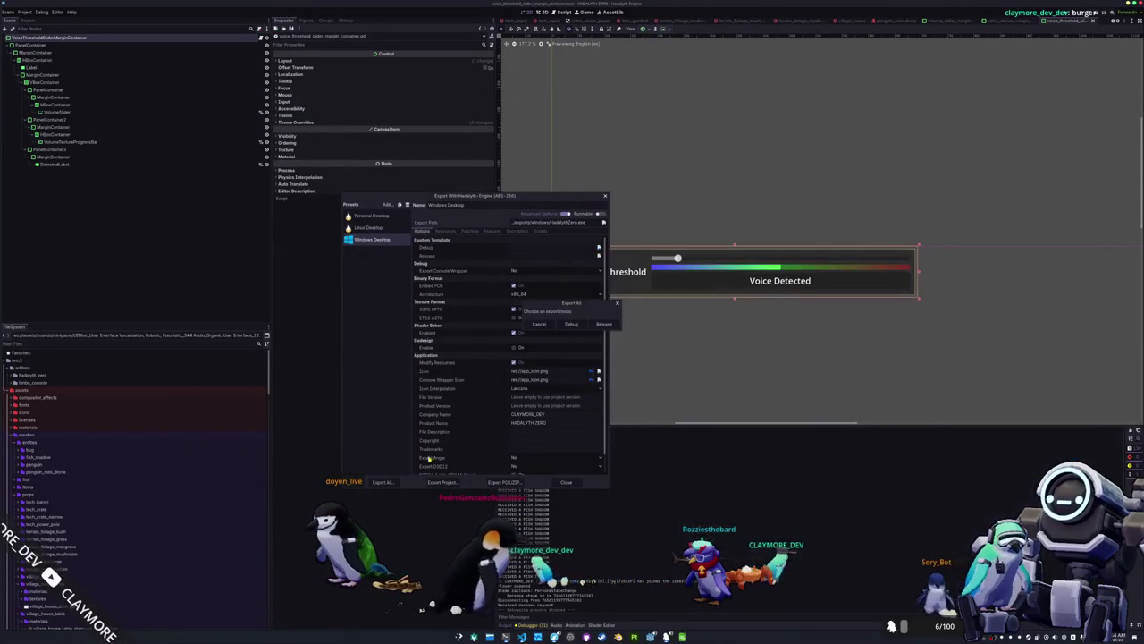
pyautogui.click(604, 322)
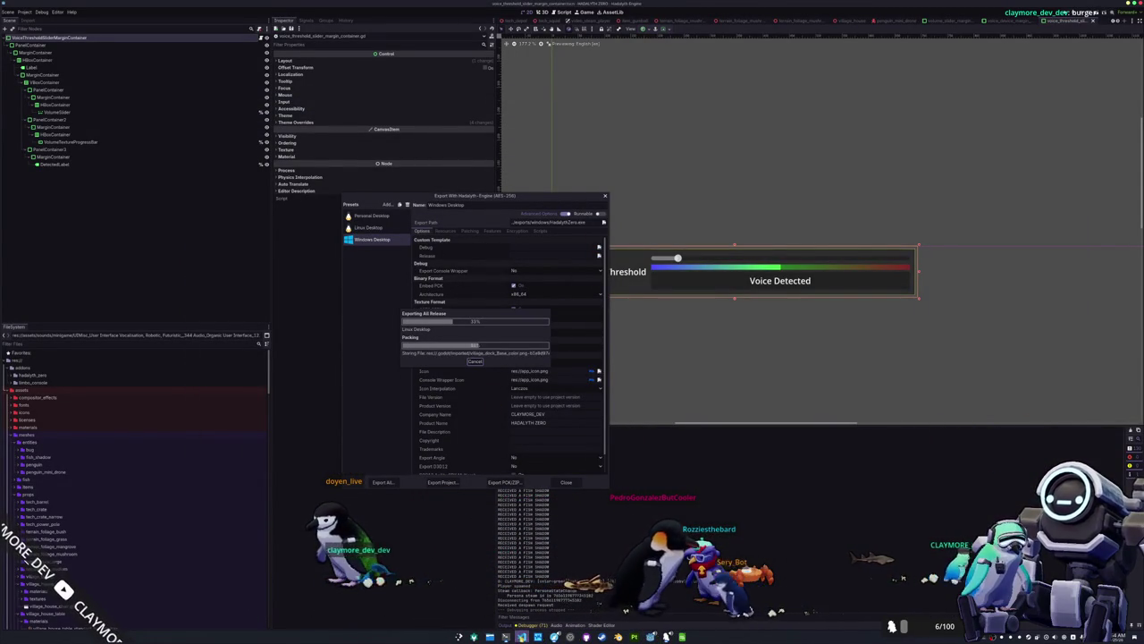
pyautogui.click(505, 637)
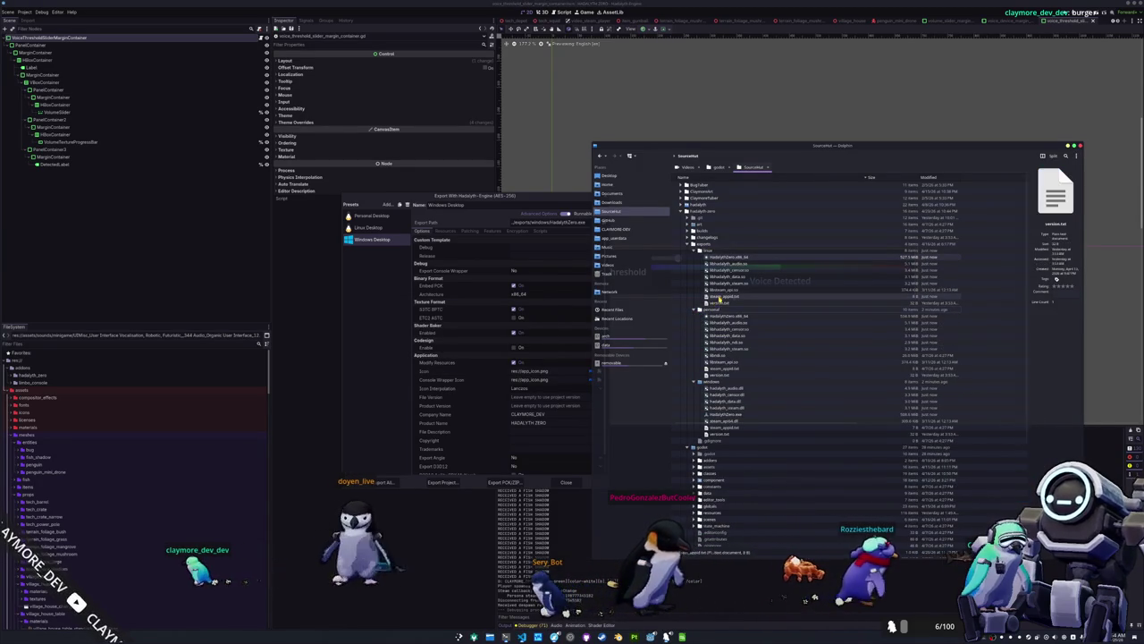
# Copy steam_appid.txt into the export folders, overwriting the copy in the windows folder.
pyautogui.moveTo(719, 297); pyautogui.dragTo(711, 381)
pyautogui.press('Escape')
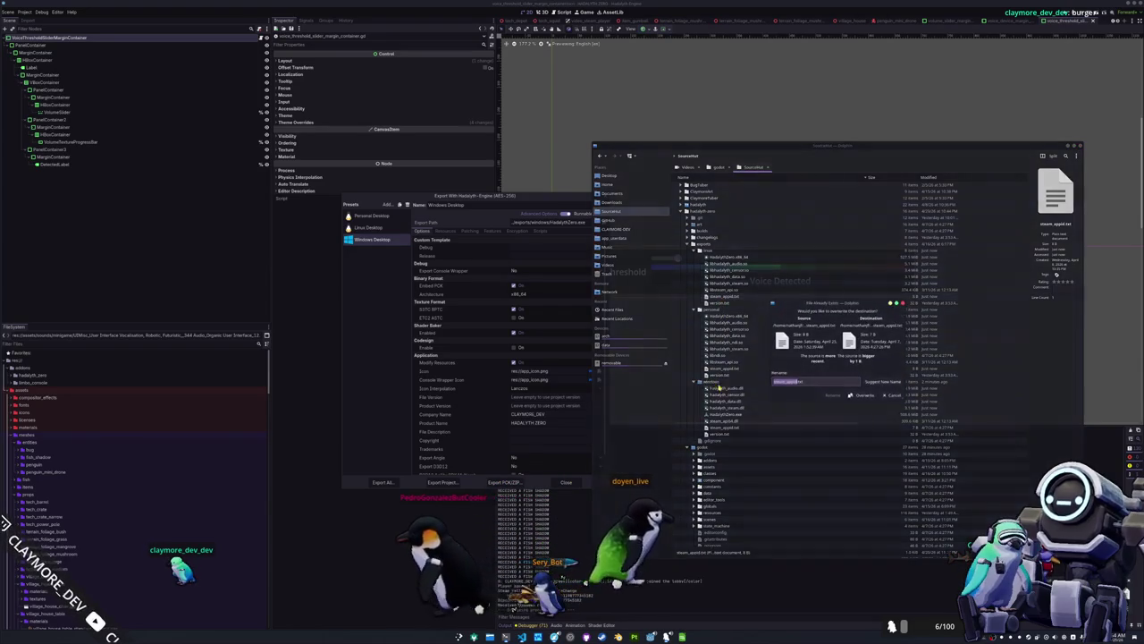
pyautogui.click(872, 395)
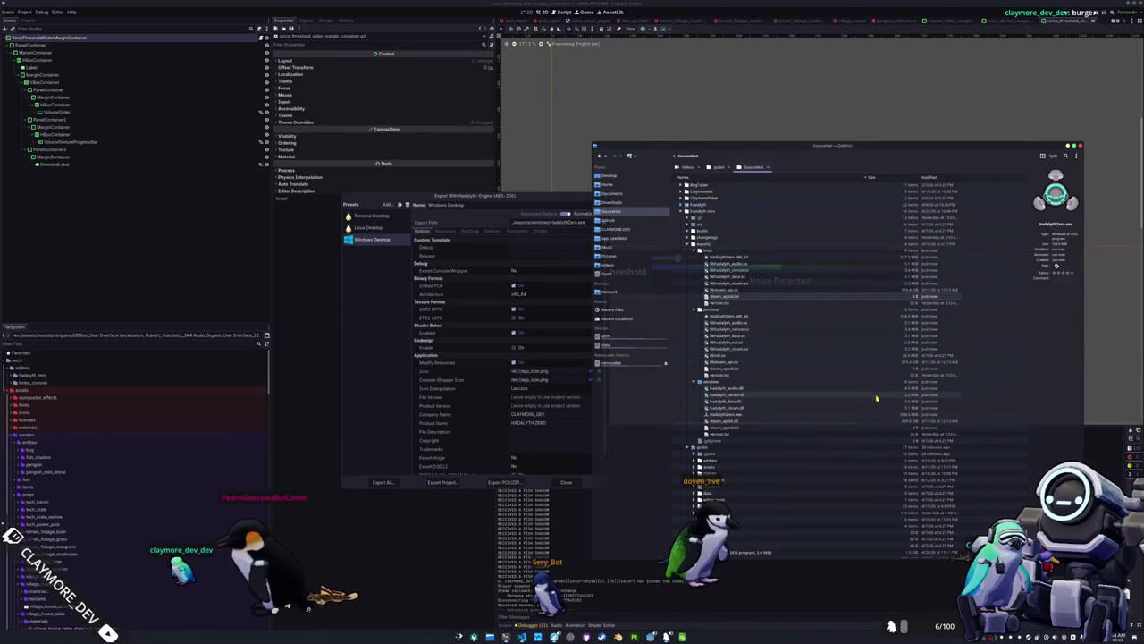
# Check hadalyth_audio.dll and libhadalyth_audio.so in the exports, then switch to the terminal.
pyautogui.click(883, 389)
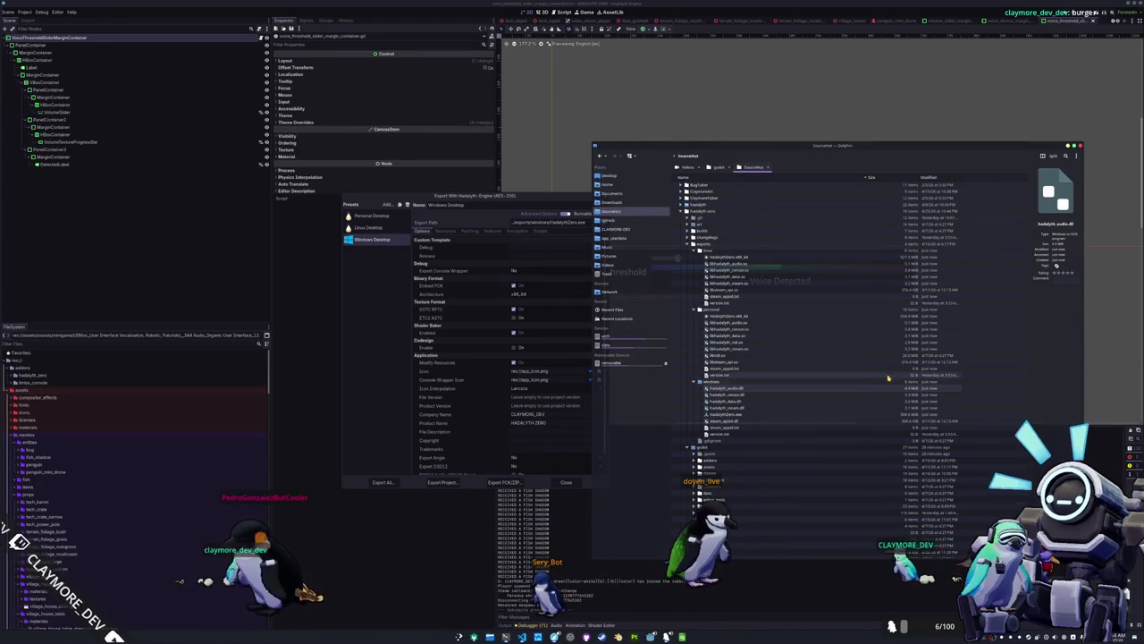
pyautogui.click(883, 265)
pyautogui.click(506, 637)
pyautogui.write('./steam.sh')
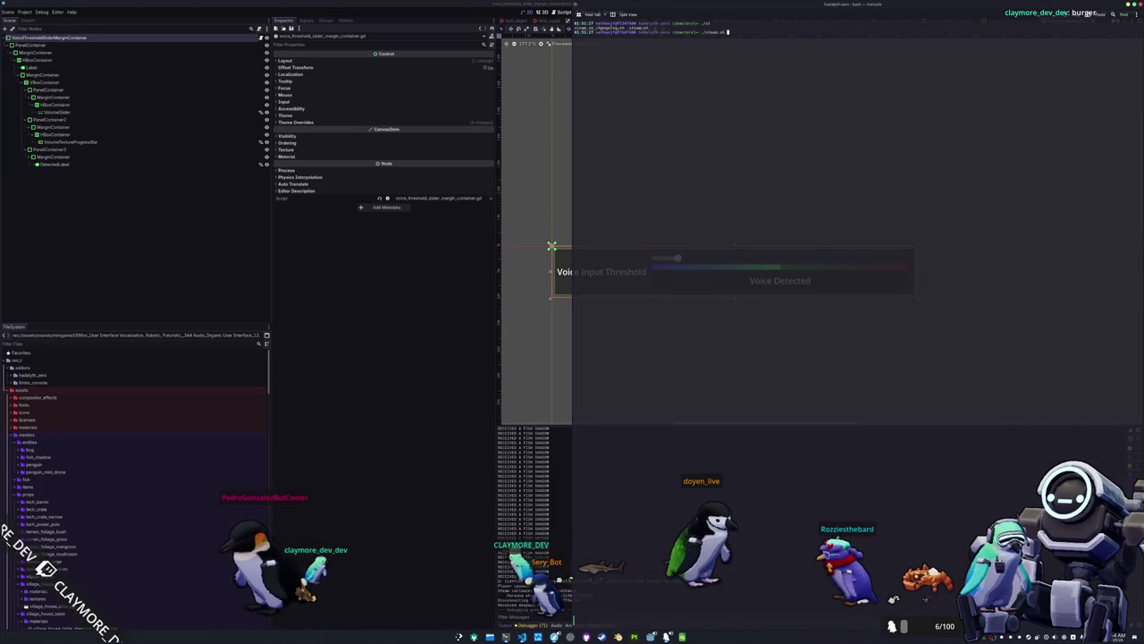
# Run the steam.sh upload script and enter the Steam Guard code at the prompt.
pyautogui.press('Return')
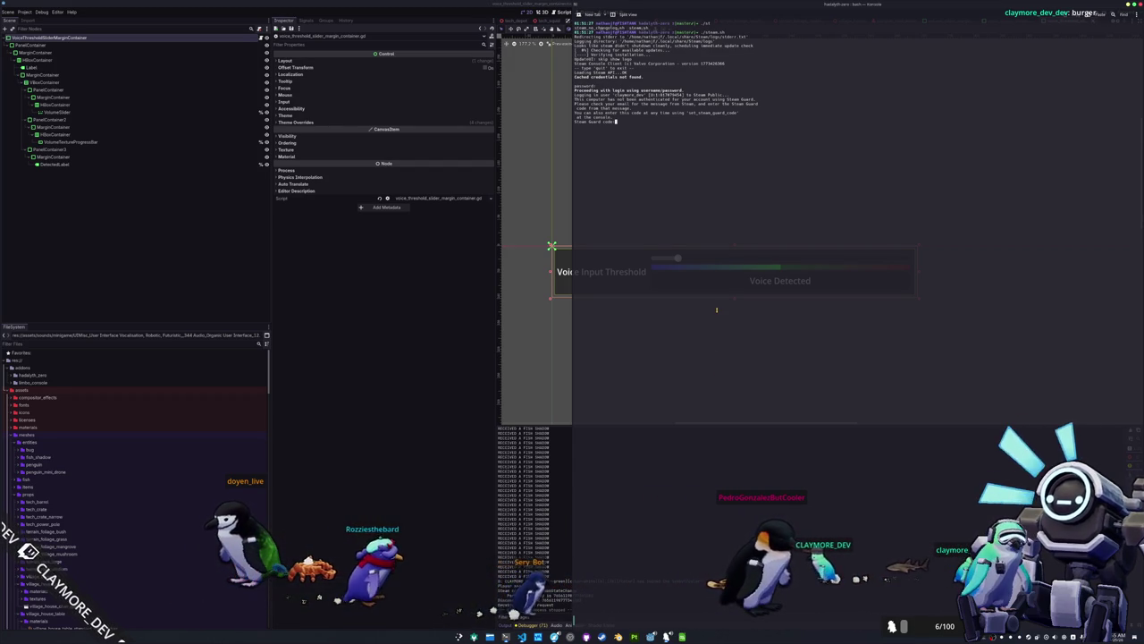
pyautogui.write('2X')
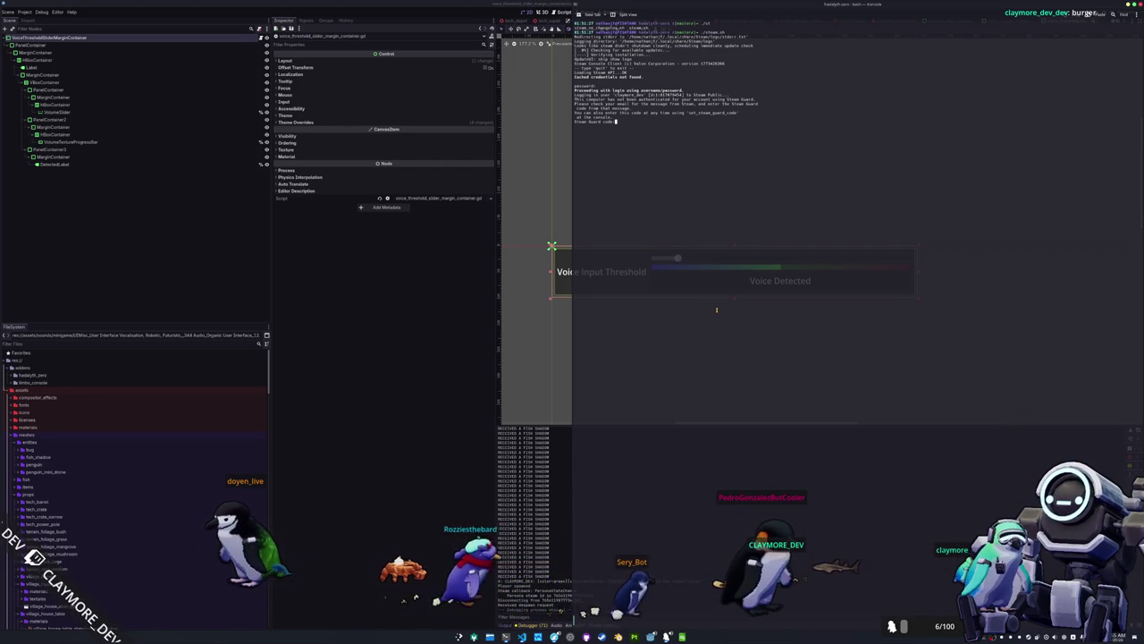
pyautogui.write('9K4')
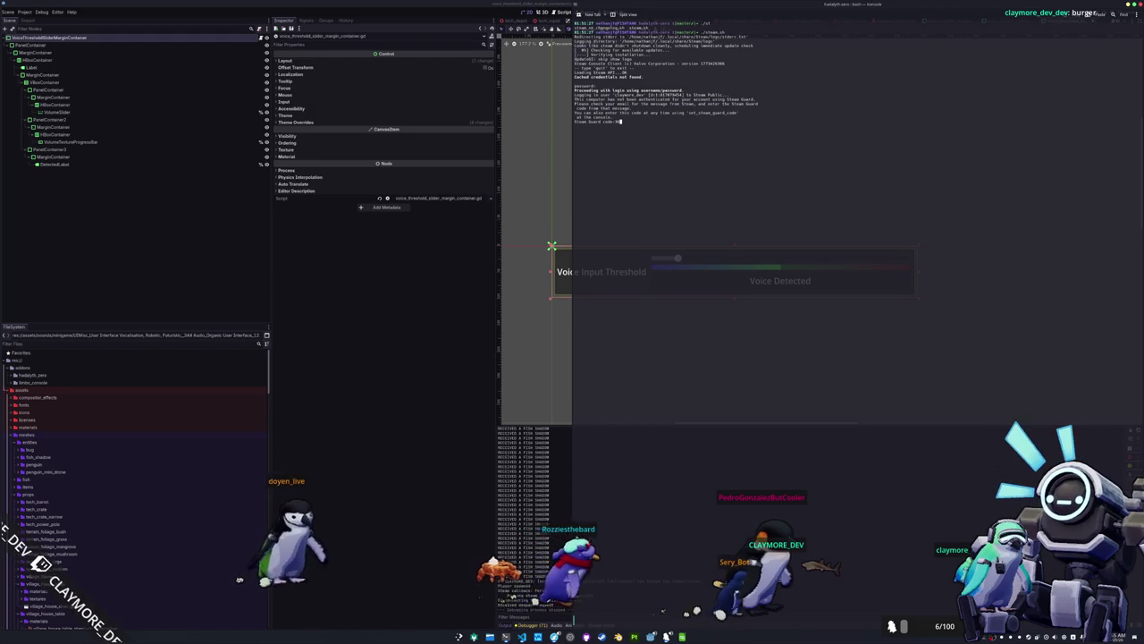
# Submit the Steam Guard code, wait for 'Successfully finished' upload output, then minimize Konsole.
pyautogui.press('Return')
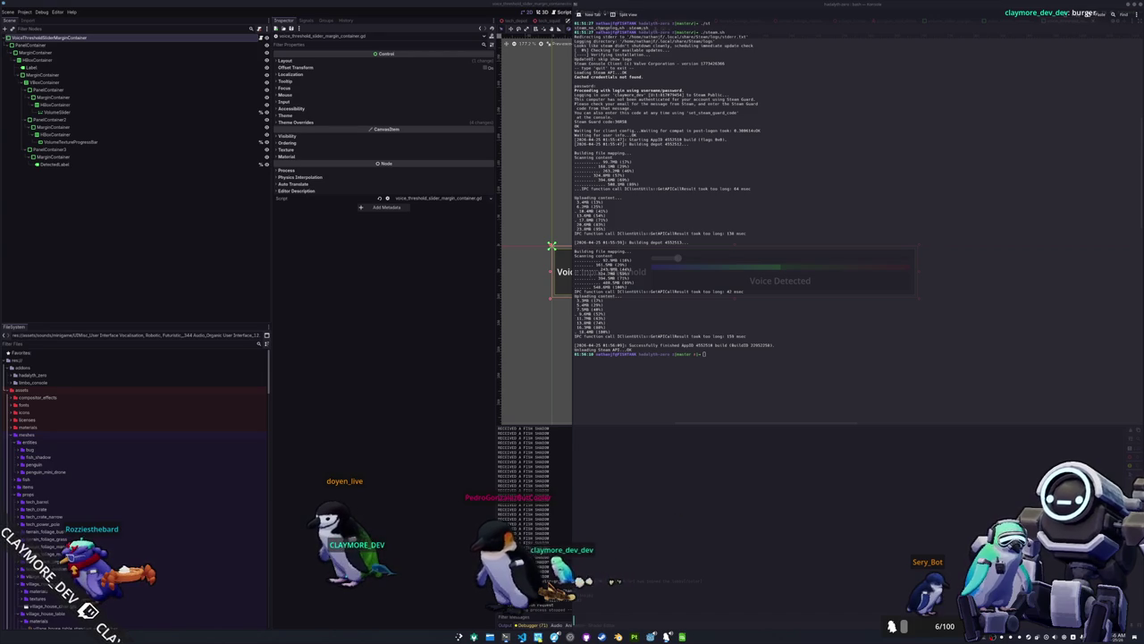
pyautogui.click(650, 636)
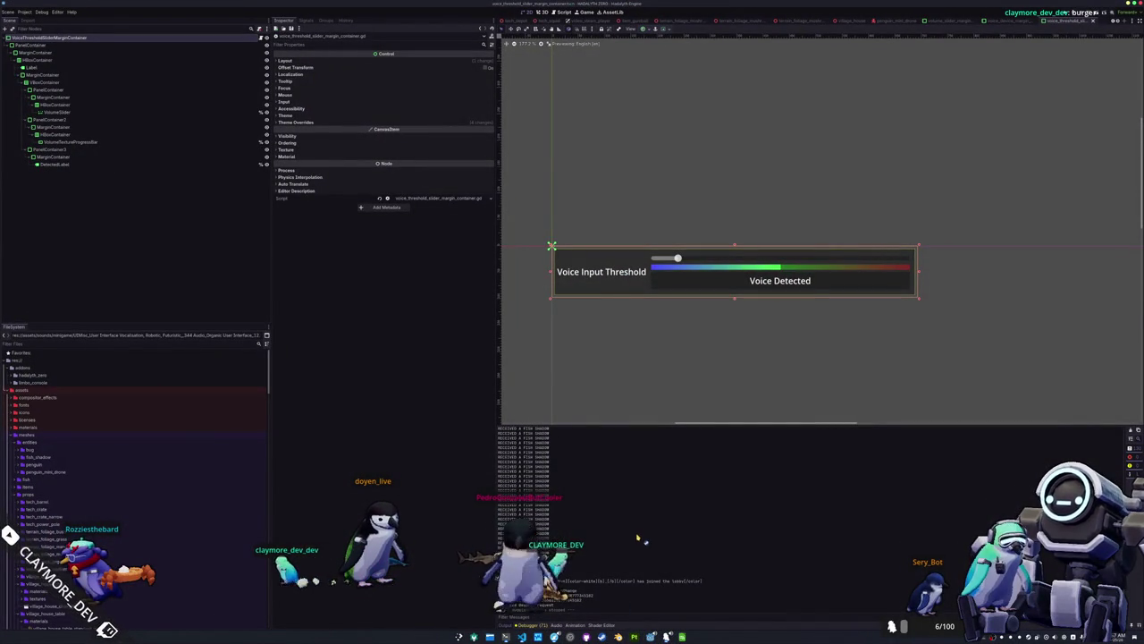
# Open Hadalyth Zero's Properties in Steam and go to Game Versions & Betas.
pyautogui.hotkey('alt', 'Tab')
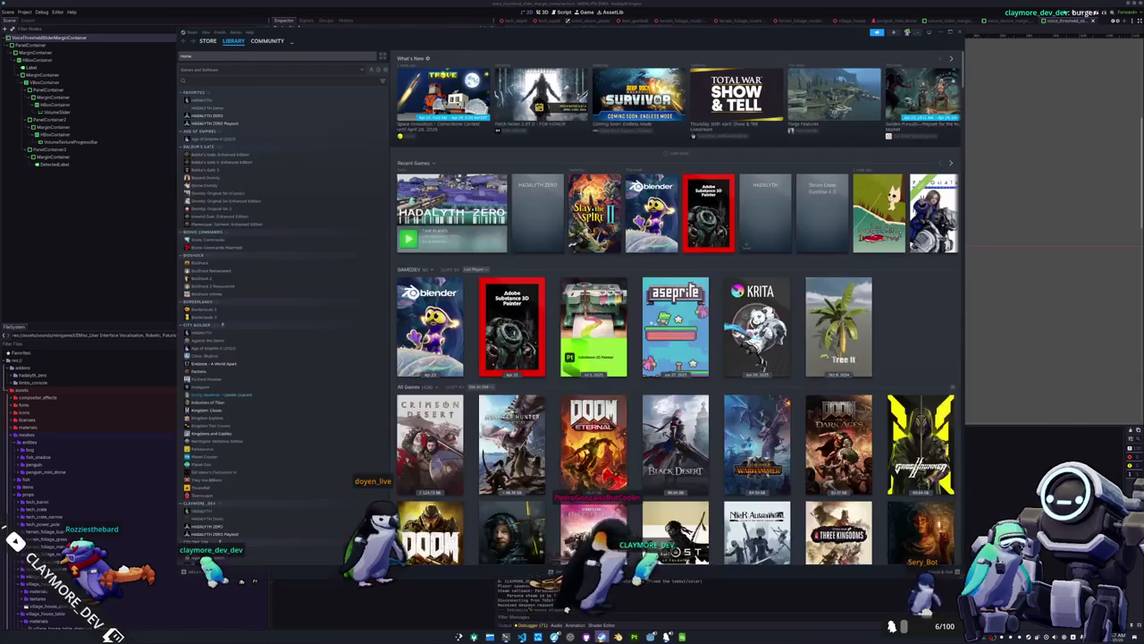
pyautogui.click(455, 205)
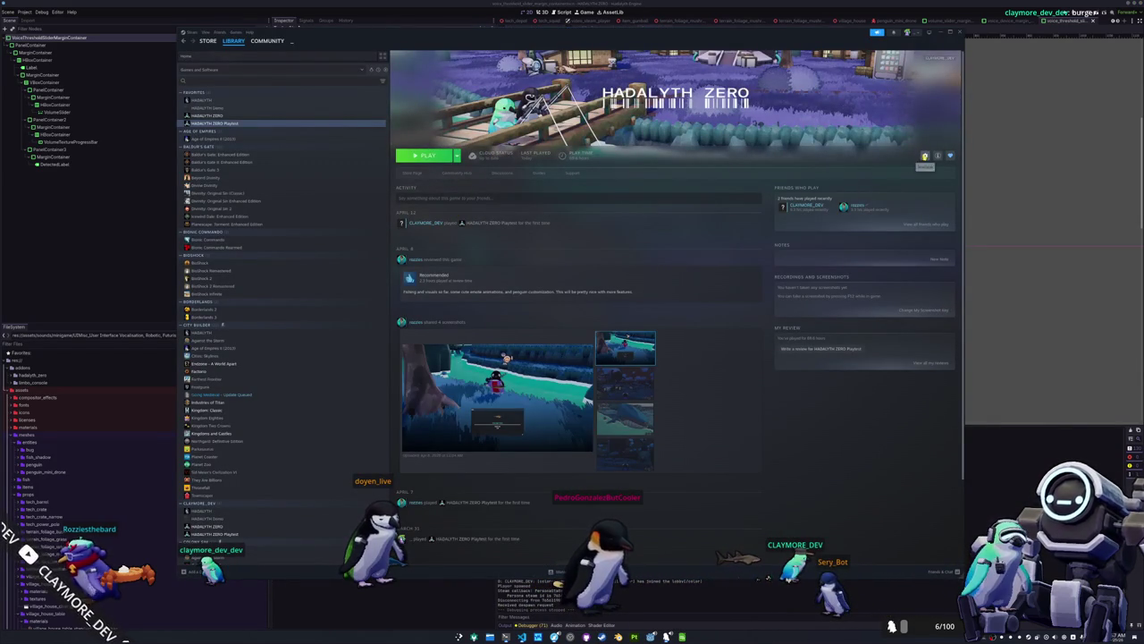
pyautogui.click(925, 155)
pyautogui.click(903, 208)
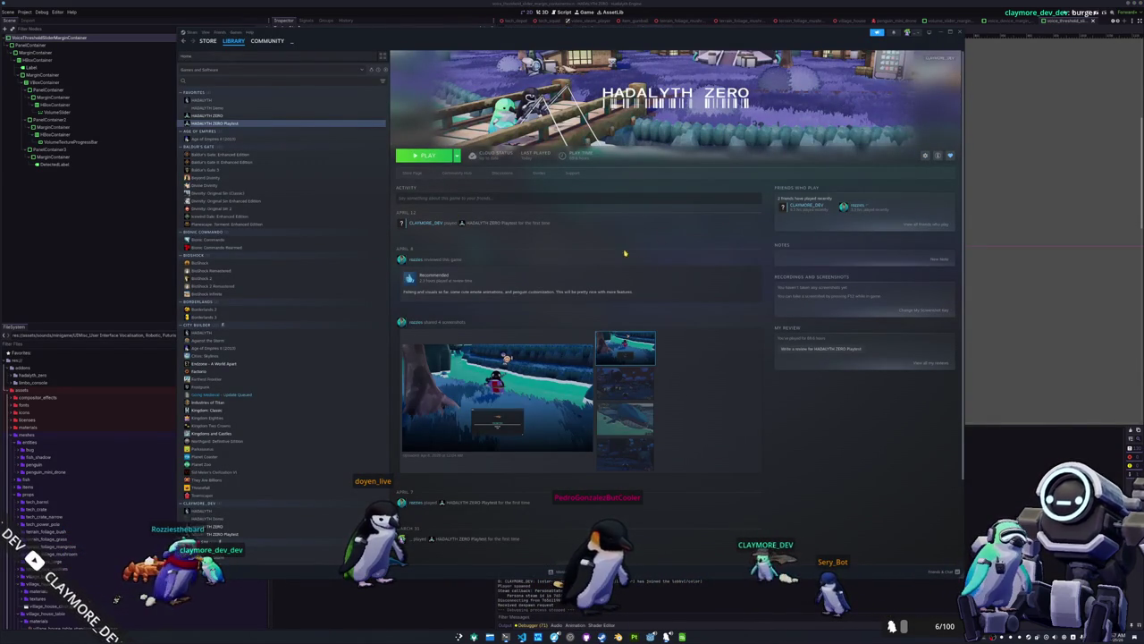
pyautogui.click(461, 271)
pyautogui.click(465, 292)
pyautogui.click(462, 303)
pyautogui.click(468, 314)
pyautogui.click(464, 281)
pyautogui.click(484, 293)
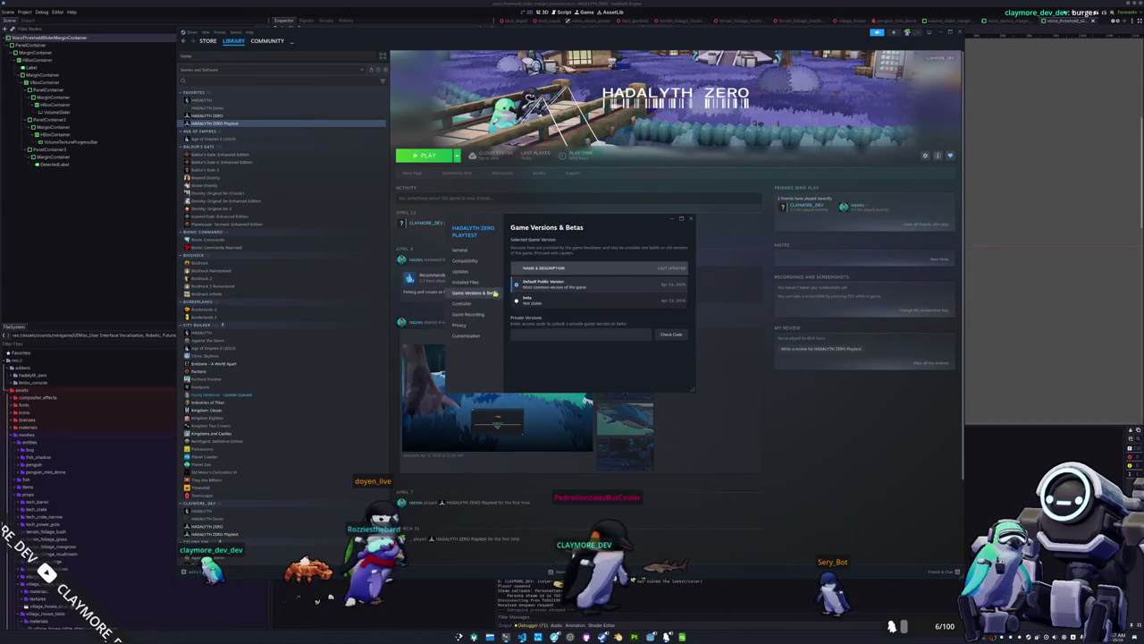
# Select the Beta branch, close Properties, and launch the game to its title menu.
pyautogui.click(536, 302)
pyautogui.click(691, 219)
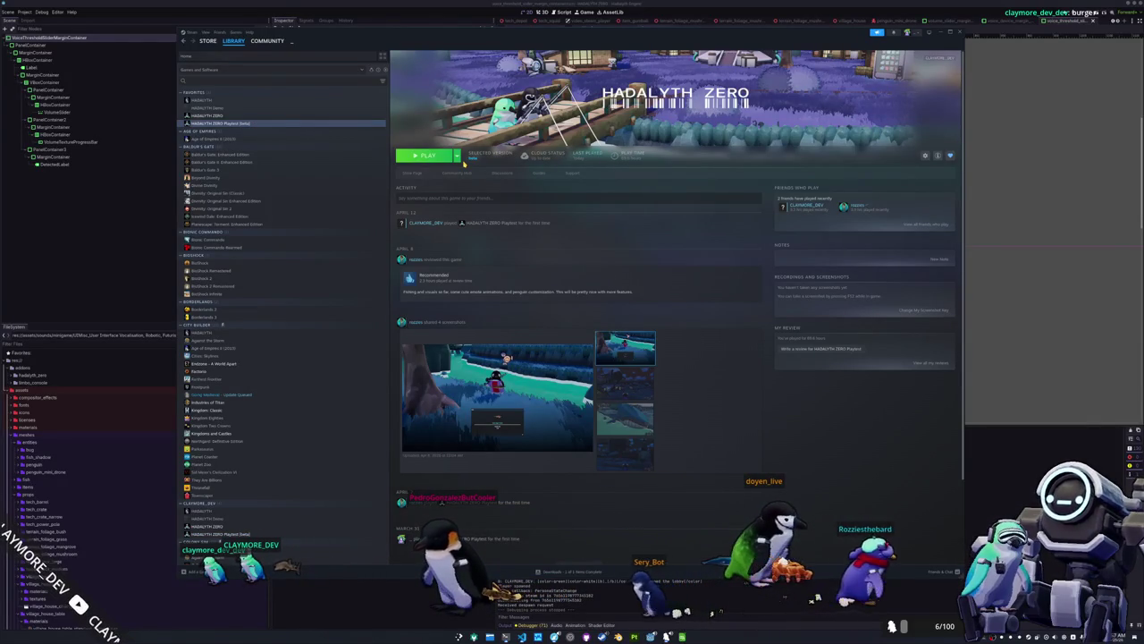
pyautogui.click(446, 156)
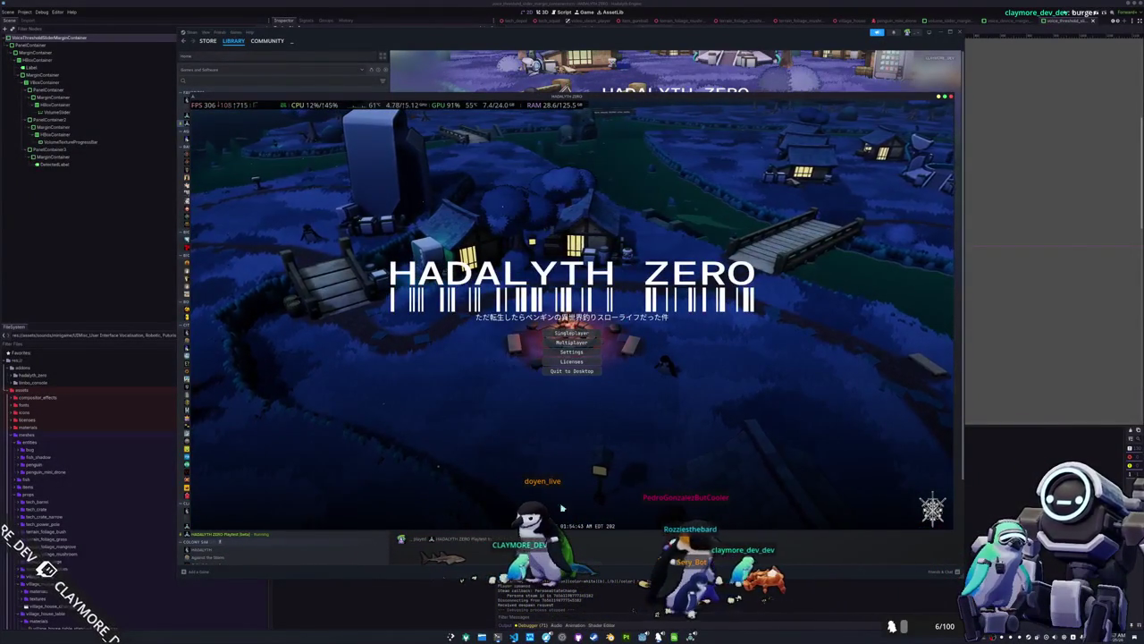
pyautogui.click(592, 636)
# Search the Steam library for Halo and open Halo: The Master Chief Collection.
pyautogui.click(276, 80)
pyautogui.write('i')
pyautogui.write('alo')
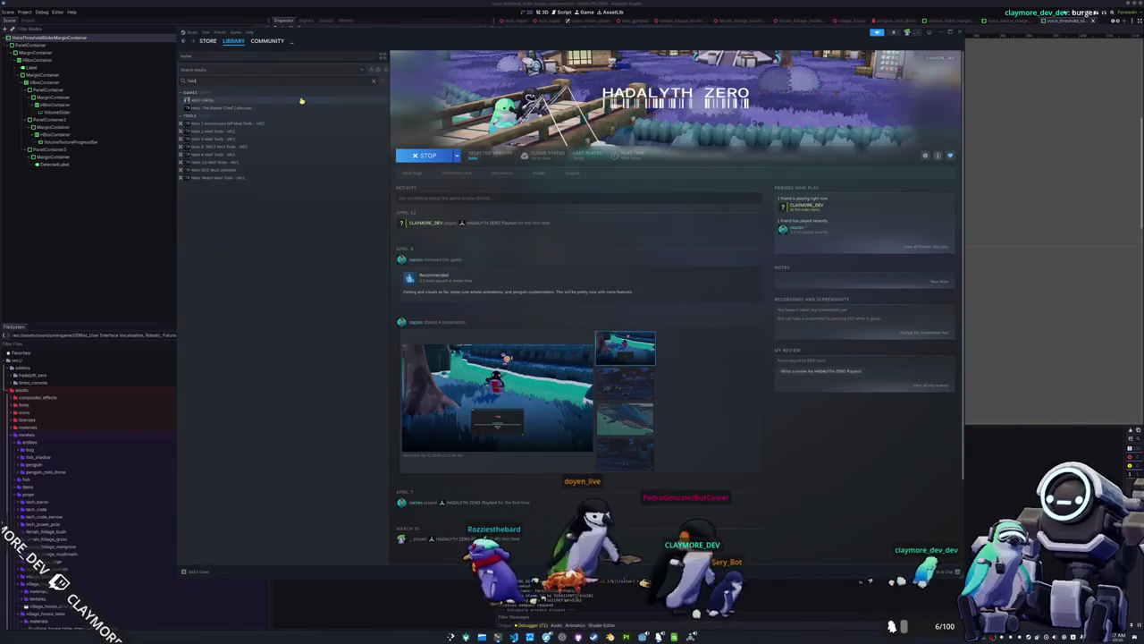
pyautogui.click(340, 108)
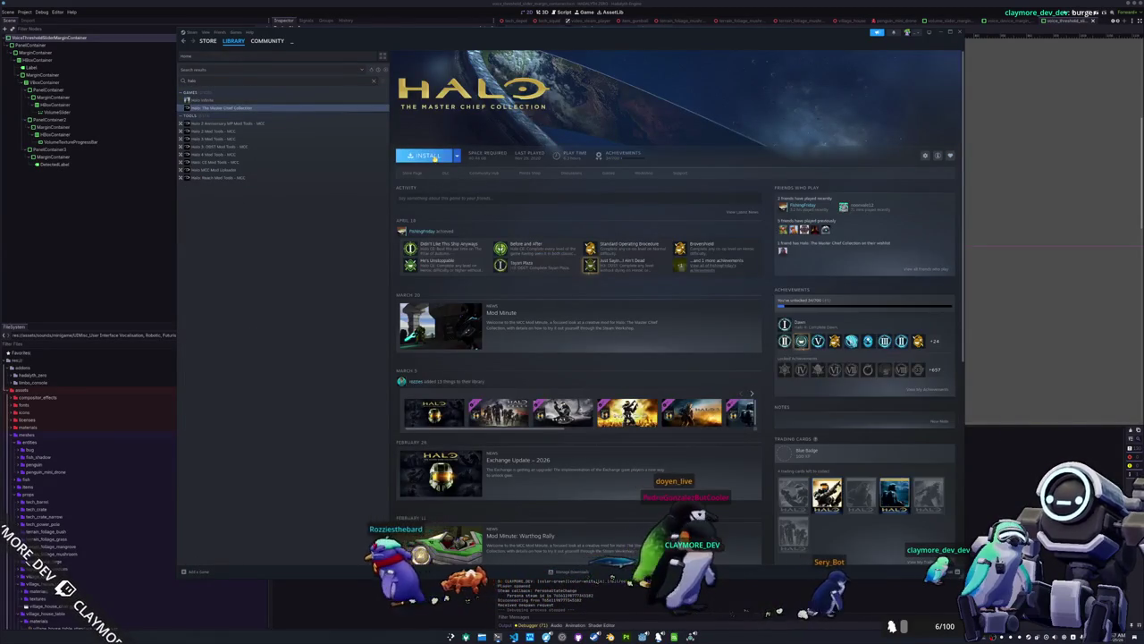
# Install the collection to the /mnt/data drive and open its Manage DLC list.
pyautogui.click(434, 158)
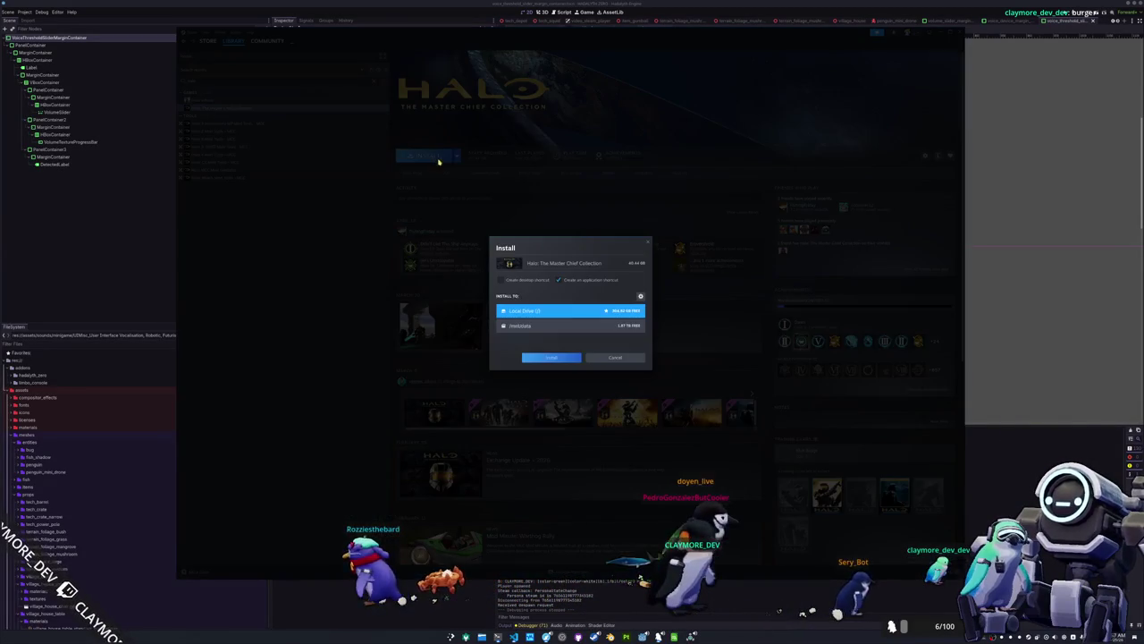
pyautogui.click(551, 327)
pyautogui.click(552, 358)
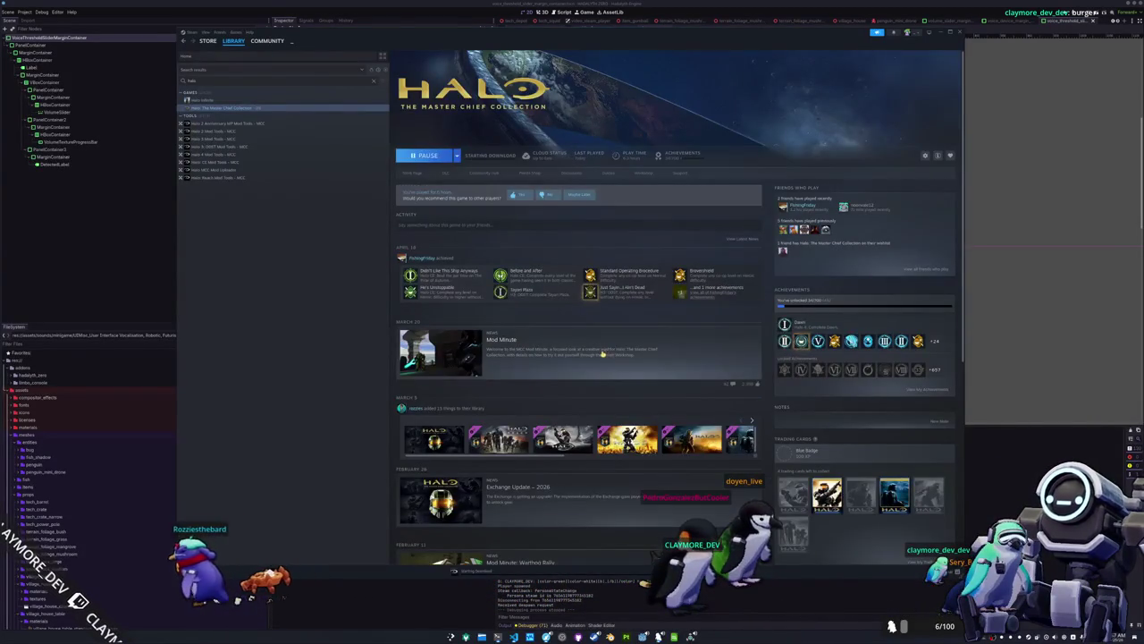
pyautogui.scroll(-5, 551, 360)
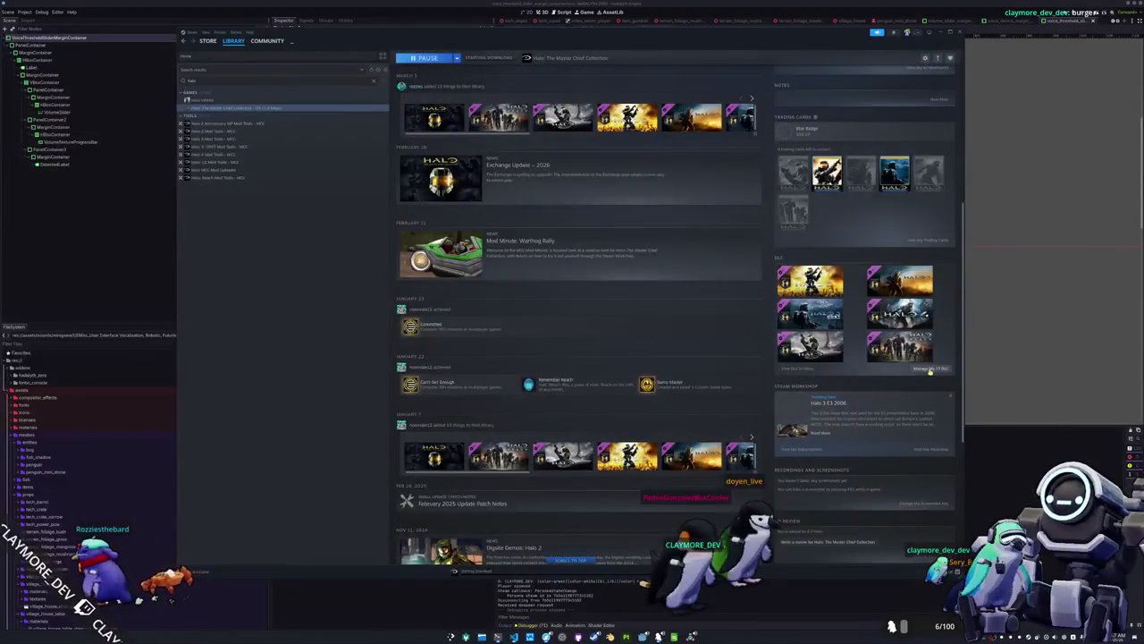
pyautogui.click(939, 368)
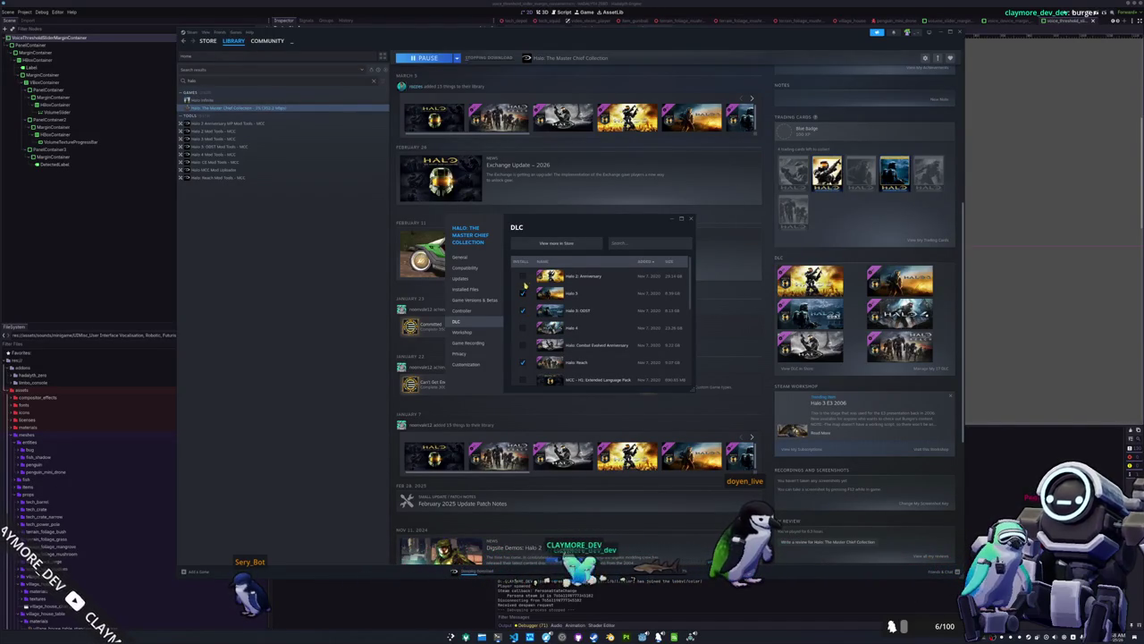
# Tick MCC - H3: Multiplayer for installation in the DLC list.
pyautogui.scroll(-2, 525, 310)
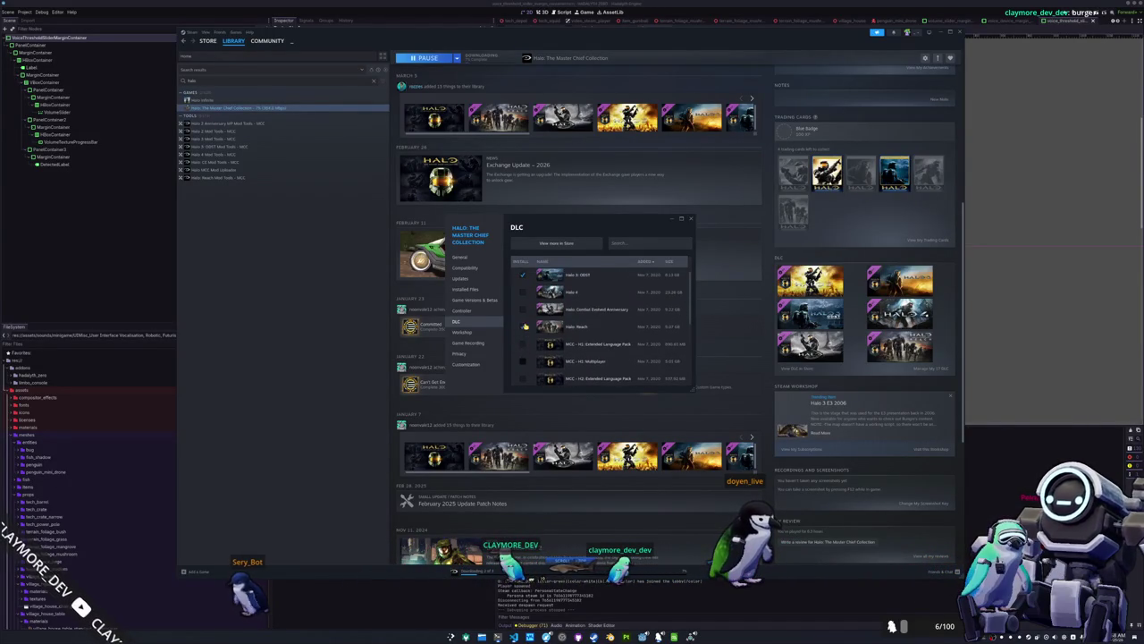
pyautogui.scroll(2, 534, 337)
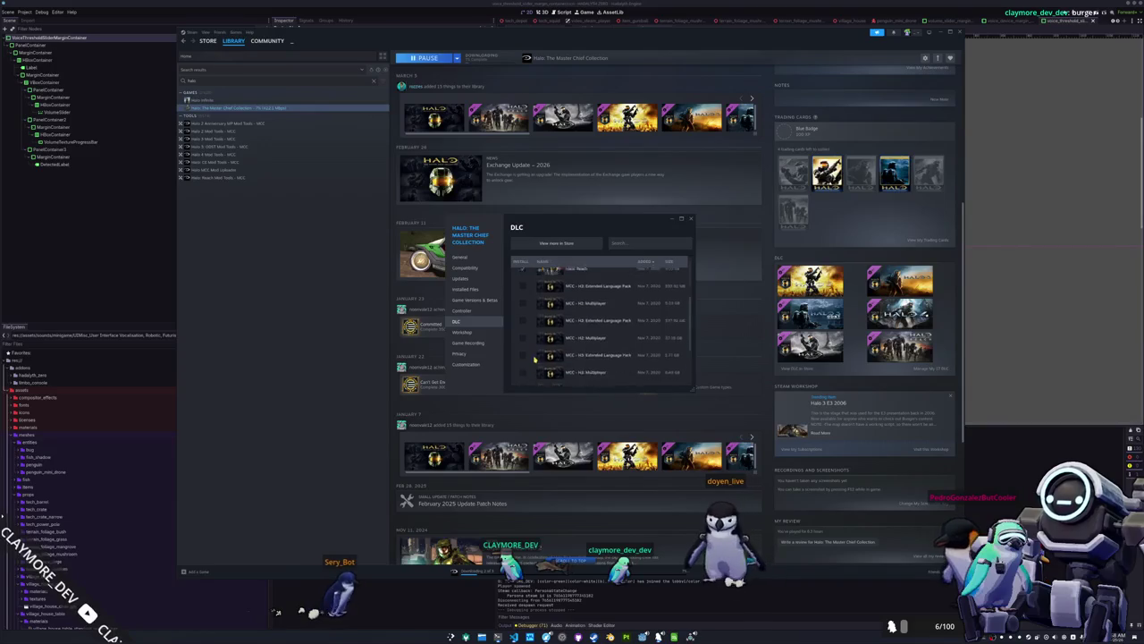
pyautogui.scroll(-3, 532, 362)
pyautogui.scroll(-3, 532, 362)
pyautogui.scroll(-1, 530, 362)
pyautogui.scroll(2, 532, 344)
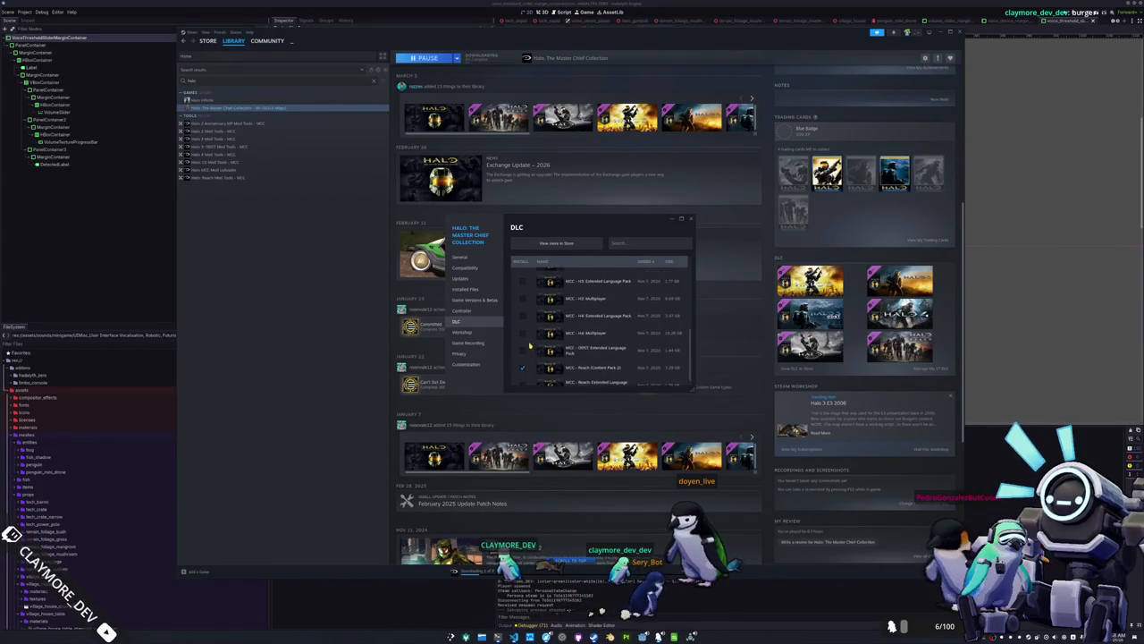
pyautogui.scroll(1, 541, 356)
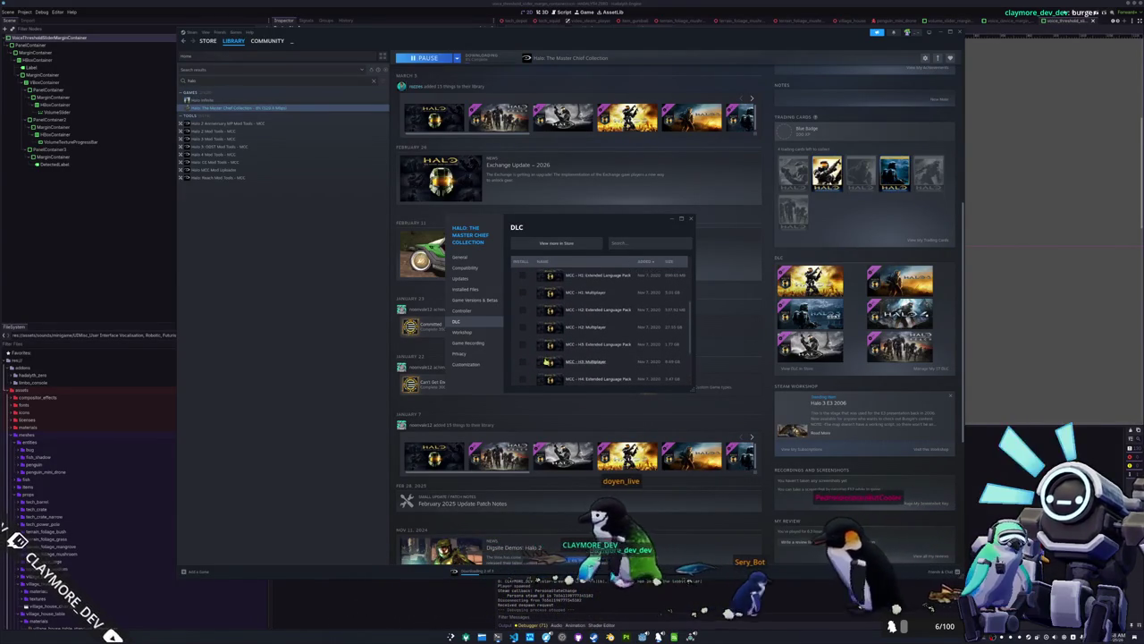
pyautogui.click(525, 363)
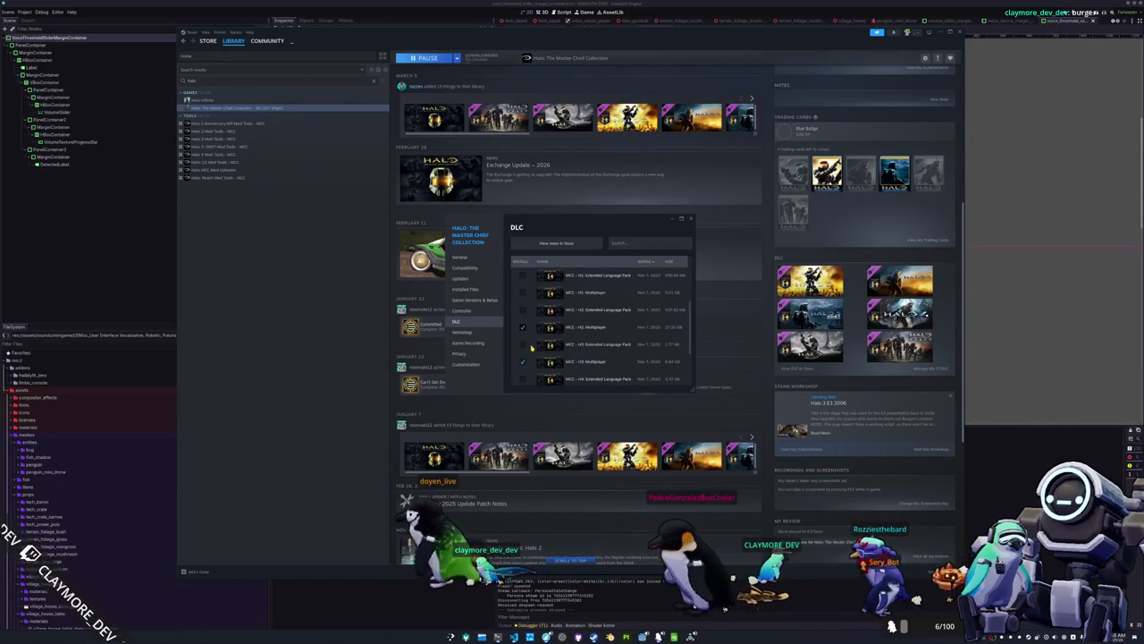
# Also tick MCC - H1: Multiplayer, then close the DLC window.
pyautogui.scroll(1, 528, 340)
pyautogui.click(522, 329)
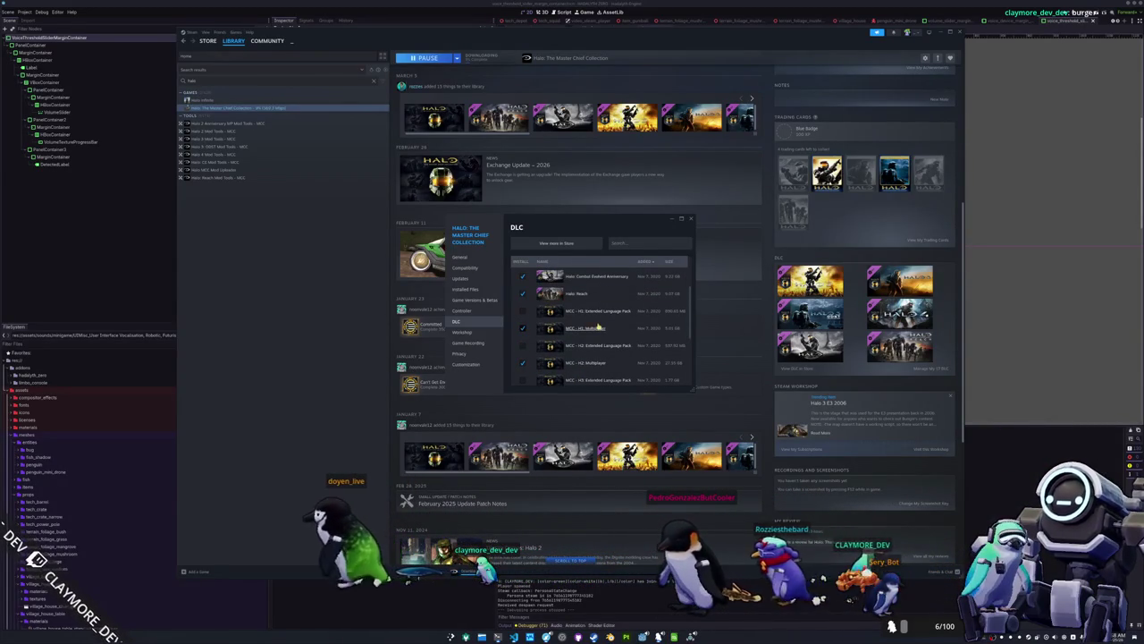
pyautogui.scroll(2, 594, 348)
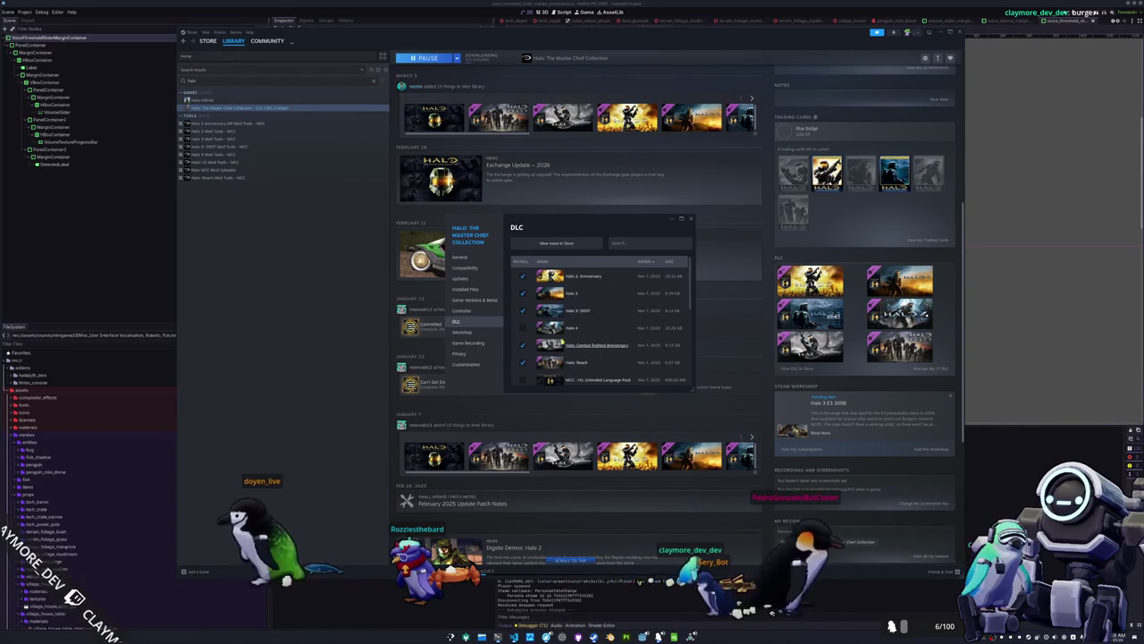
pyautogui.scroll(-5, 528, 339)
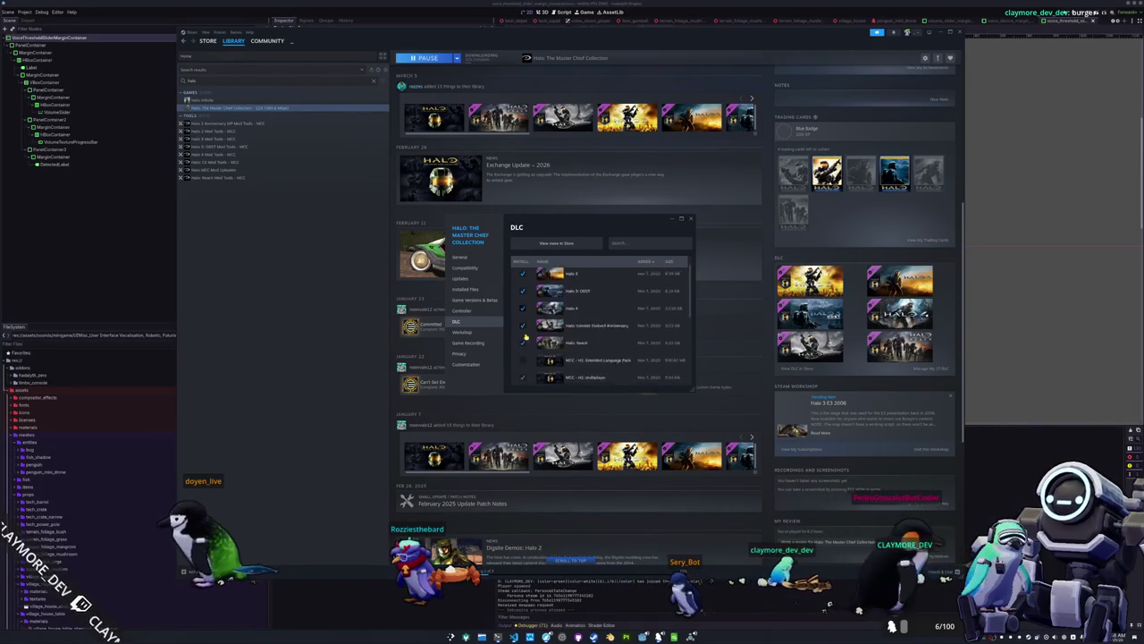
pyautogui.scroll(-3, 534, 358)
pyautogui.scroll(8, 590, 322)
pyautogui.click(690, 219)
# Open Multiplayer, refresh the lobby list, and join the friend's 1/8-player lobby.
pyautogui.scroll(10, 581, 268)
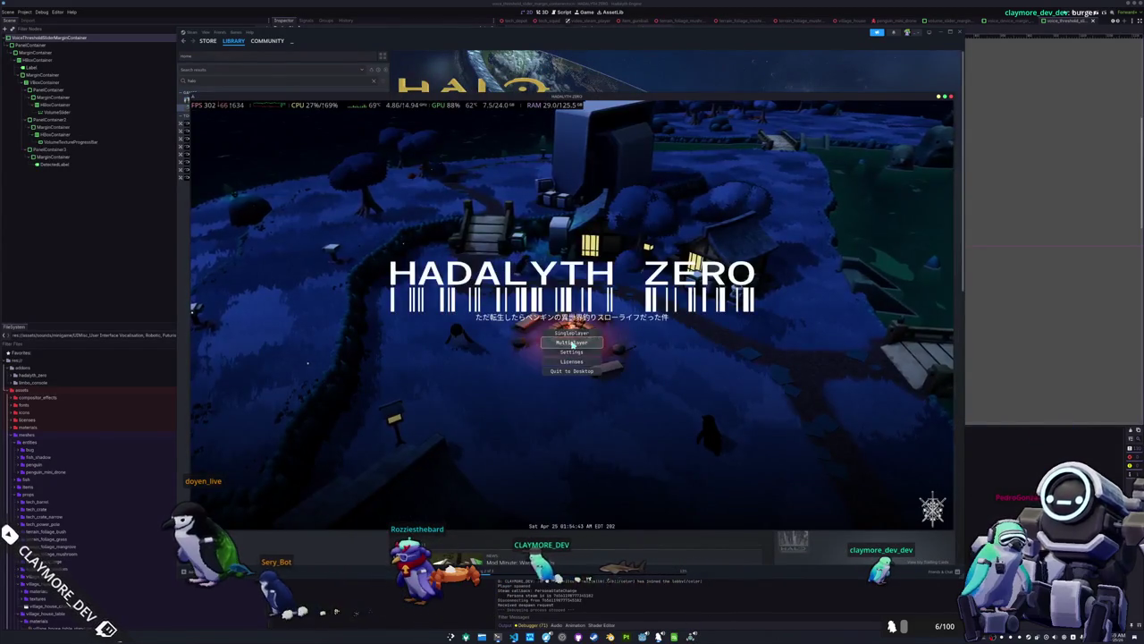
pyautogui.click(572, 342)
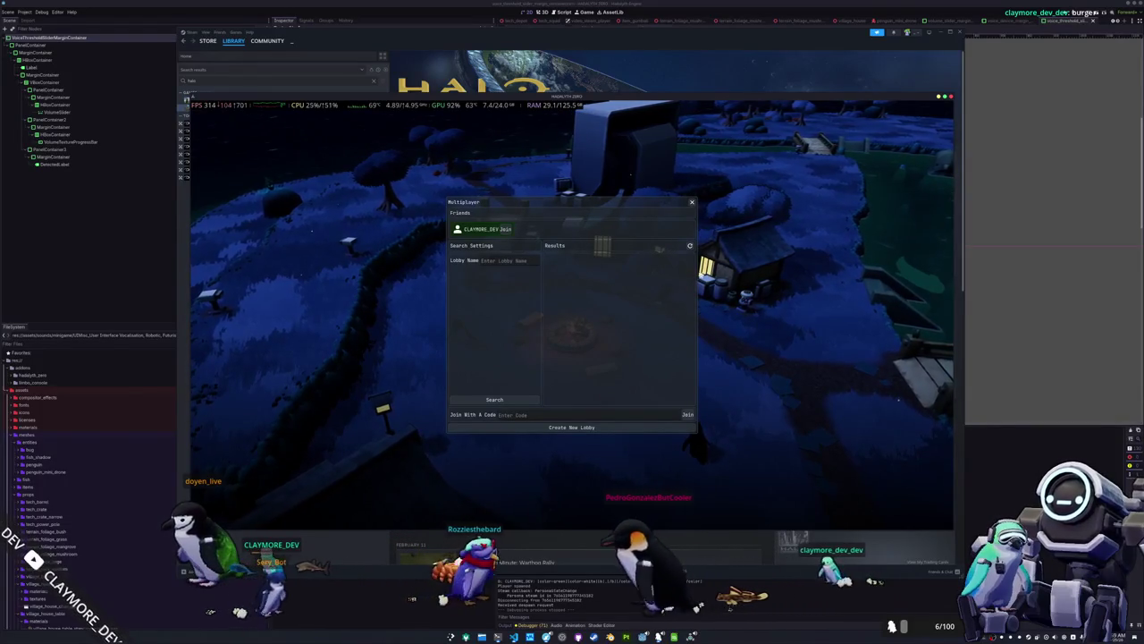
pyautogui.click(688, 246)
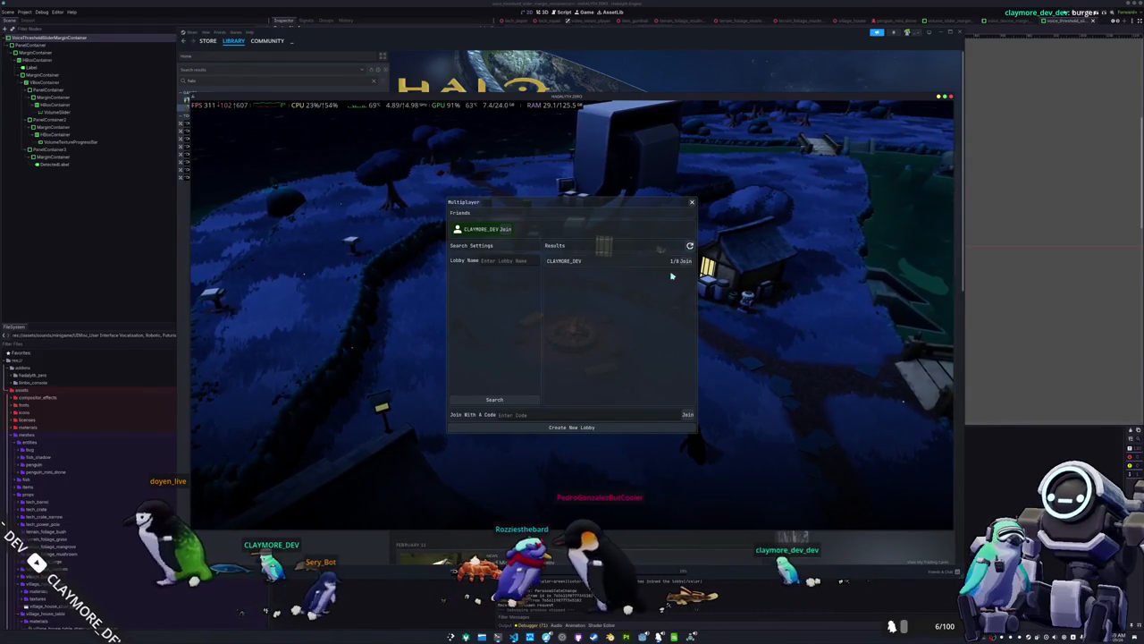
pyautogui.click(505, 230)
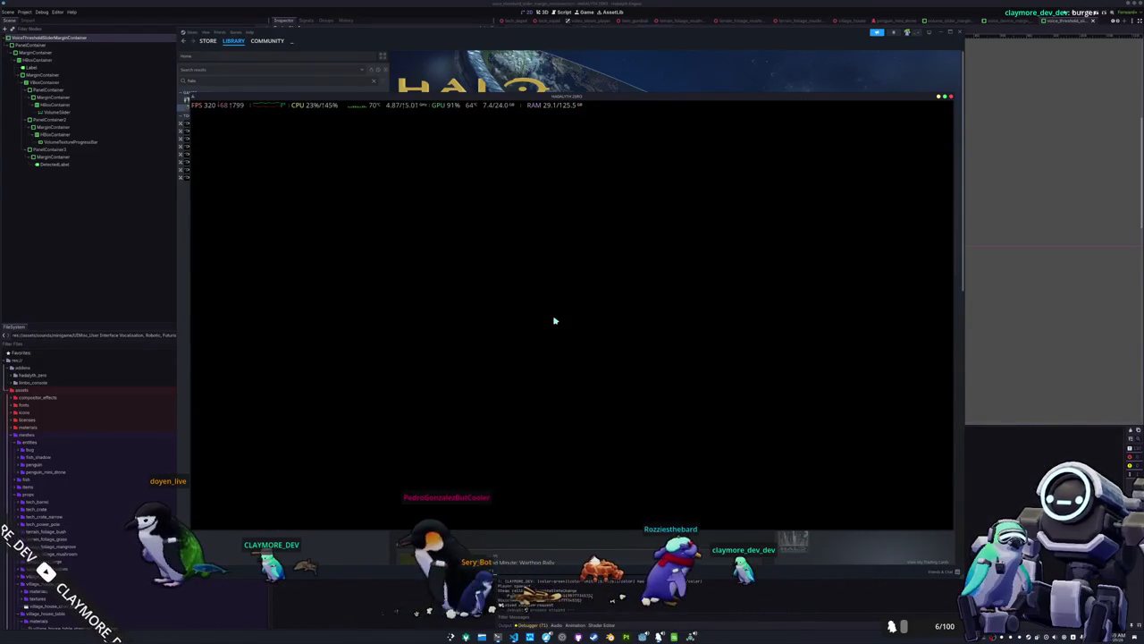
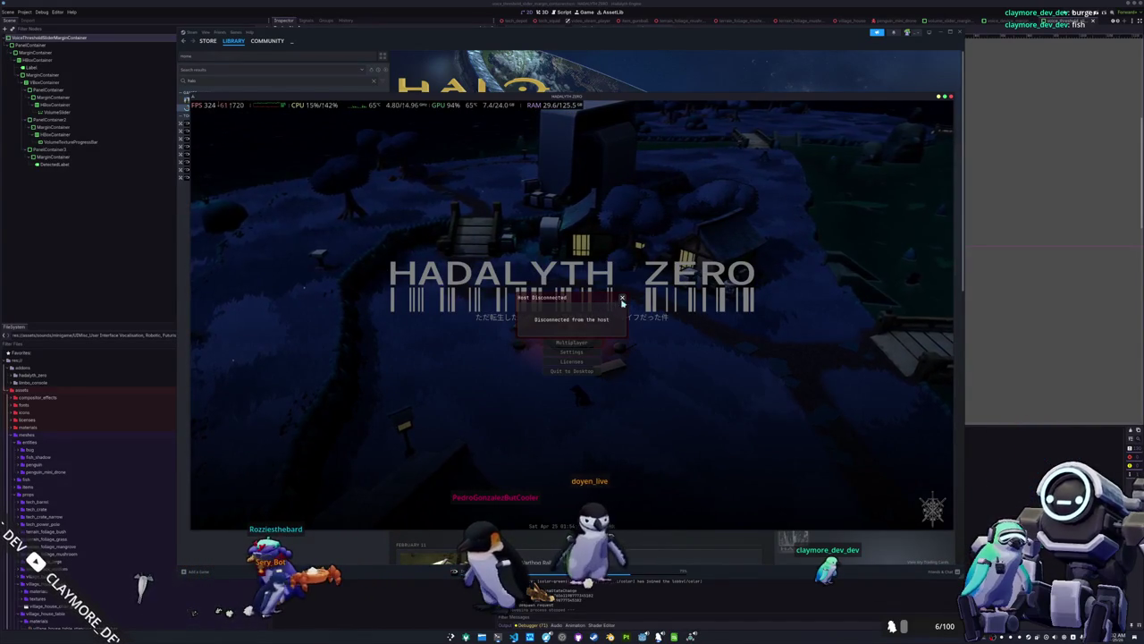
# Dismiss the Host Disconnected notice and rejoin the host's lobby from the Multiplayer list.
pyautogui.click(623, 297)
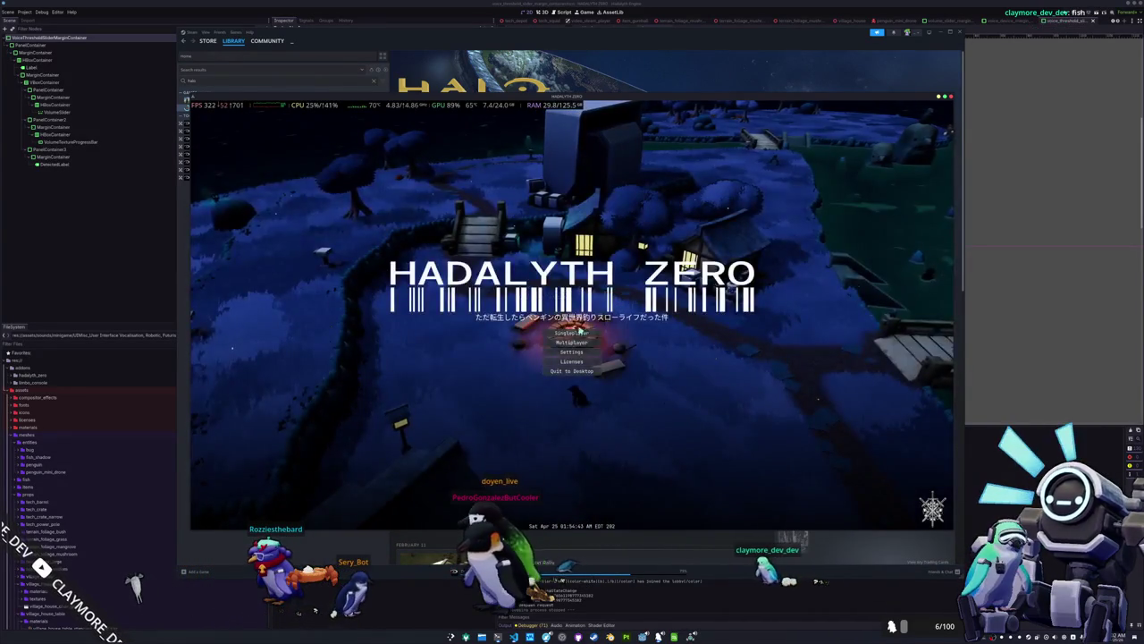
pyautogui.click(575, 345)
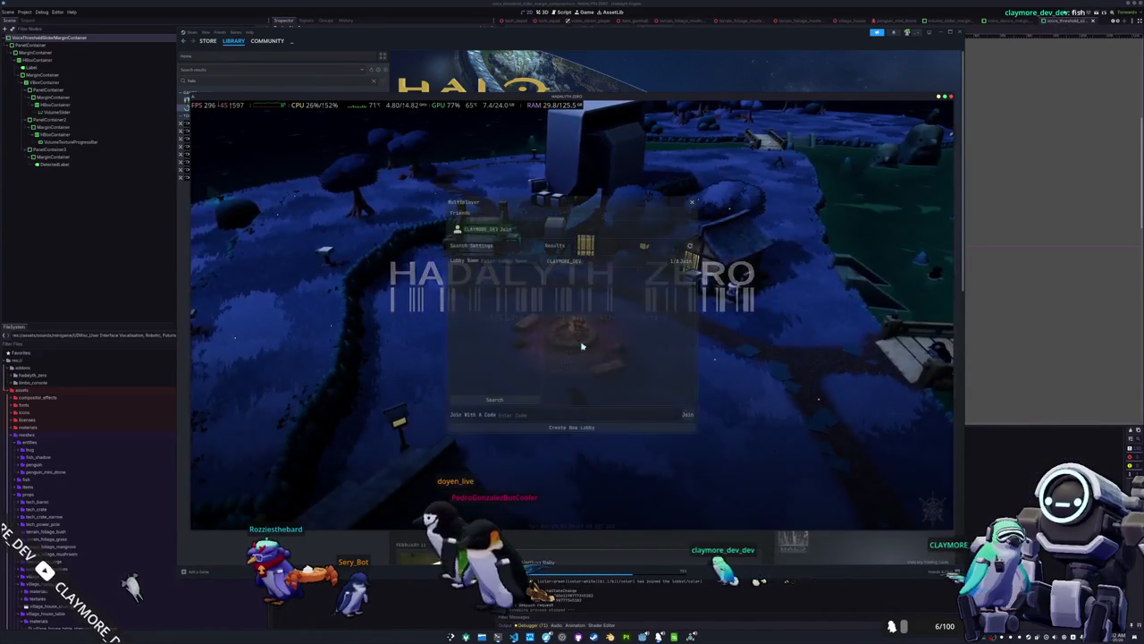
pyautogui.click(688, 258)
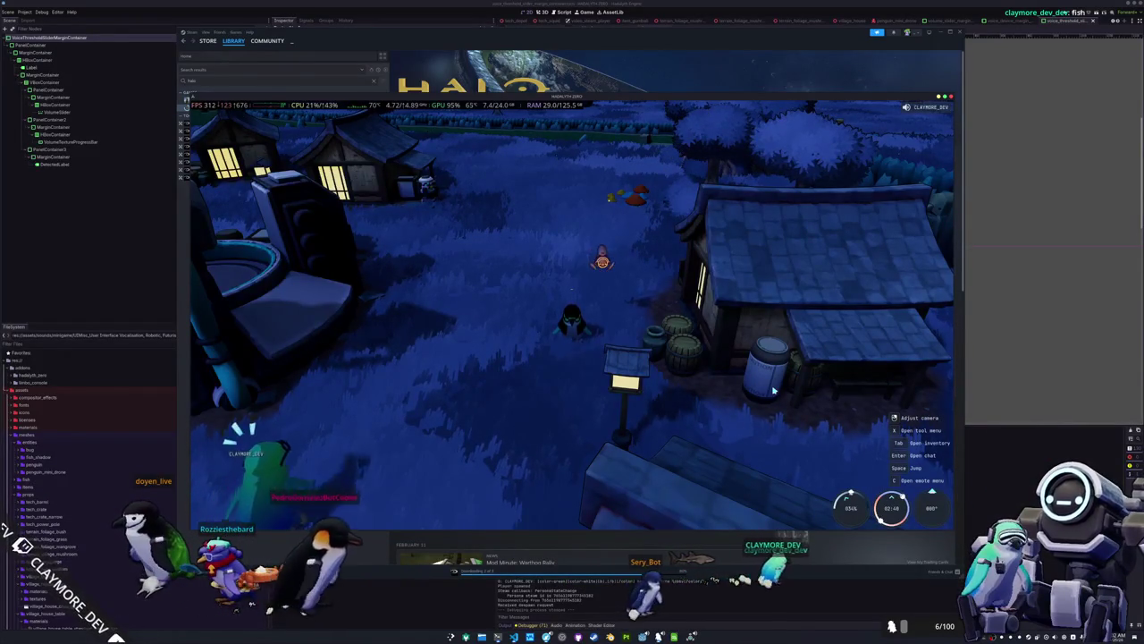
# Walk the character up-right, then left, then slightly right around the village square.
pyautogui.hotkey('w', 'd')
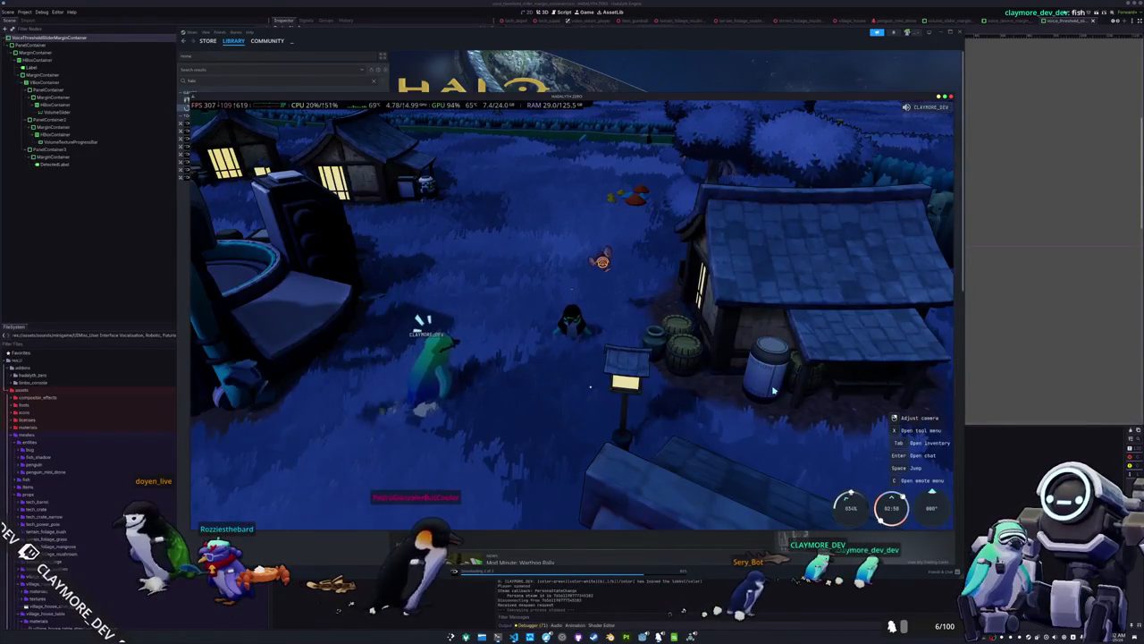
pyautogui.hotkey('w', 'd')
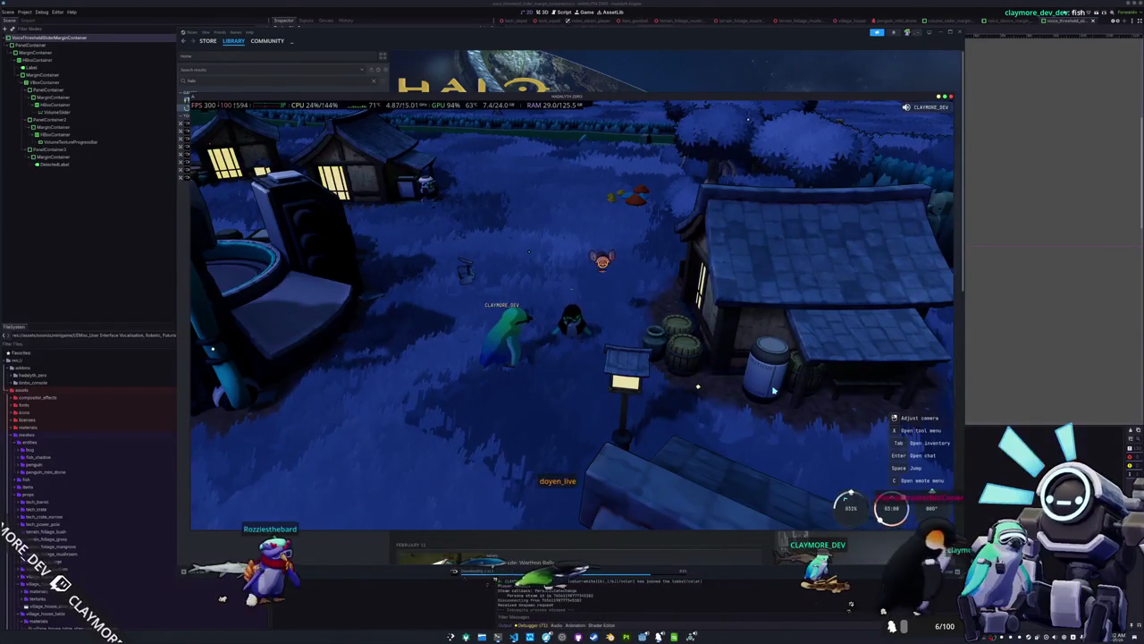
pyautogui.press('a')
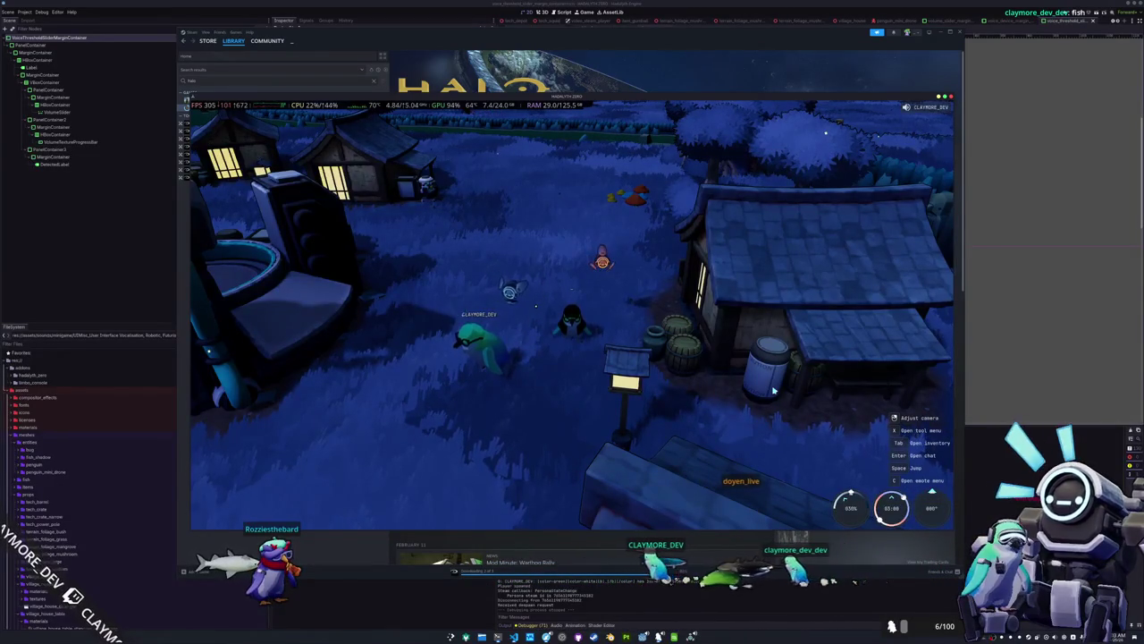
pyautogui.press('a')
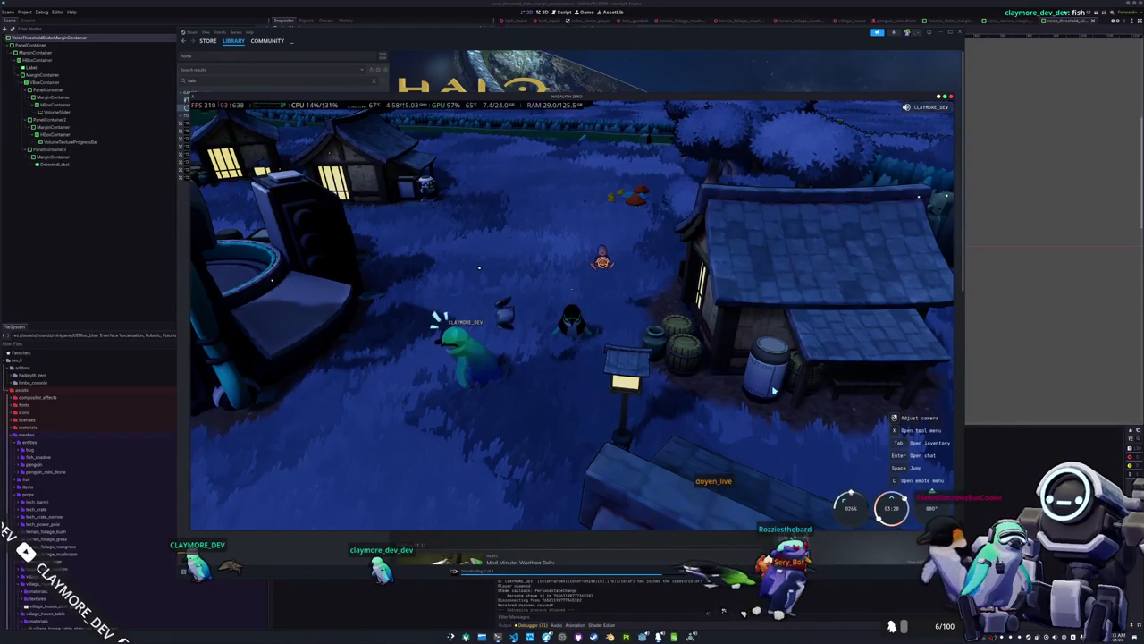
pyautogui.press('d')
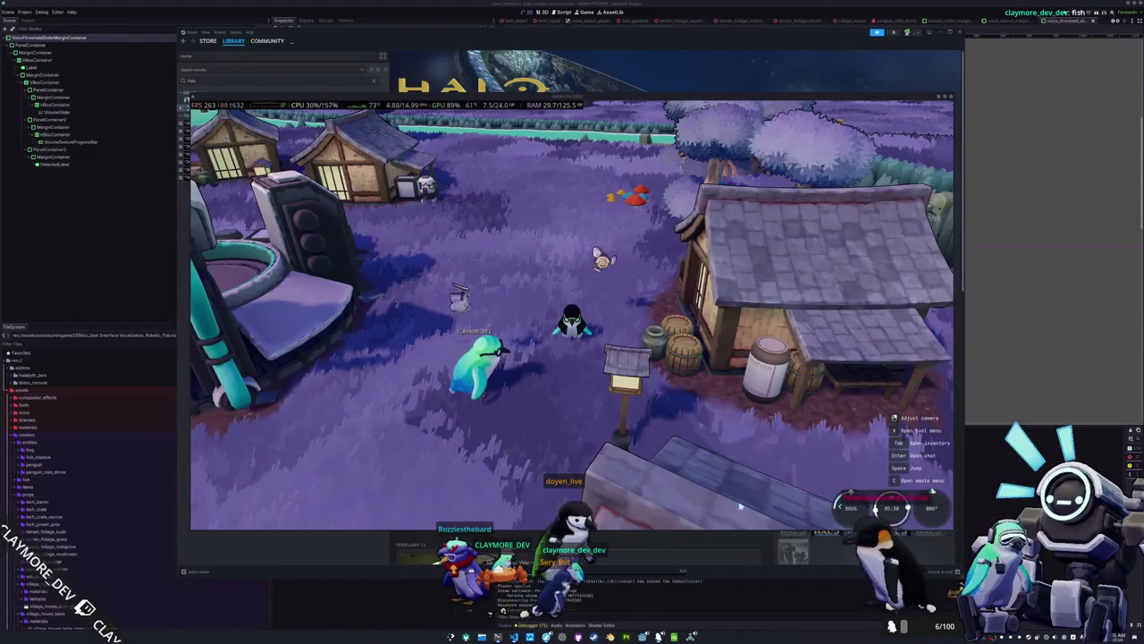
pyautogui.hotkey('alt', 'Tab')
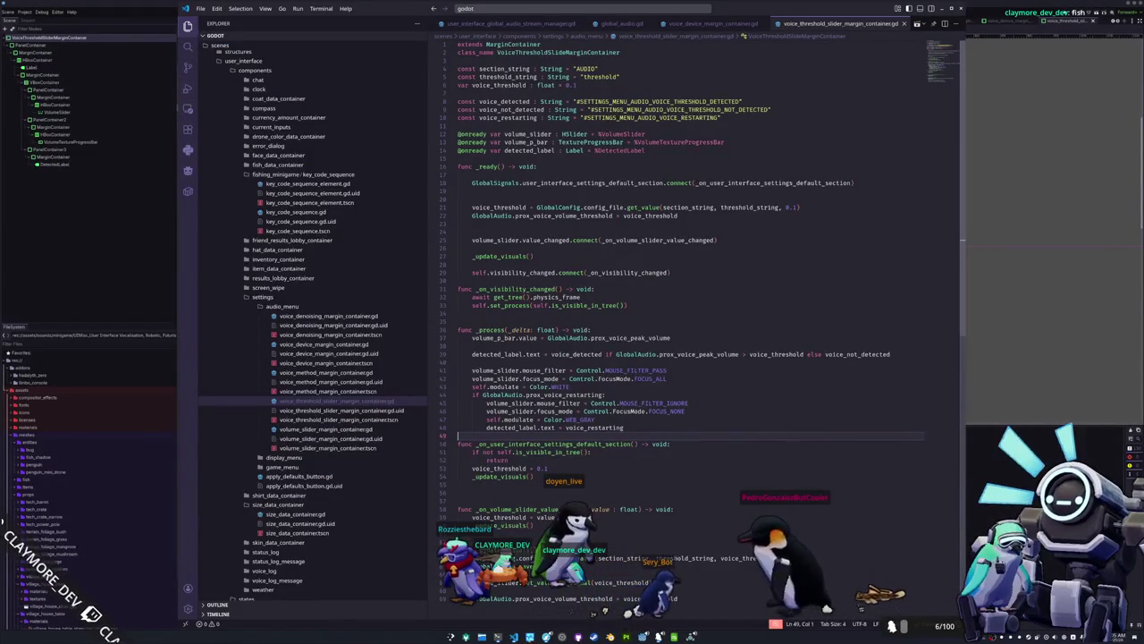
# Open the Rust workspace's root Cargo.toml in VS Code to check its dependencies.
pyautogui.hotkey('alt', 'Tab')
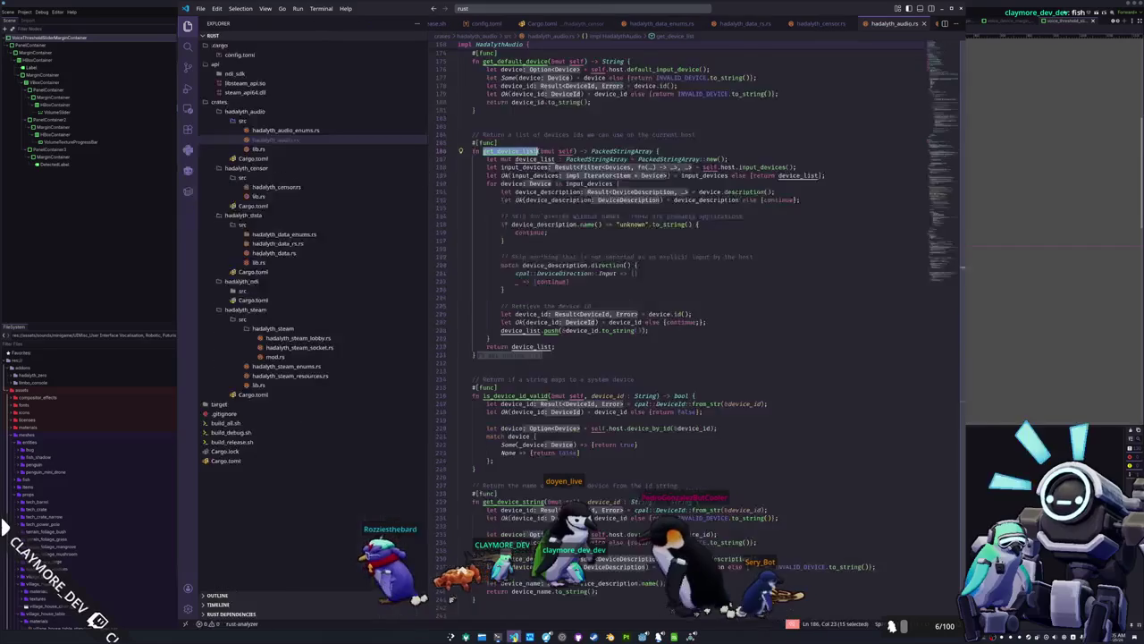
pyautogui.click(473, 369)
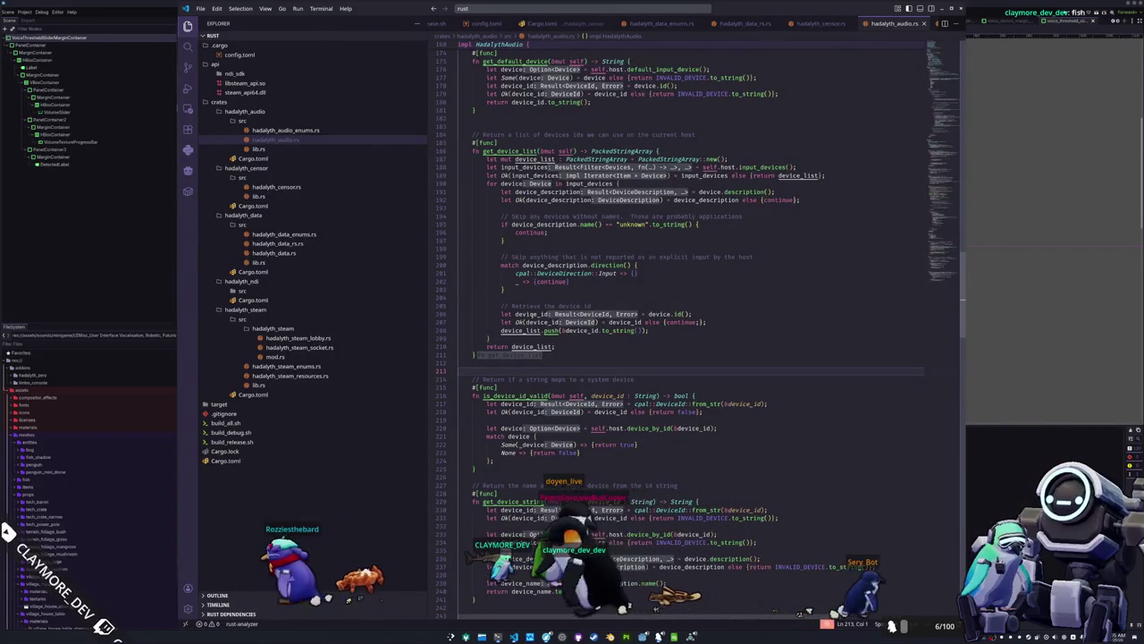
pyautogui.click(226, 461)
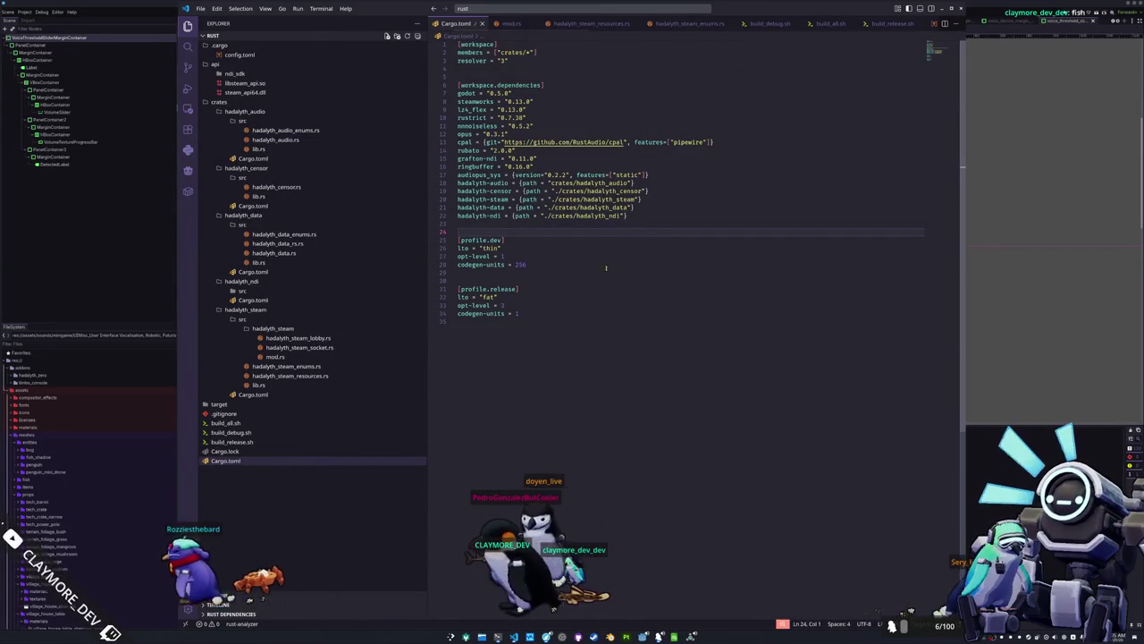
pyautogui.hotkey('alt', 'Tab')
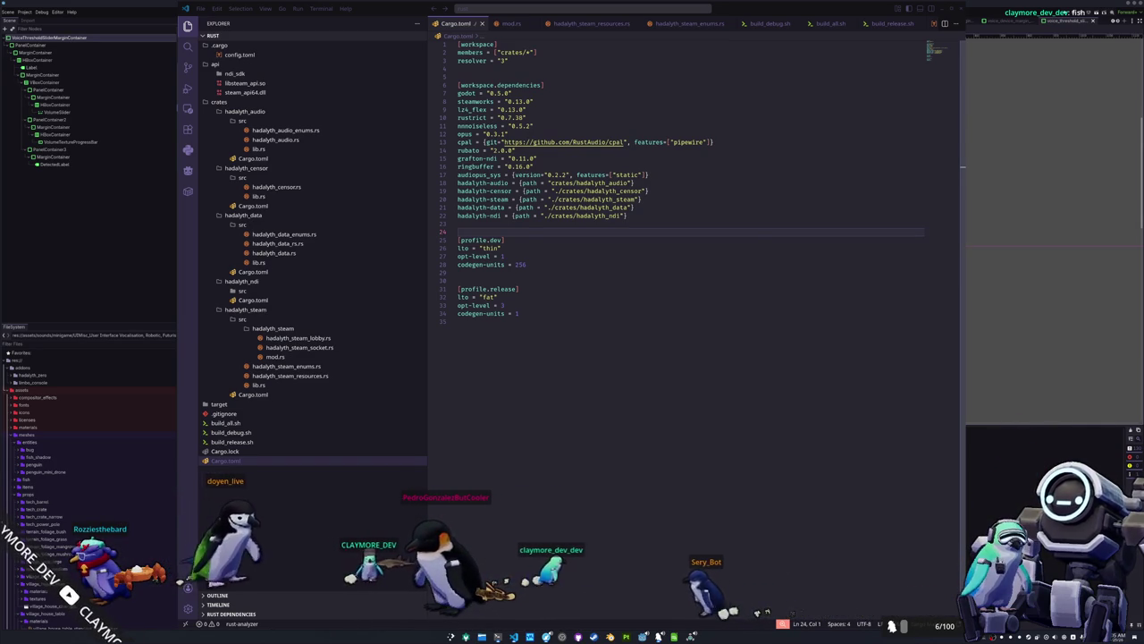
# Refine the cpal search by adding 'github' and run it.
pyautogui.moveTo(1143, 243); pyautogui.dragTo(842, 243)
pyautogui.click(858, 267)
pyautogui.write('github')
pyautogui.press('Return')
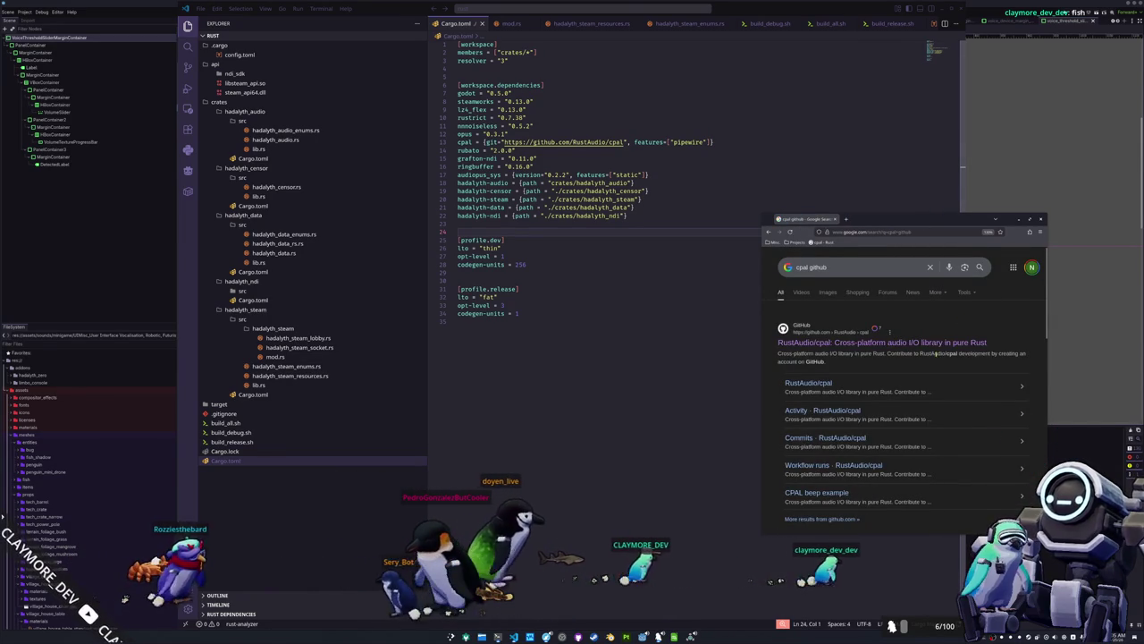
# Scroll down the cpal README and open its ASIO setup guide in a new tab.
pyautogui.moveTo(761, 217)
pyautogui.mouseDown()
pyautogui.moveTo(702, 102)
pyautogui.moveTo(606, 86)
pyautogui.mouseUp()
pyautogui.scroll(-5, 610, 383)
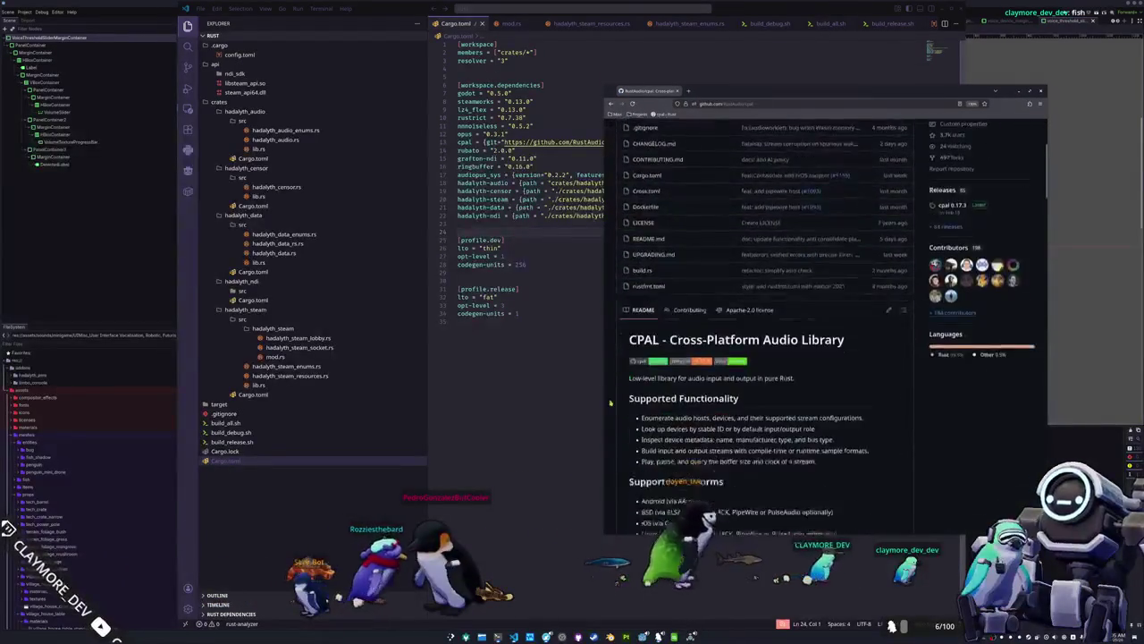
pyautogui.scroll(-1, 610, 382)
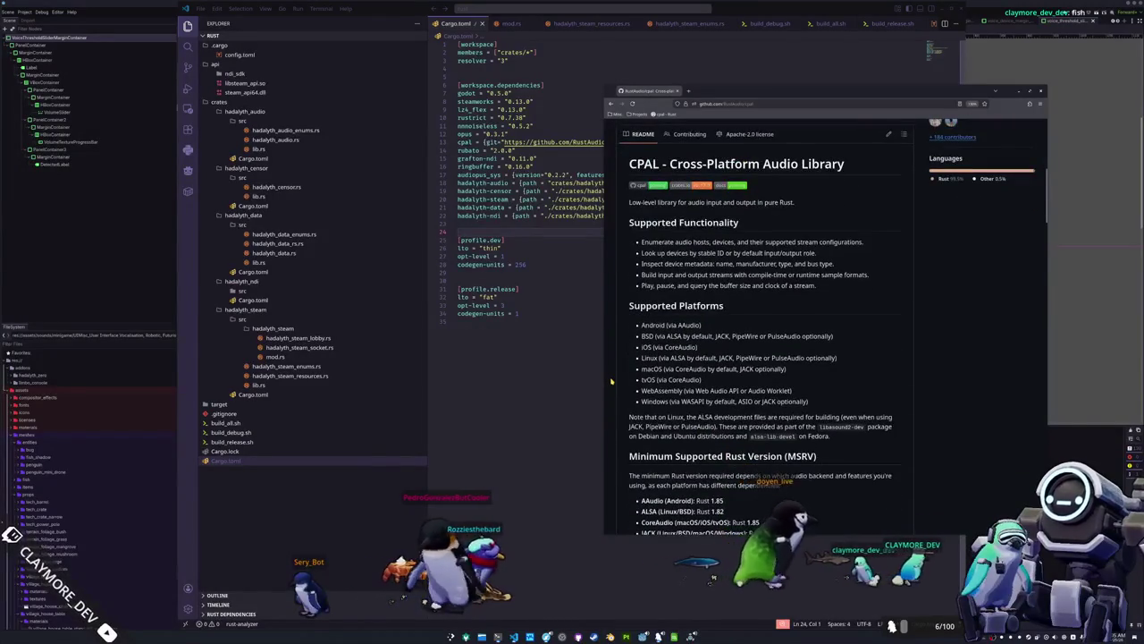
pyautogui.scroll(-5, 610, 382)
pyautogui.scroll(-3, 611, 381)
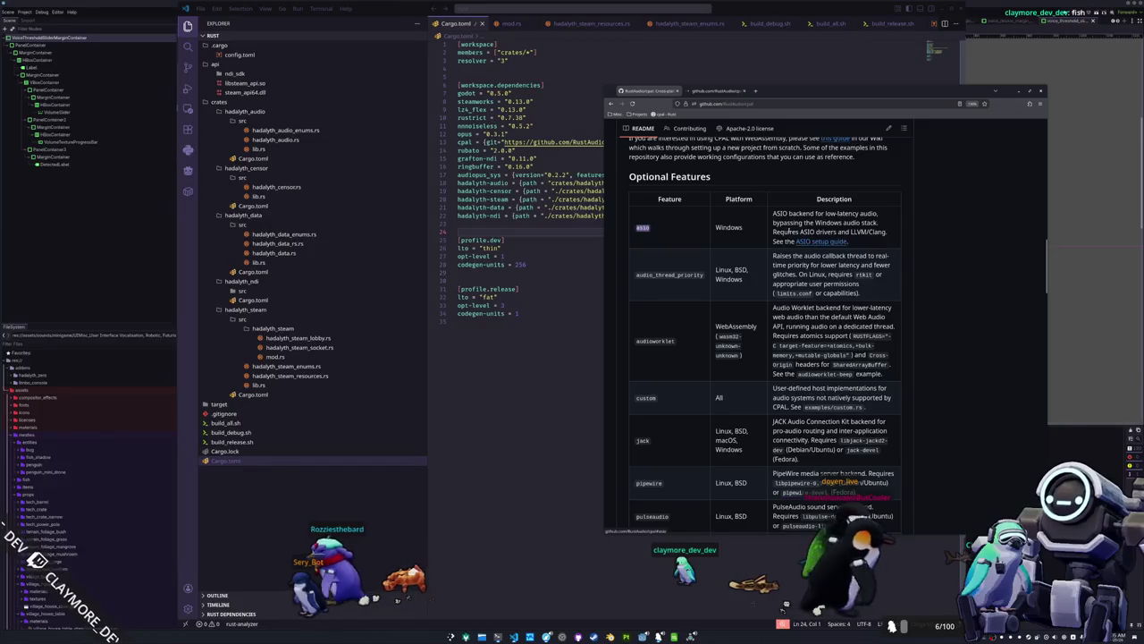
pyautogui.click(711, 104)
pyautogui.hotkey('alt', 'Return')
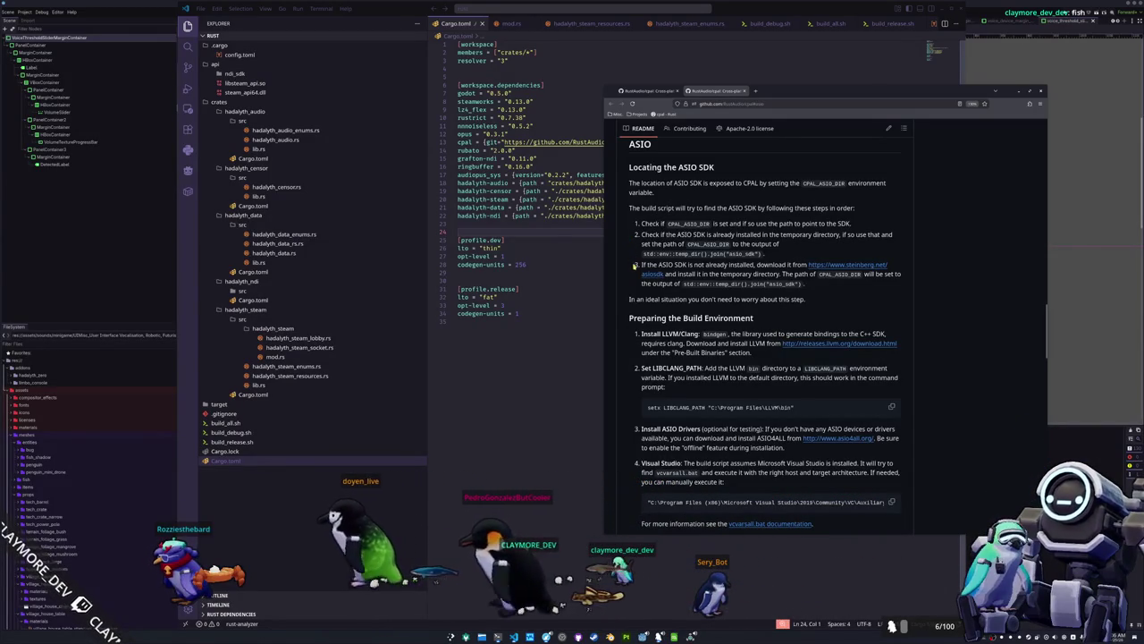
# Cancel the Steinberg ASIO SDK download and scroll into the README's Troubleshooting section.
pyautogui.middleClick(654, 274)
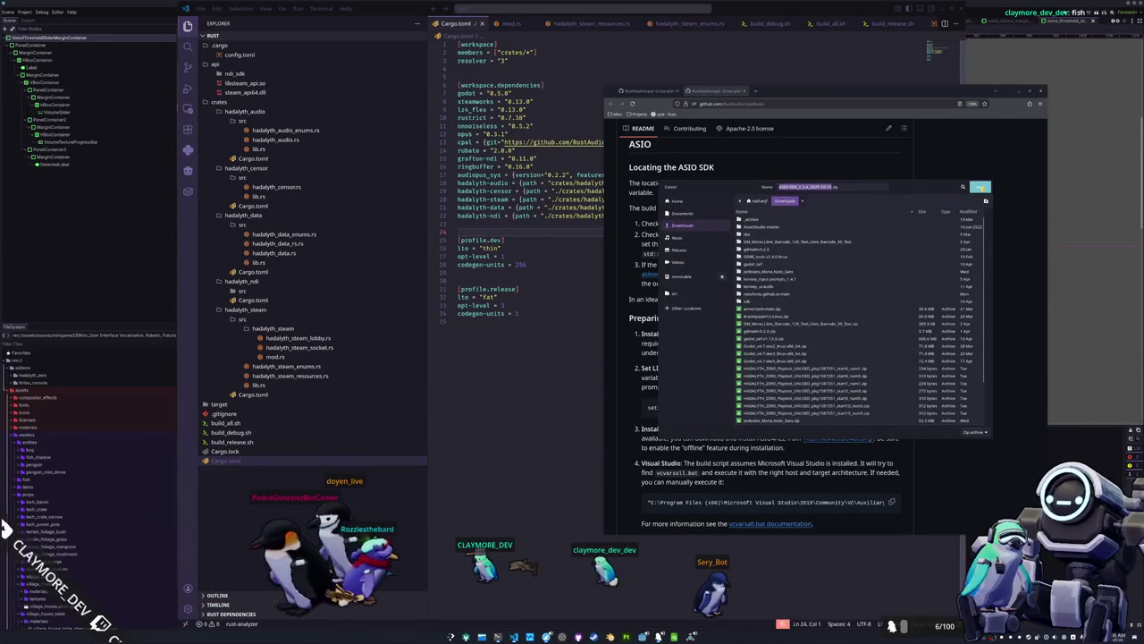
pyautogui.press('Return')
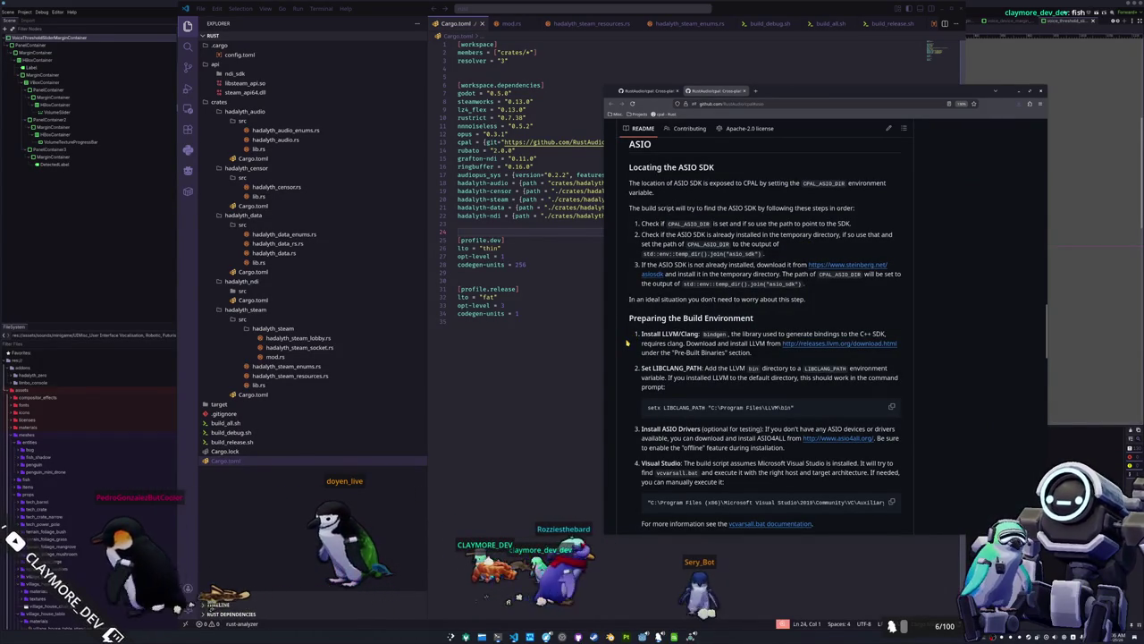
pyautogui.scroll(-1, 626, 343)
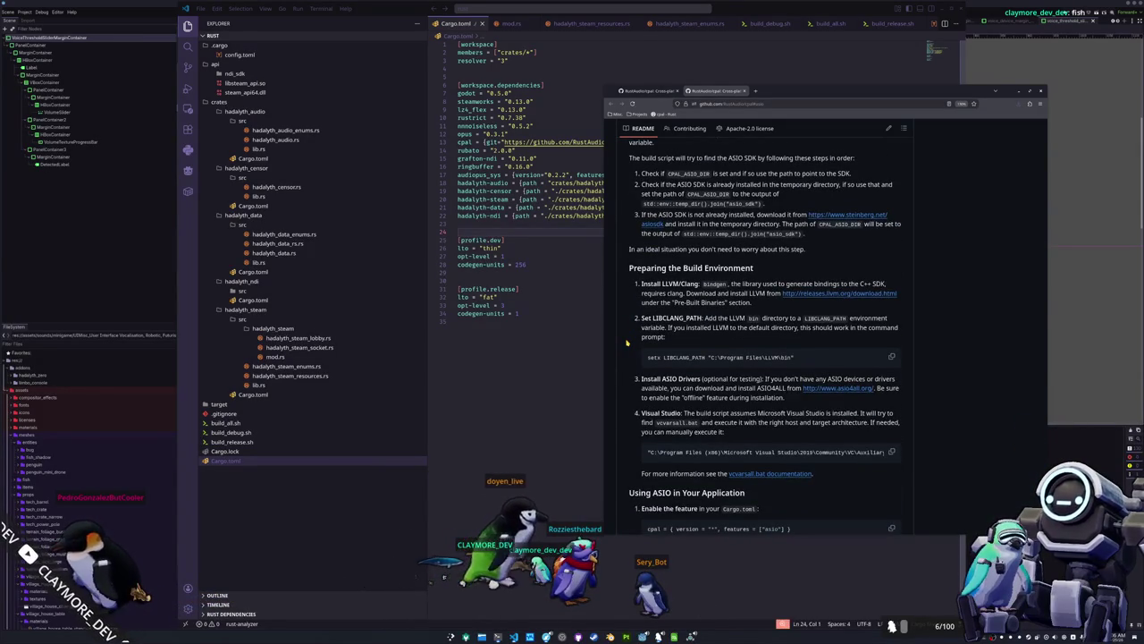
pyautogui.scroll(-3, 626, 343)
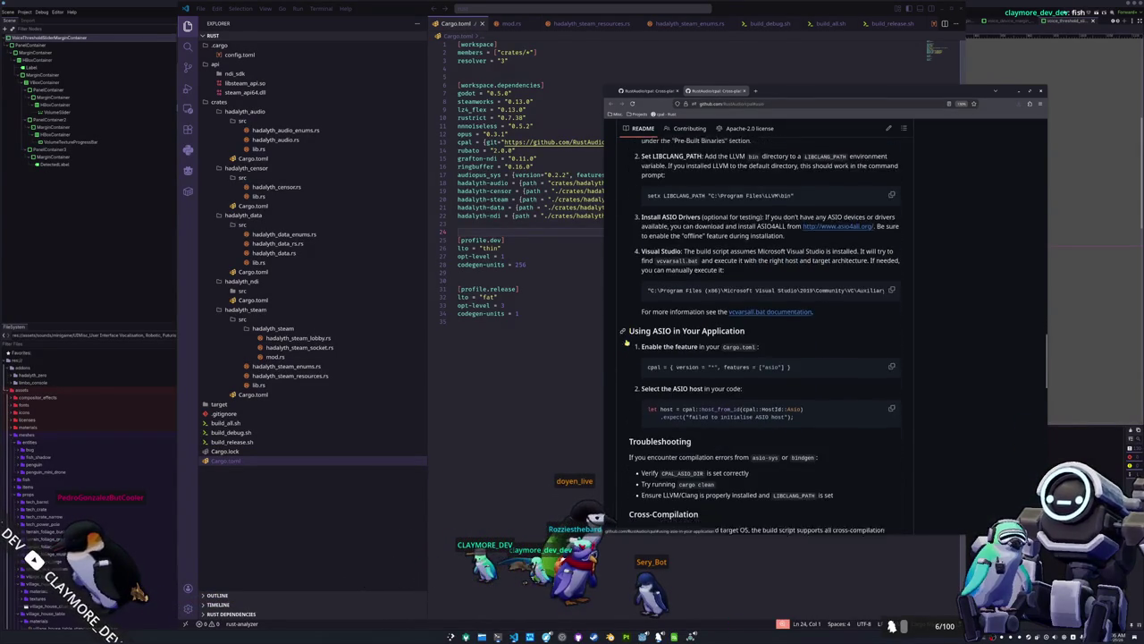
pyautogui.scroll(-3, 626, 343)
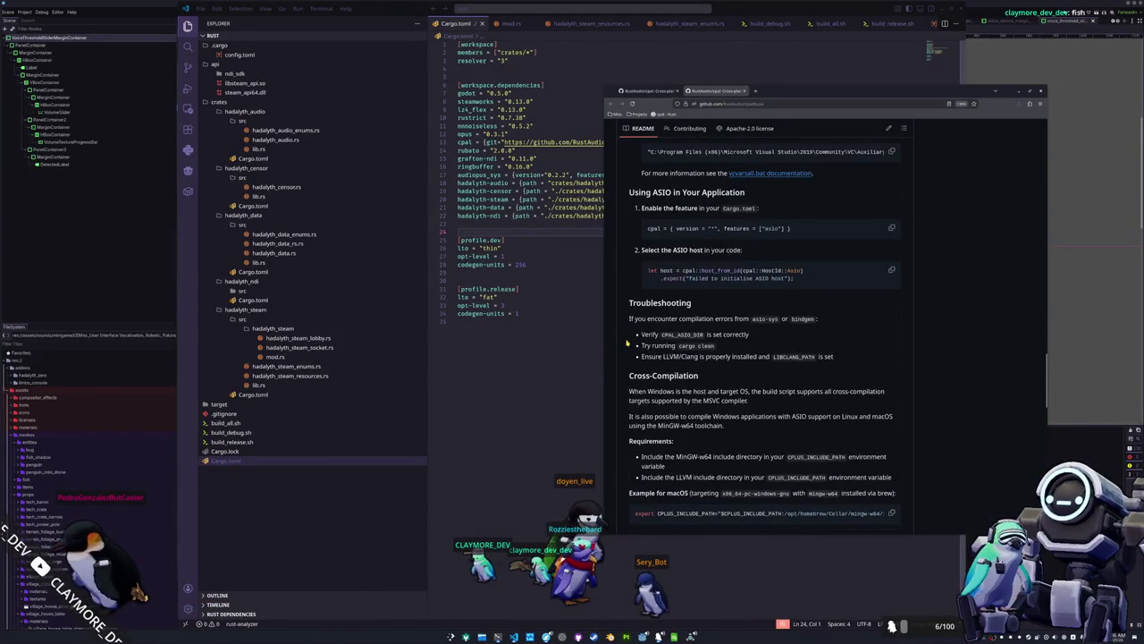
pyautogui.scroll(-3, 625, 345)
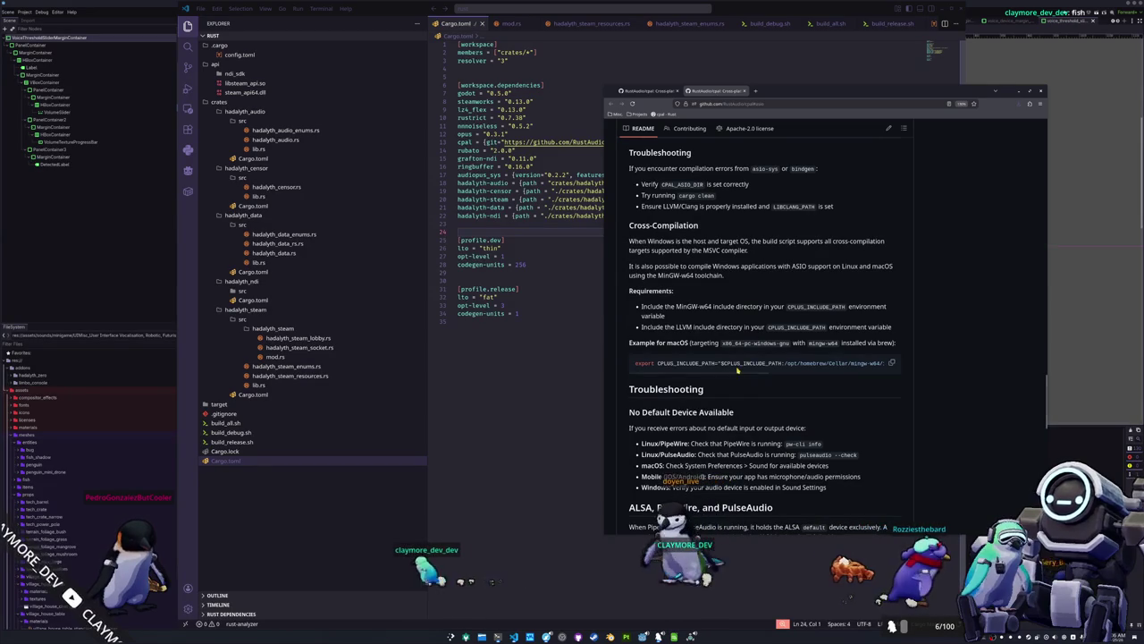
# Read through the Buffer Size Issues guidance for ALSA, PipeWire and PulseAudio.
pyautogui.moveTo(733, 374)
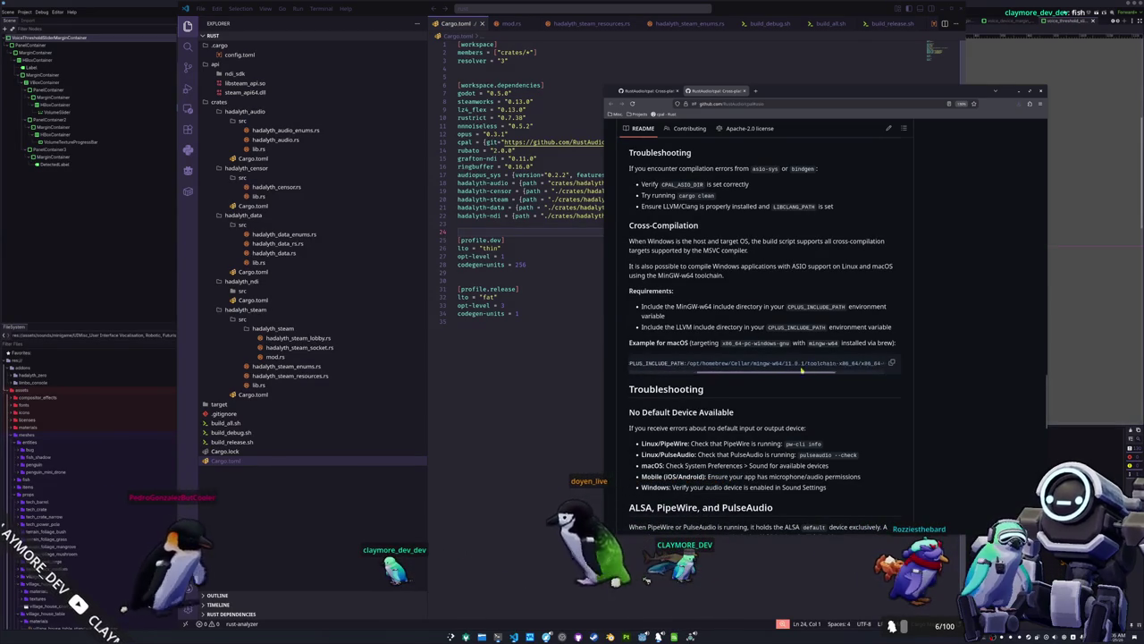
pyautogui.scroll(-5, 640, 392)
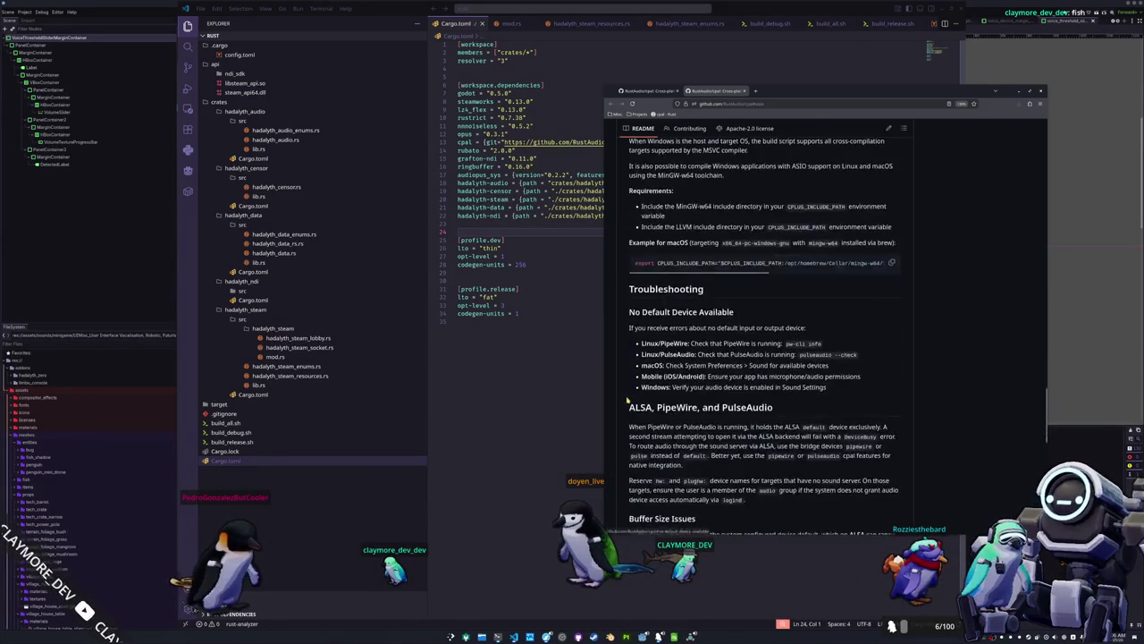
pyautogui.scroll(-3, 626, 398)
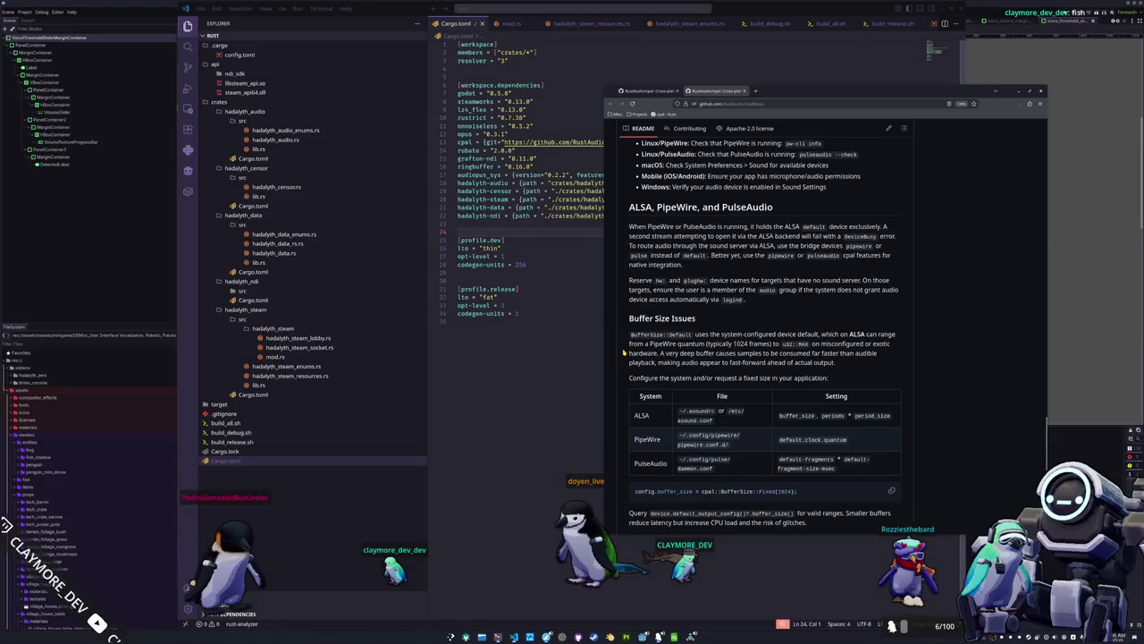
pyautogui.scroll(-10, 624, 352)
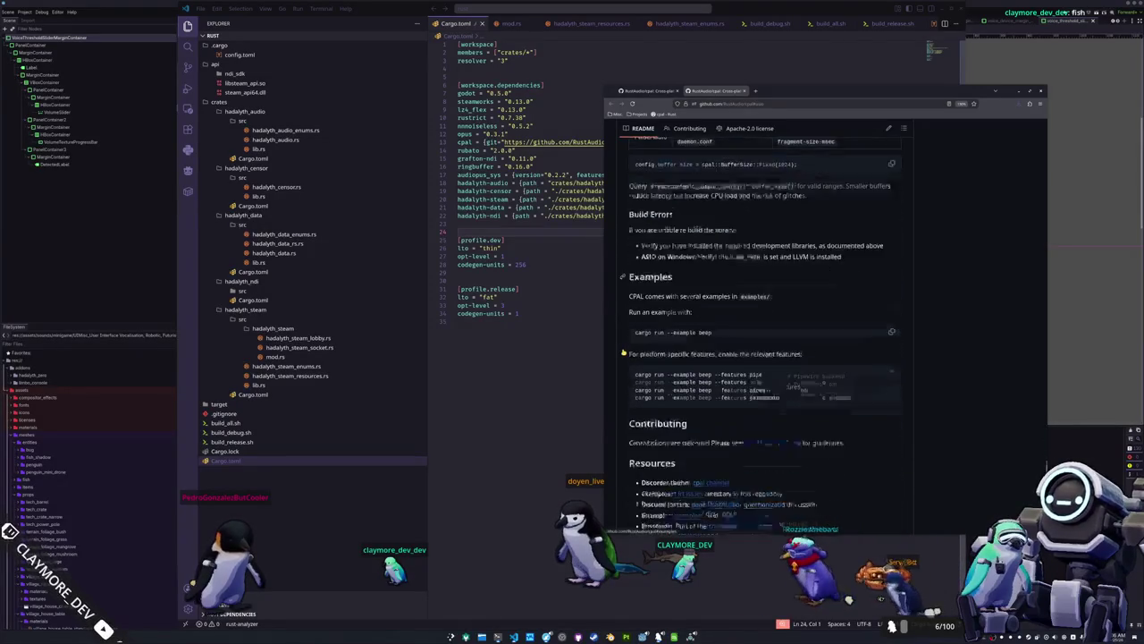
pyautogui.scroll(-3, 624, 352)
pyautogui.scroll(13, 624, 352)
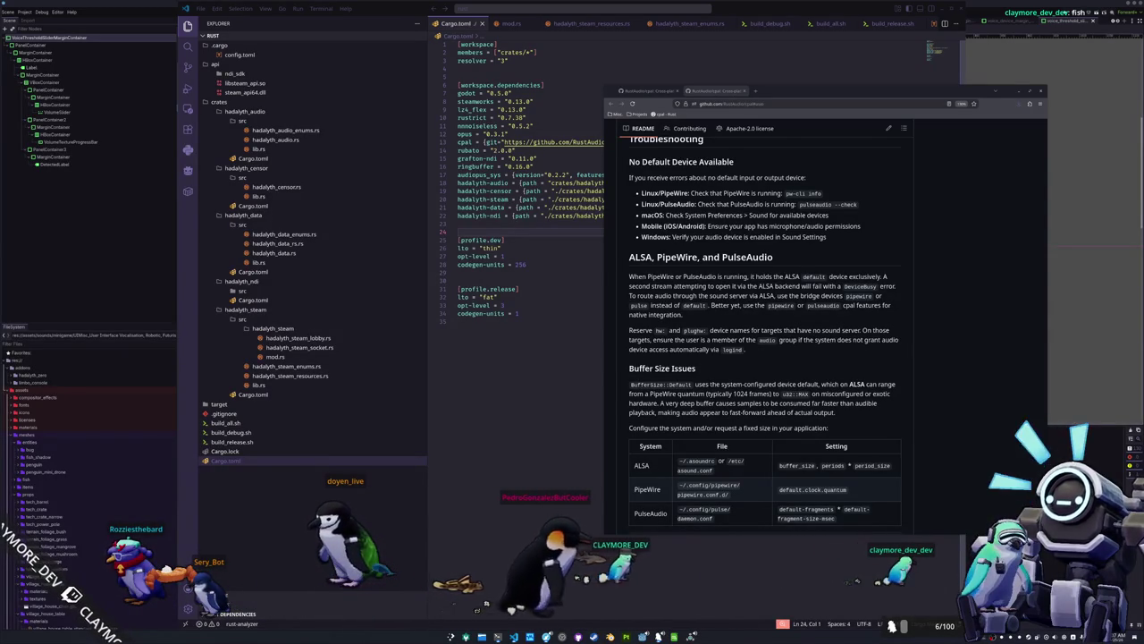
pyautogui.scroll(-4, 884, 301)
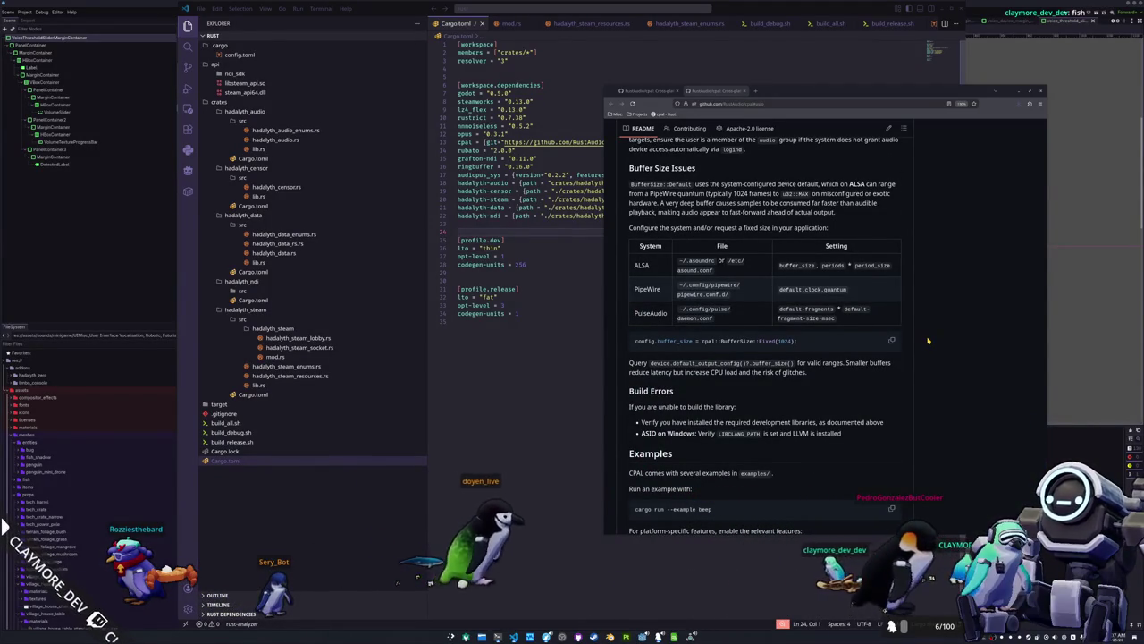
# Scroll back to the Optional Features host table and start a cpal Windows audio search.
pyautogui.scroll(-4, 927, 341)
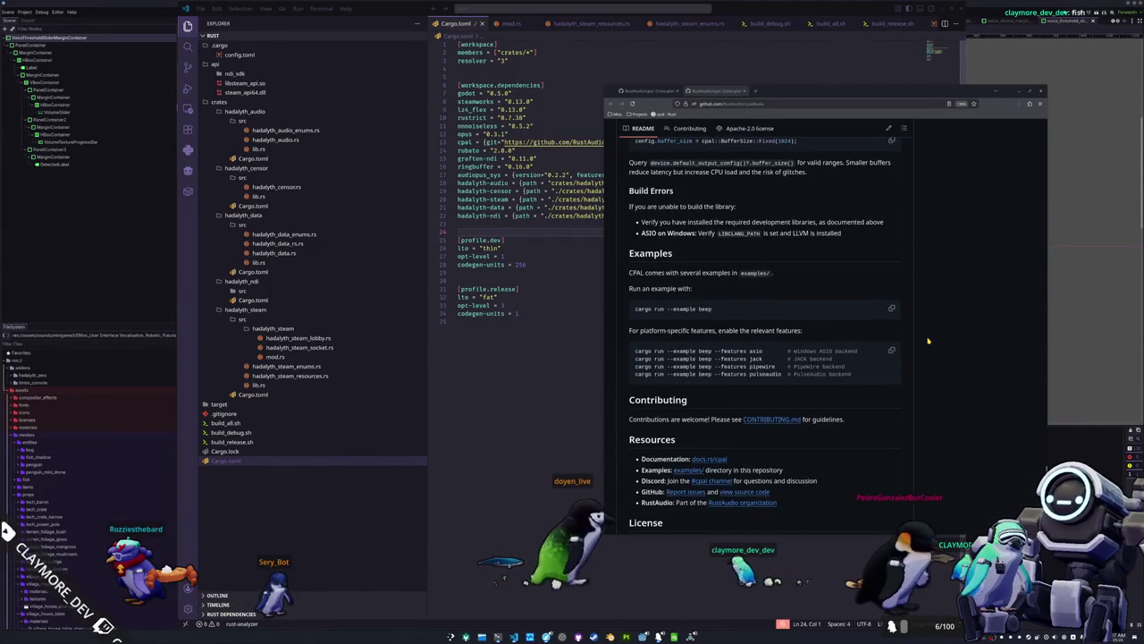
pyautogui.scroll(-3, 928, 341)
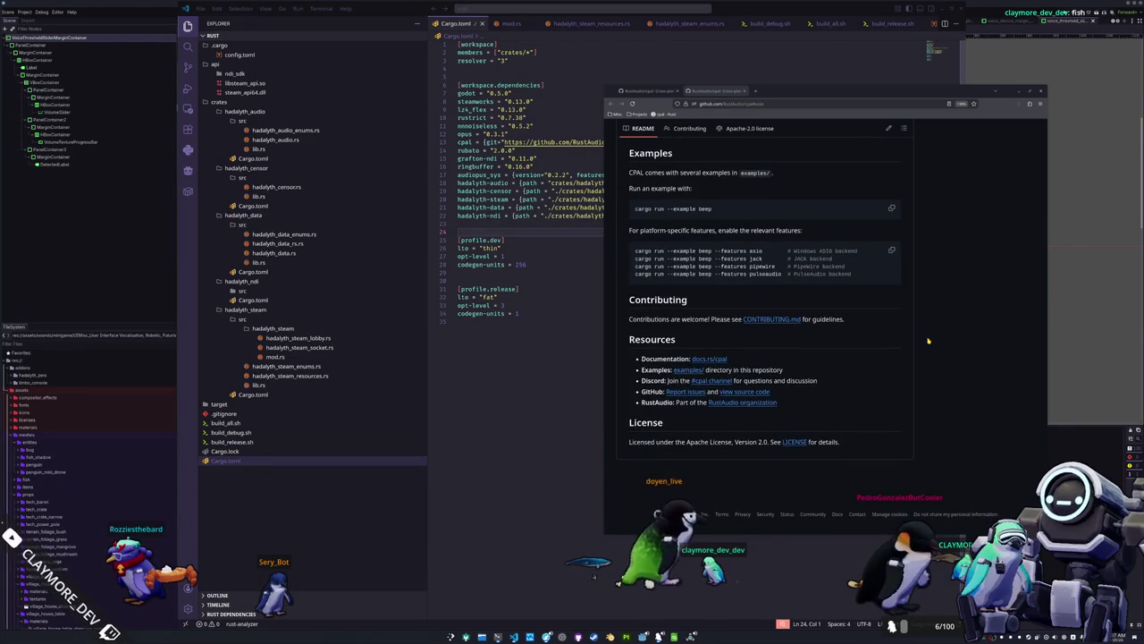
pyautogui.scroll(10, 928, 341)
pyautogui.scroll(-2, 863, 345)
pyautogui.scroll(12, 864, 344)
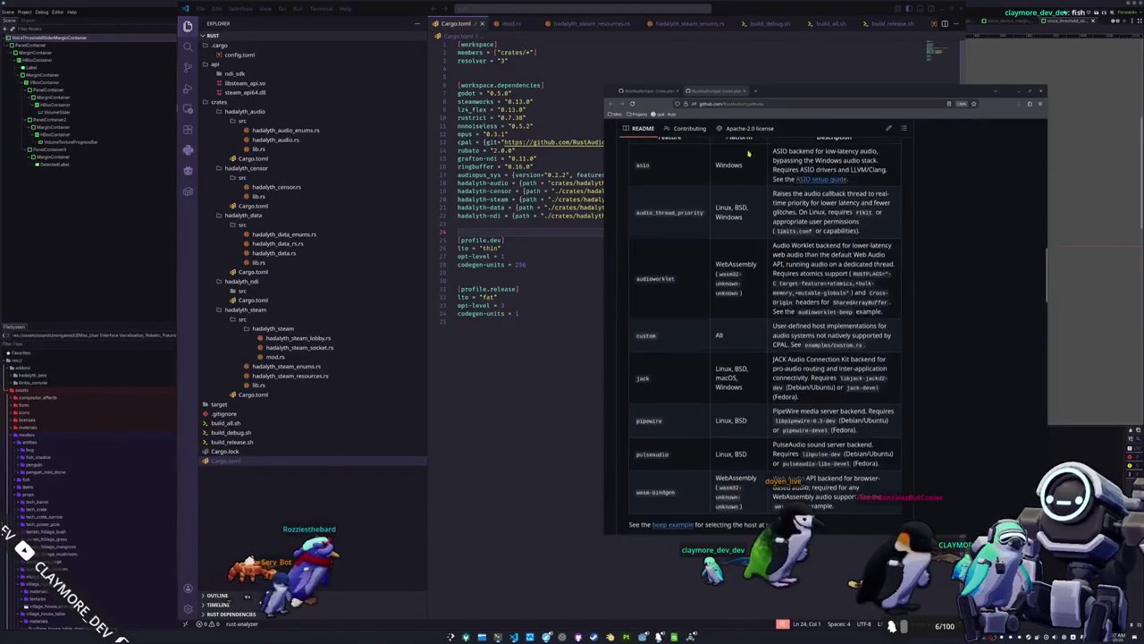
pyautogui.hotkey('ctrl', 'l')
pyautogui.write('uial windows audio delay')
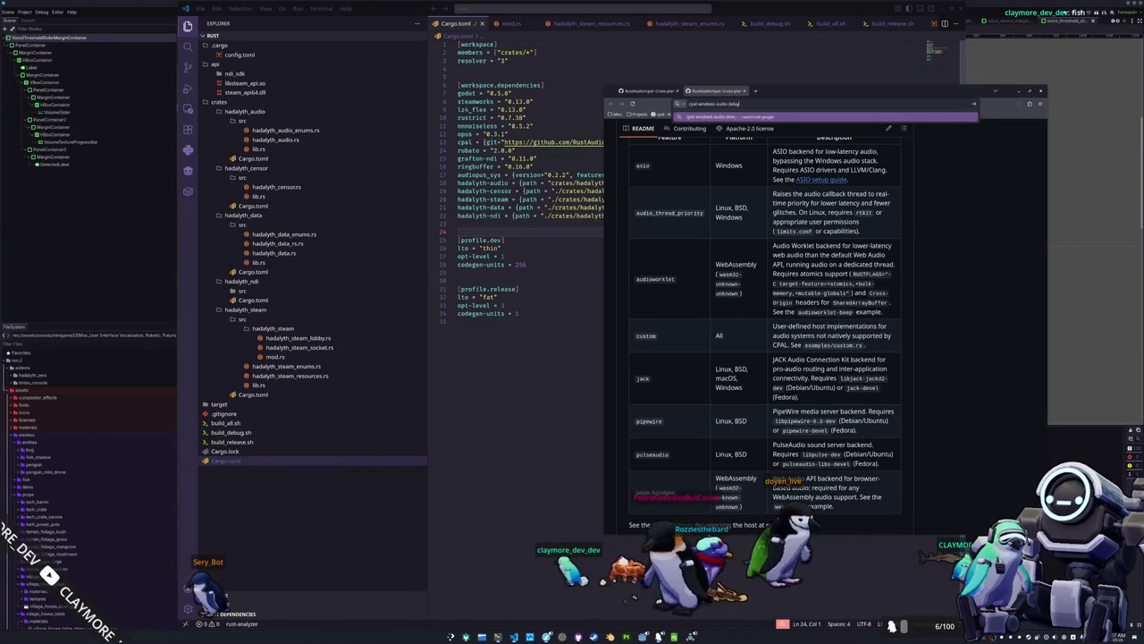
# Search 'cpal windows audio delay', expand the AI Overview, and scroll the results.
pyautogui.press('Return')
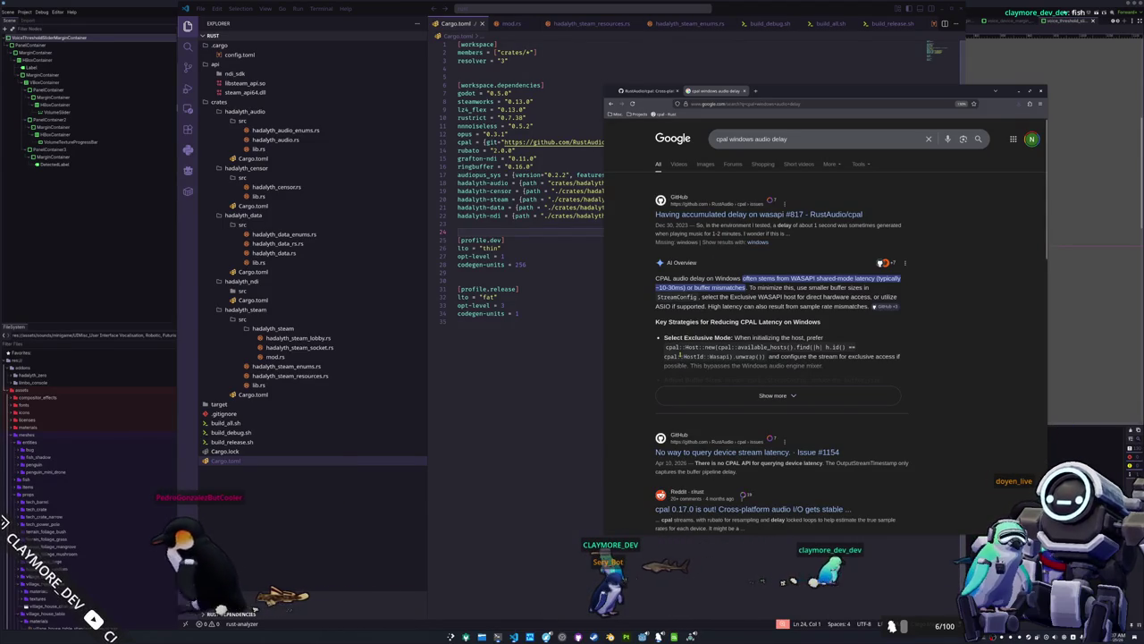
pyautogui.click(777, 396)
pyautogui.scroll(-1, 633, 356)
pyautogui.scroll(-1, 636, 349)
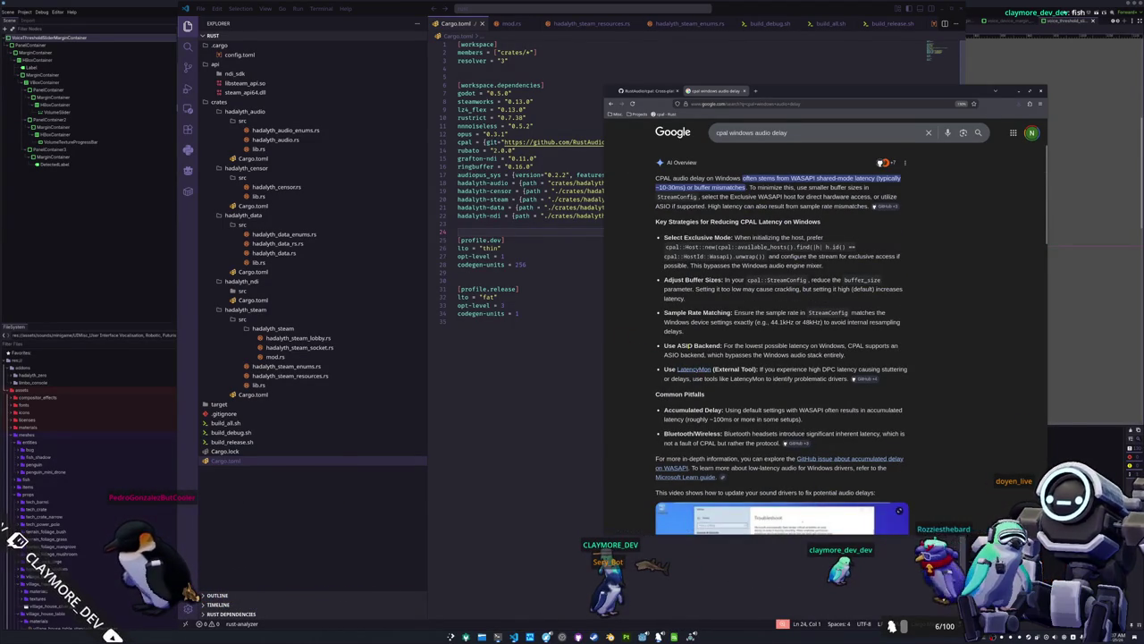
pyautogui.scroll(-3, 651, 377)
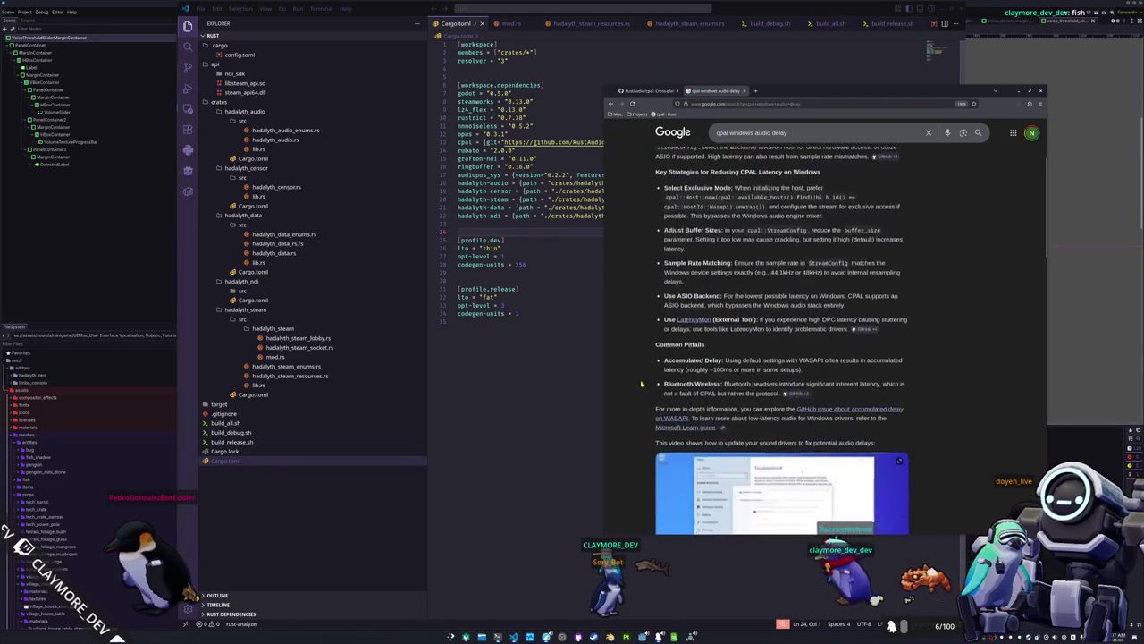
pyautogui.scroll(-5, 651, 378)
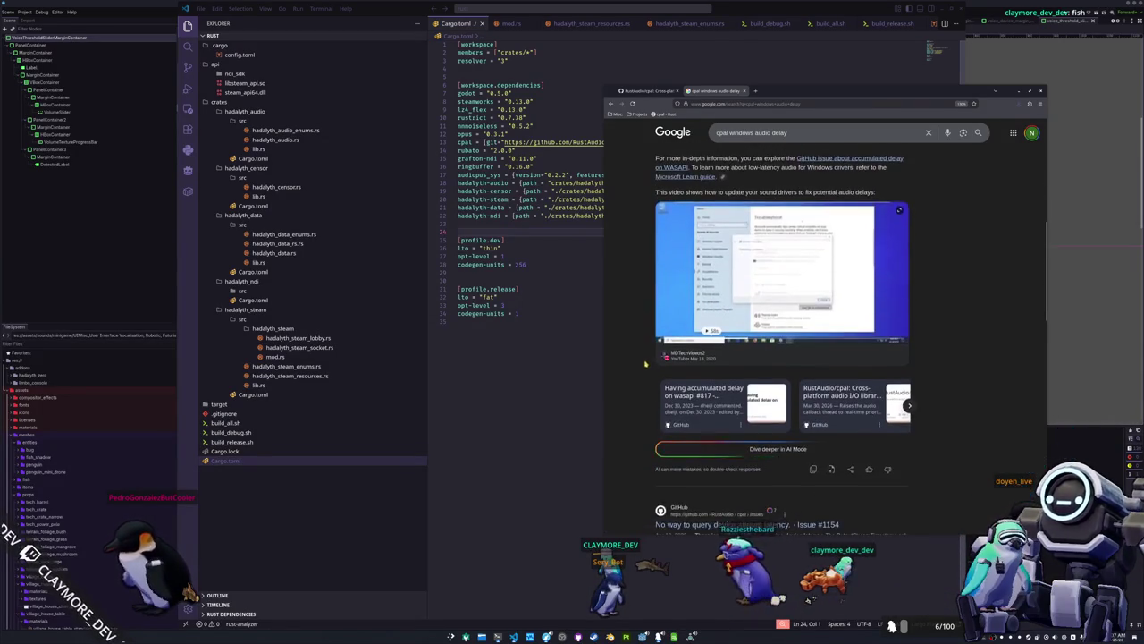
pyautogui.scroll(-2, 642, 362)
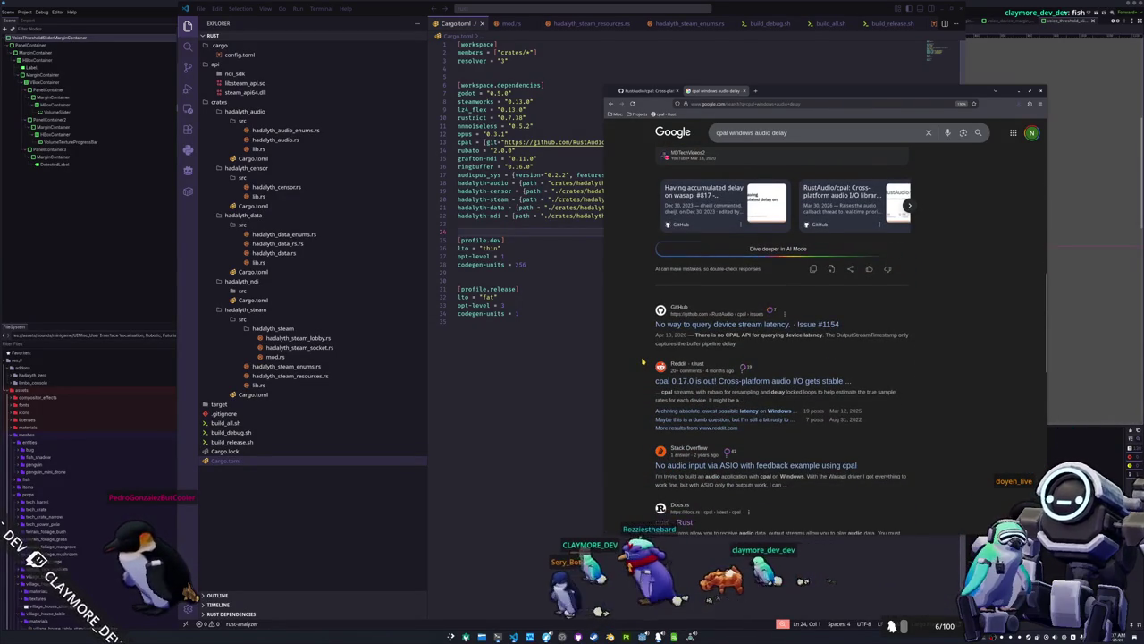
pyautogui.scroll(-1, 641, 358)
pyautogui.scroll(-2, 641, 359)
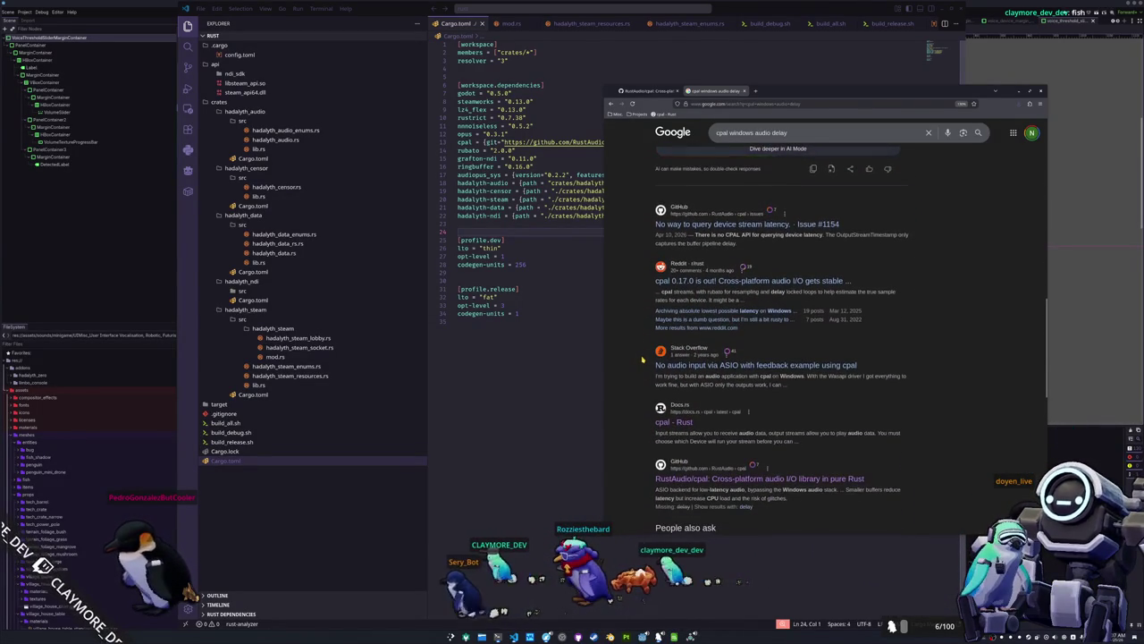
pyautogui.scroll(-1, 642, 359)
pyautogui.scroll(-2, 642, 358)
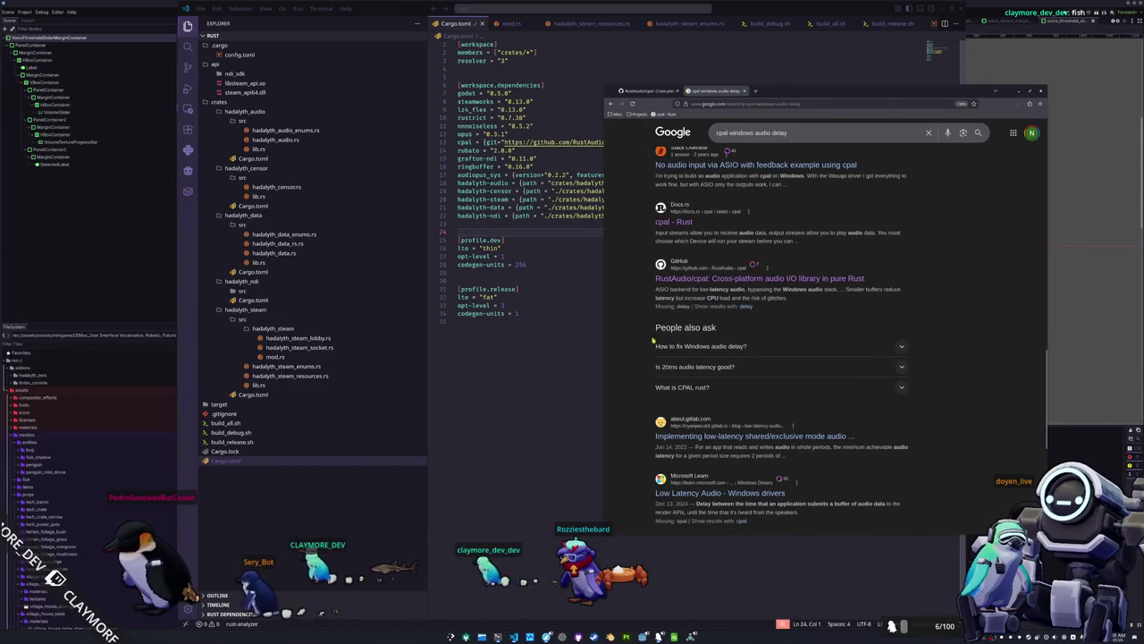
# Open the RustAudio/cpal GitHub result and scroll to its Supported Platforms list.
pyautogui.click(717, 279)
pyautogui.scroll(-10, 725, 302)
pyautogui.scroll(-4, 726, 301)
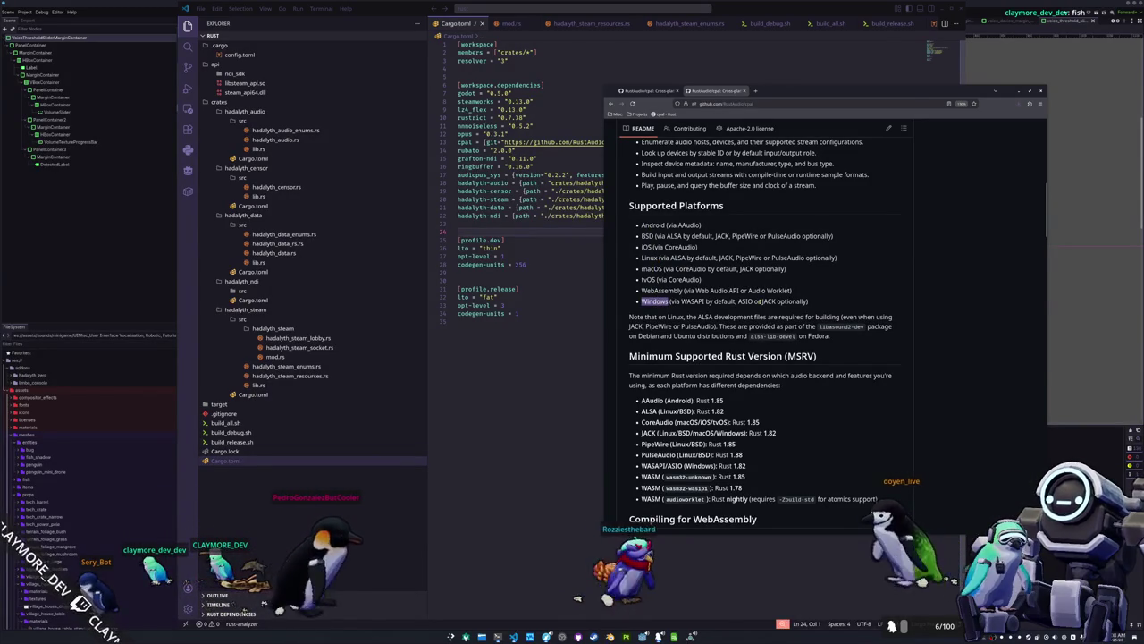
# Highlight the Windows platform line, then scroll through the ASIO setup and build environment sections.
pyautogui.moveTo(762, 302); pyautogui.dragTo(807, 301)
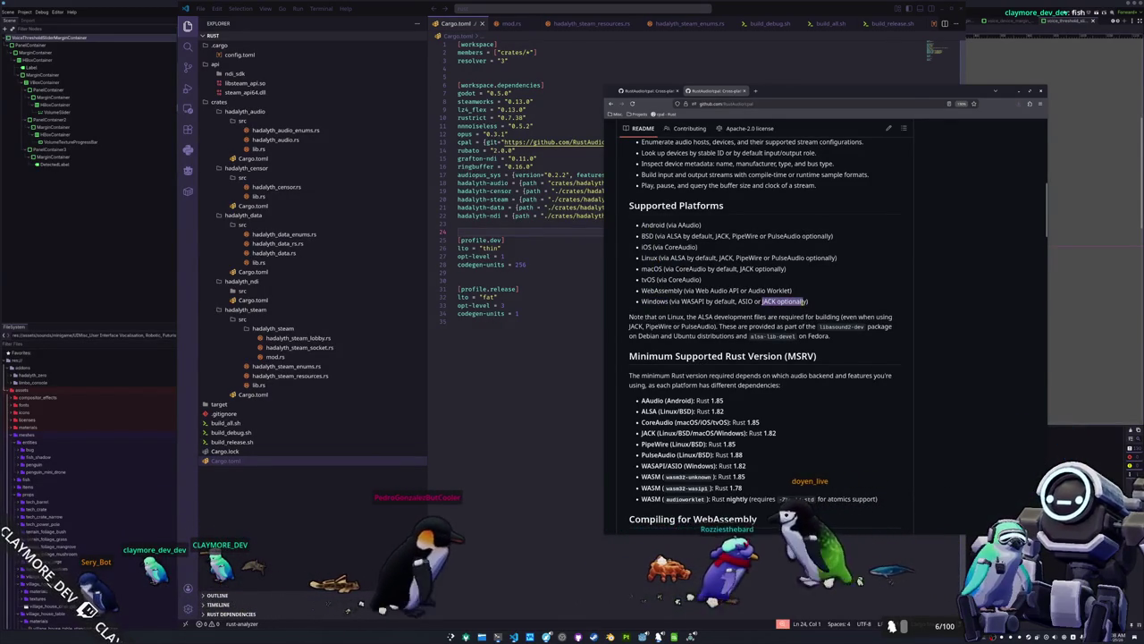
pyautogui.scroll(-2, 689, 250)
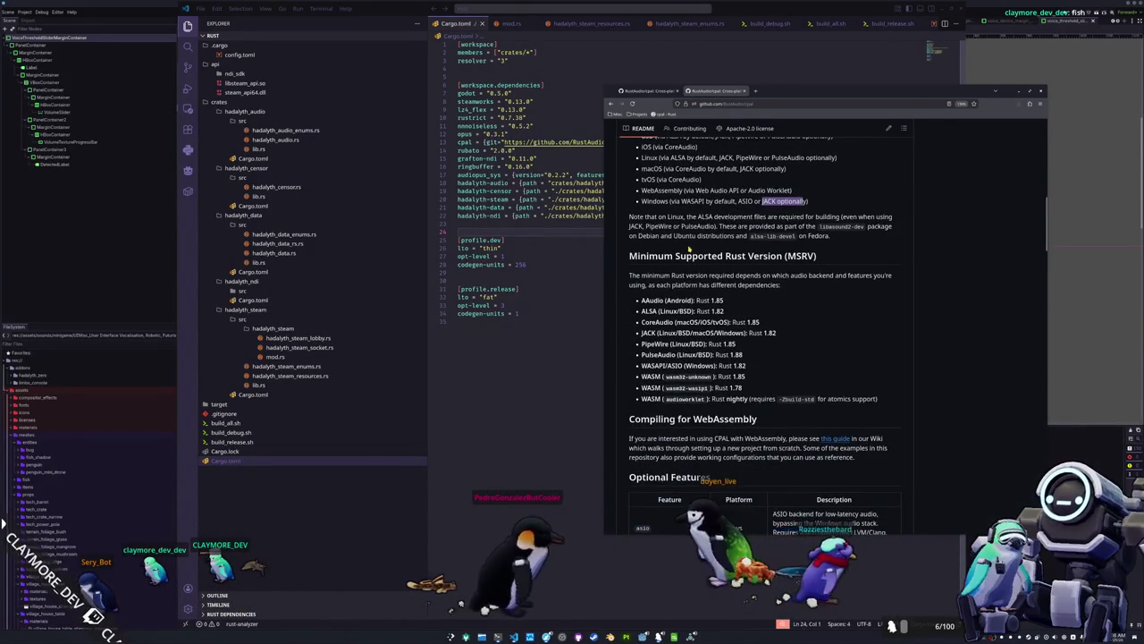
pyautogui.scroll(-4, 822, 283)
pyautogui.scroll(-4, 822, 283)
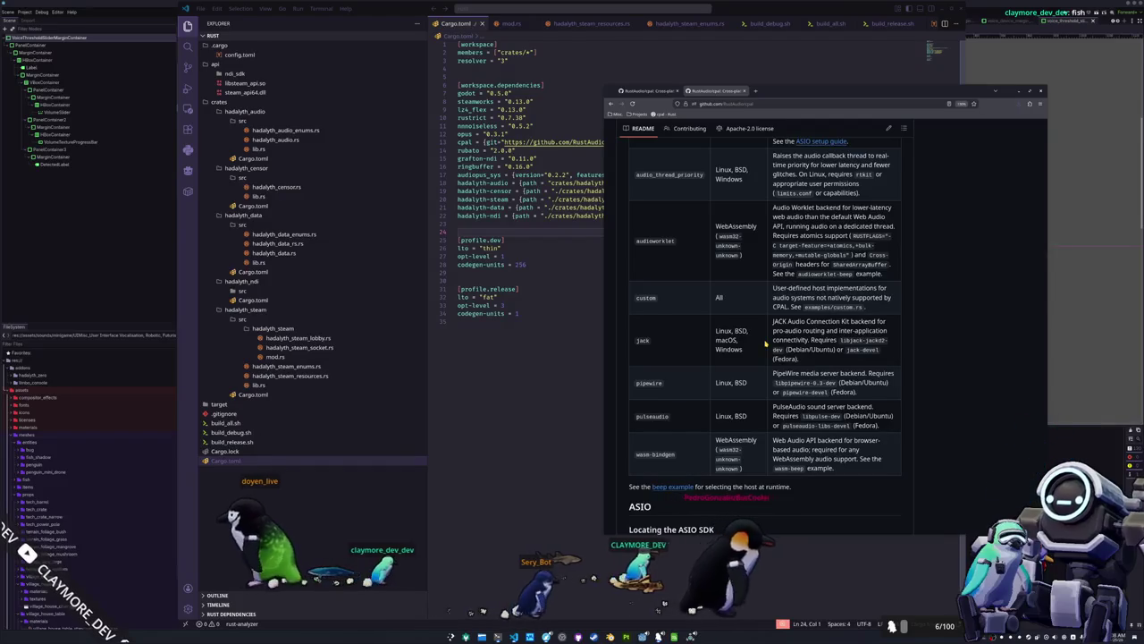
pyautogui.scroll(-3, 765, 342)
pyautogui.scroll(3, 765, 342)
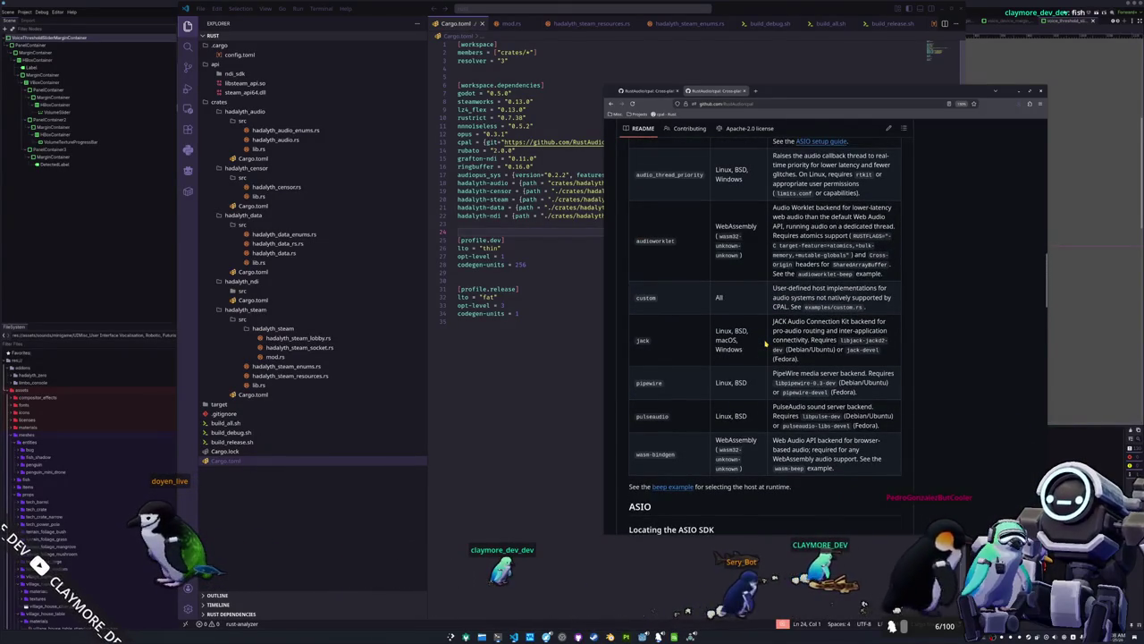
pyautogui.scroll(-3, 766, 342)
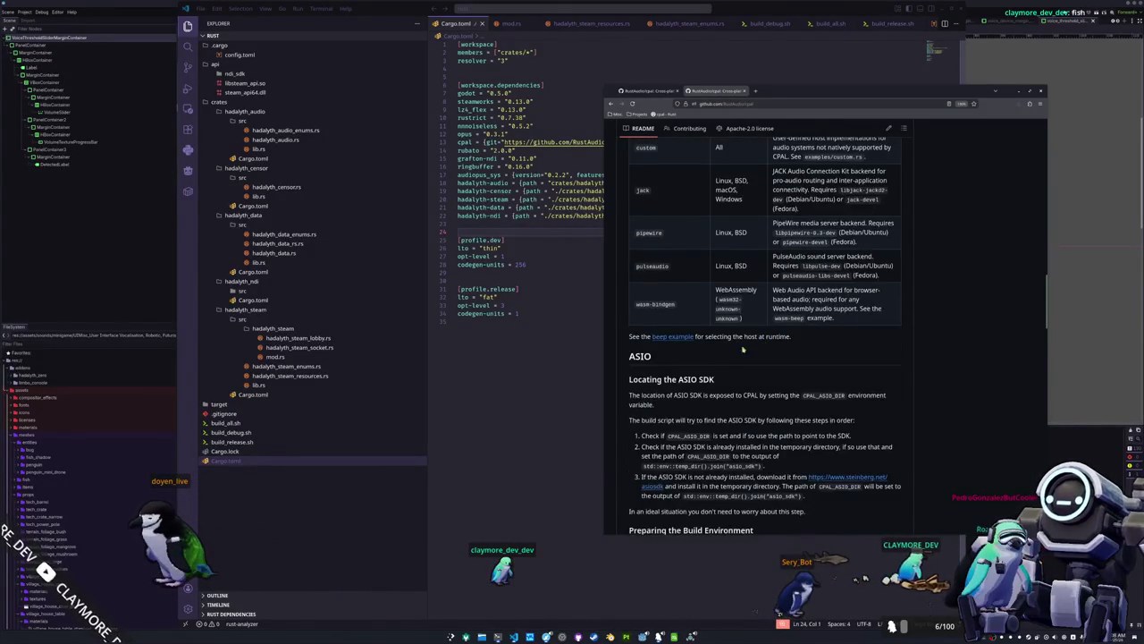
pyautogui.scroll(-2, 667, 343)
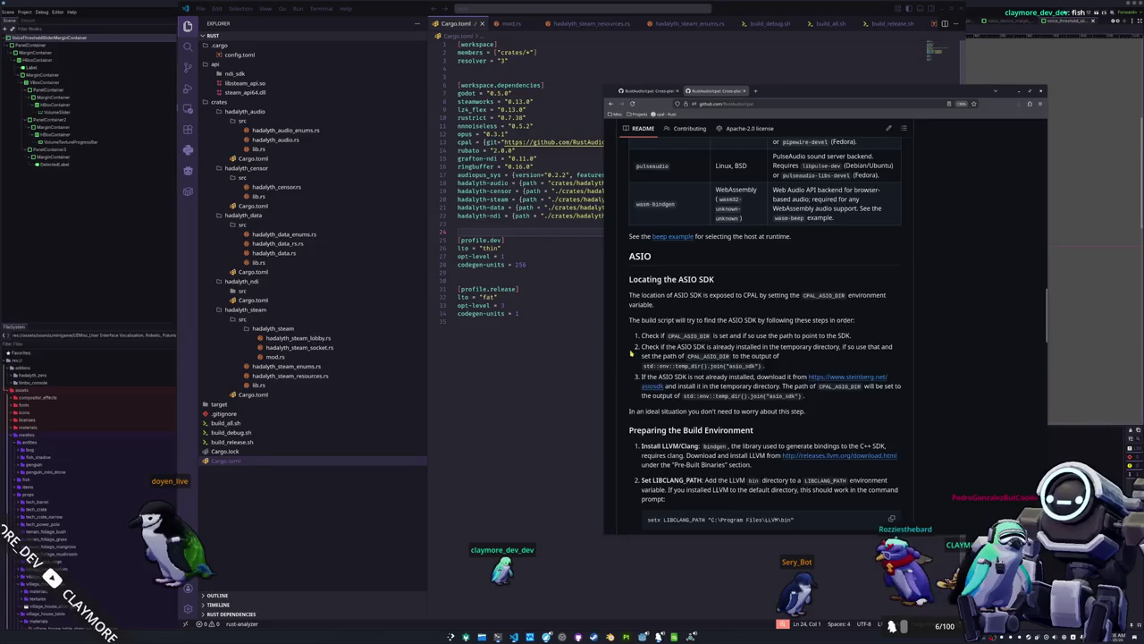
pyautogui.scroll(-3, 629, 355)
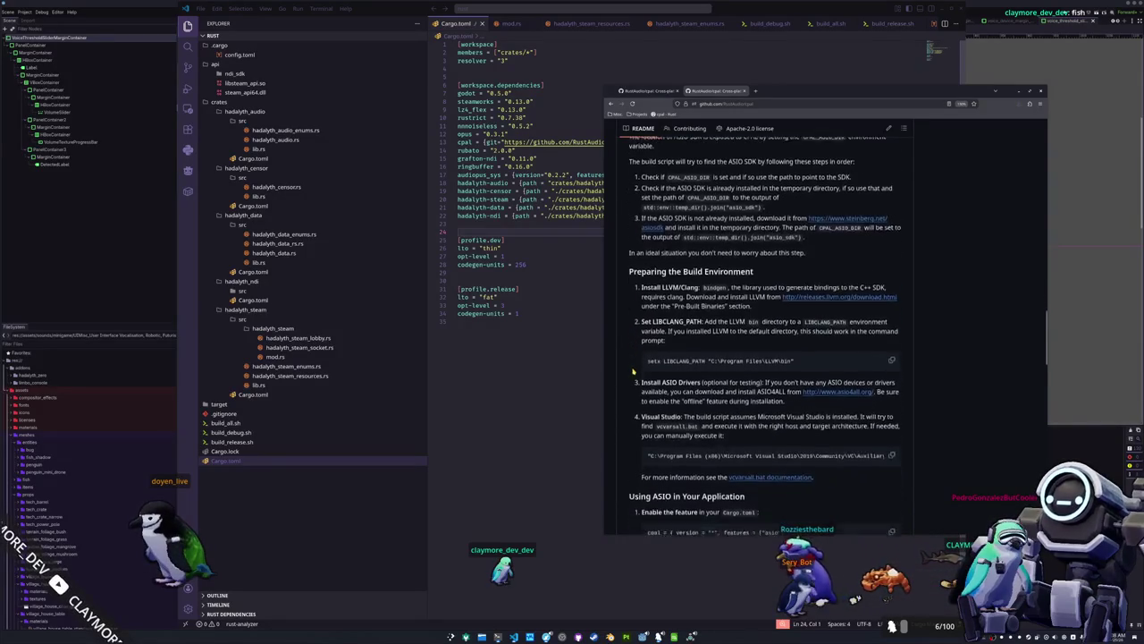
pyautogui.scroll(-5, 633, 370)
pyautogui.scroll(-5, 632, 380)
# Scroll the cpal README to the Buffer Size Issues table for ALSA, PipeWire and PulseAudio.
pyautogui.scroll(1, 625, 376)
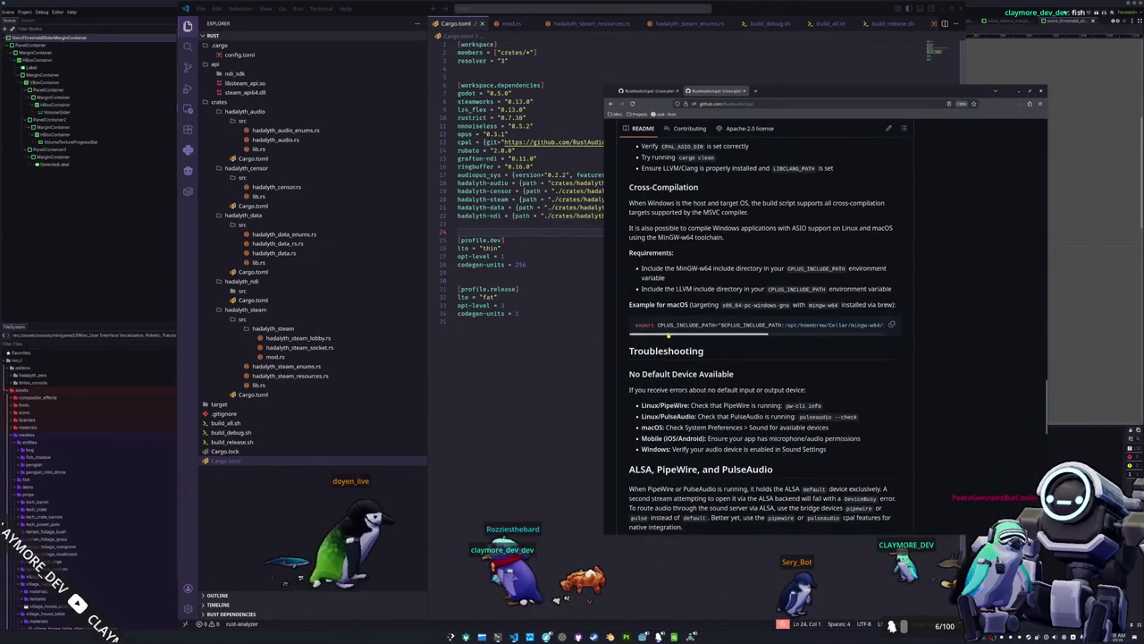
pyautogui.moveTo(667, 334)
pyautogui.mouseDown()
pyautogui.moveTo(813, 340)
pyautogui.moveTo(706, 351)
pyautogui.mouseUp()
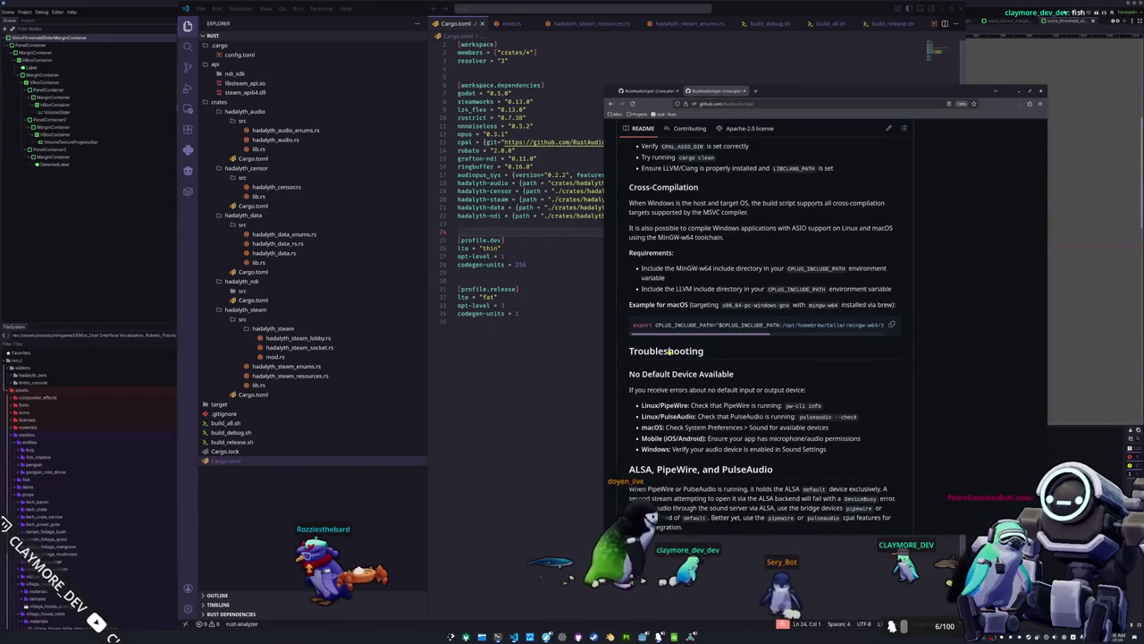
pyautogui.scroll(-3, 628, 375)
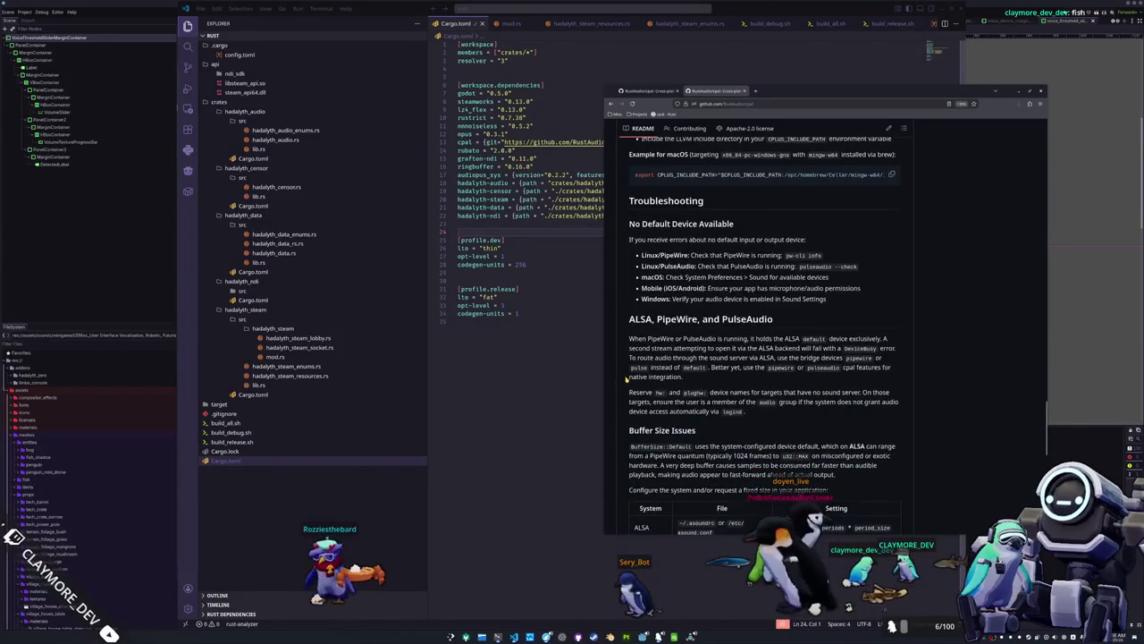
pyautogui.scroll(-4, 626, 379)
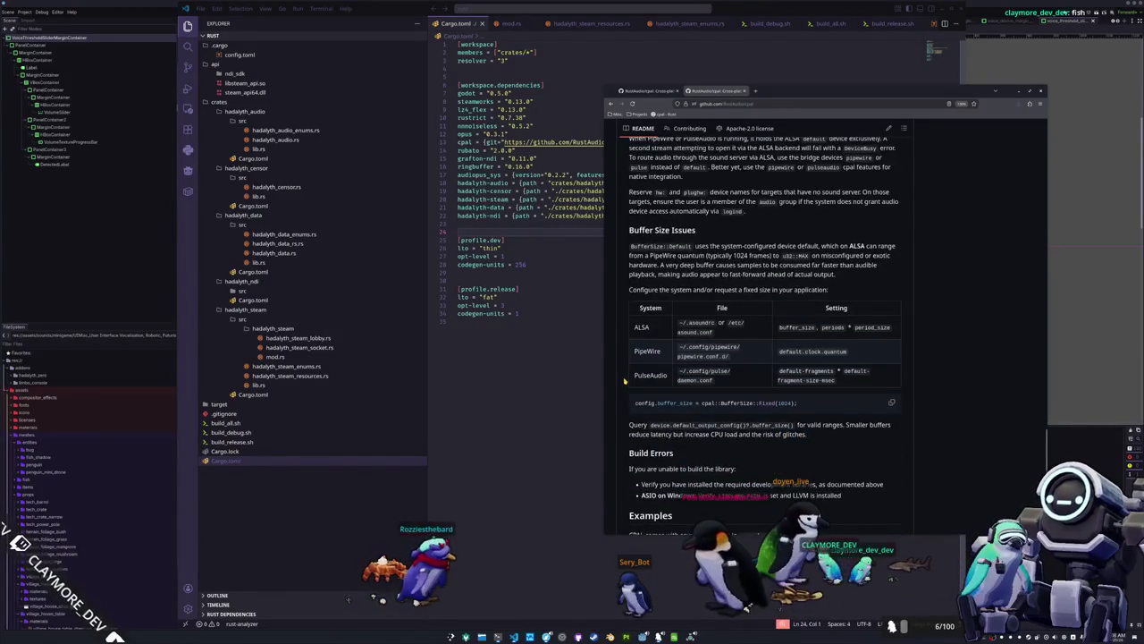
pyautogui.scroll(-7, 626, 379)
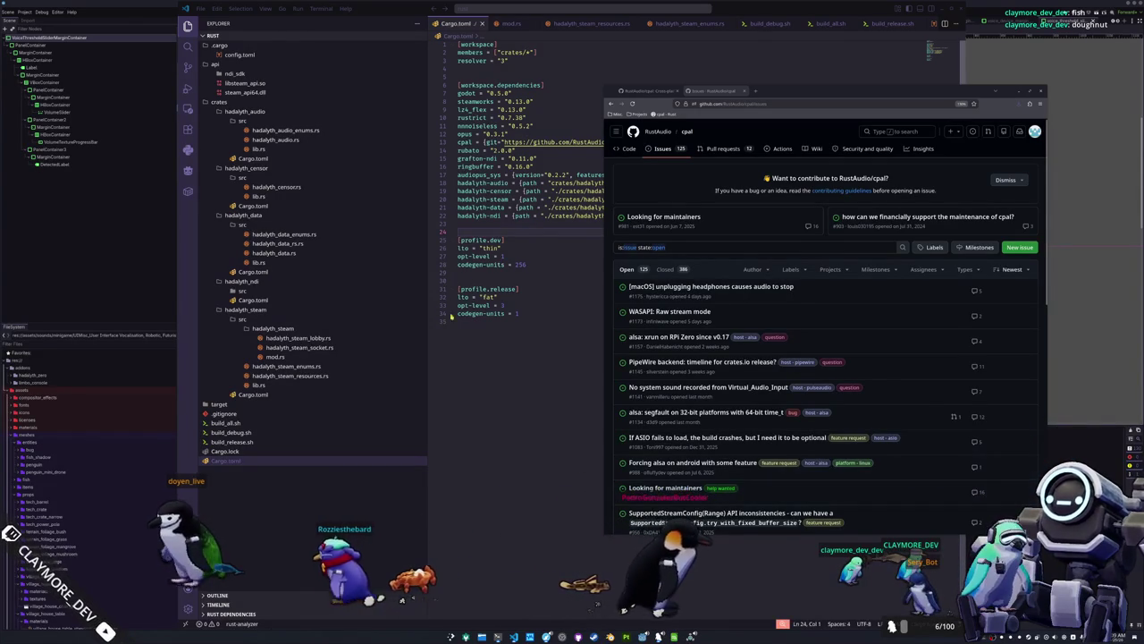
# Open the changelogs folder in VS Code with Ctrl+K Ctrl+O.
pyautogui.click(499, 360)
pyautogui.hotkey('ctrl', 'k')
pyautogui.hotkey('ctrl', 'o')
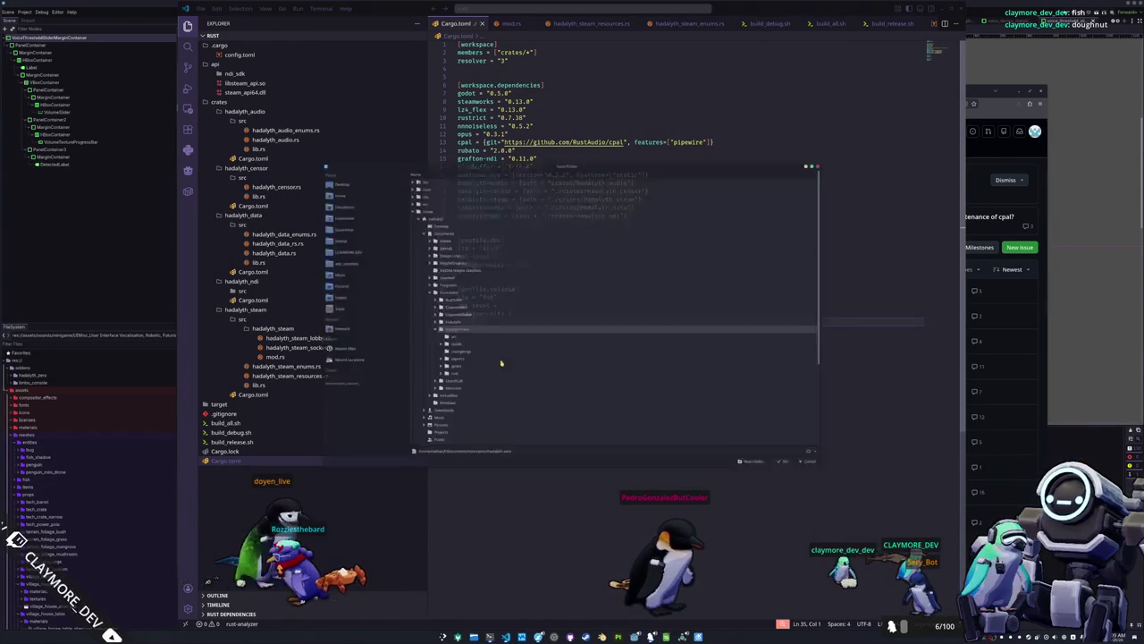
pyautogui.press('Up')
pyautogui.press('Up')
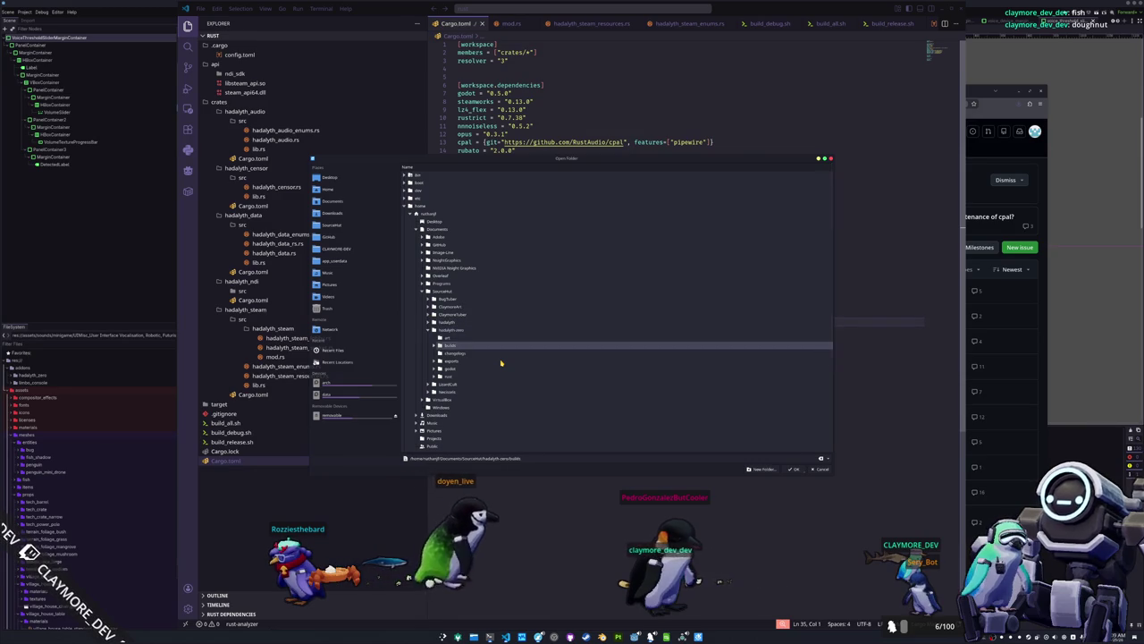
pyautogui.press('Escape')
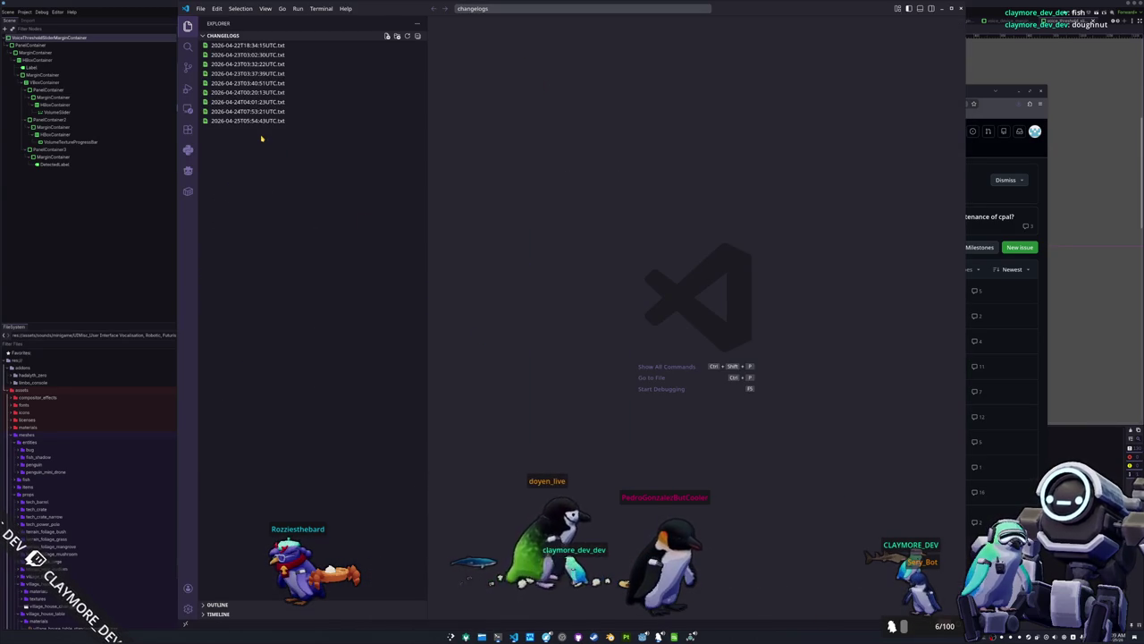
# Open the latest changelog, select all its update lines, then return to the Godot editor.
pyautogui.click(268, 121)
pyautogui.click(544, 145)
pyautogui.hotkey('ctrl', 'a')
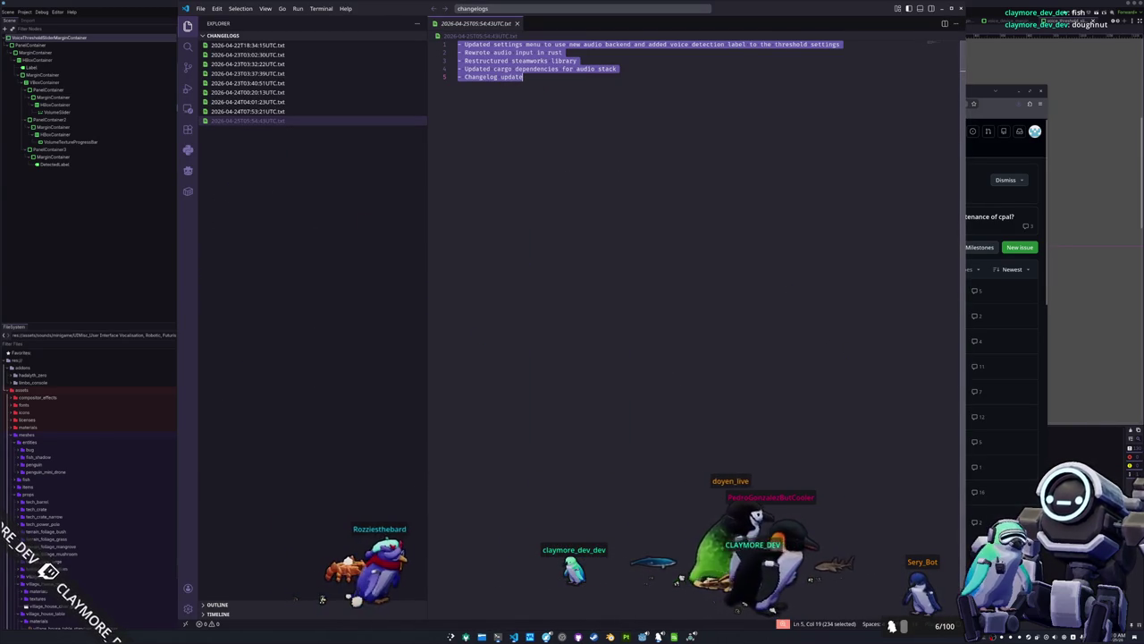
pyautogui.hotkey('alt', 'Tab')
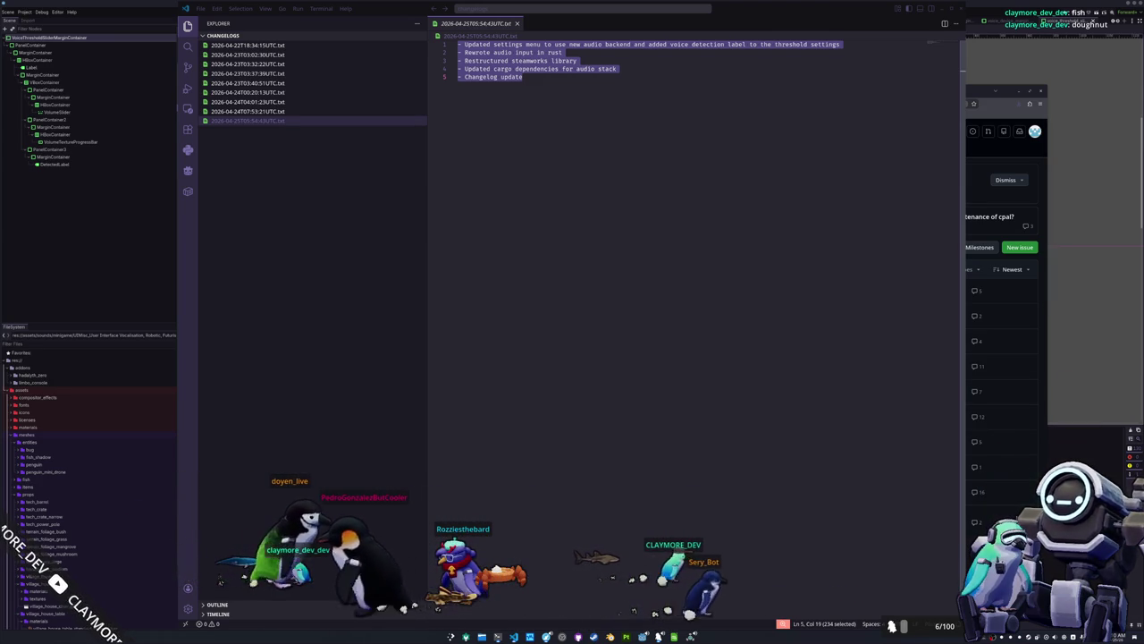
pyautogui.hotkey('alt', 'Tab')
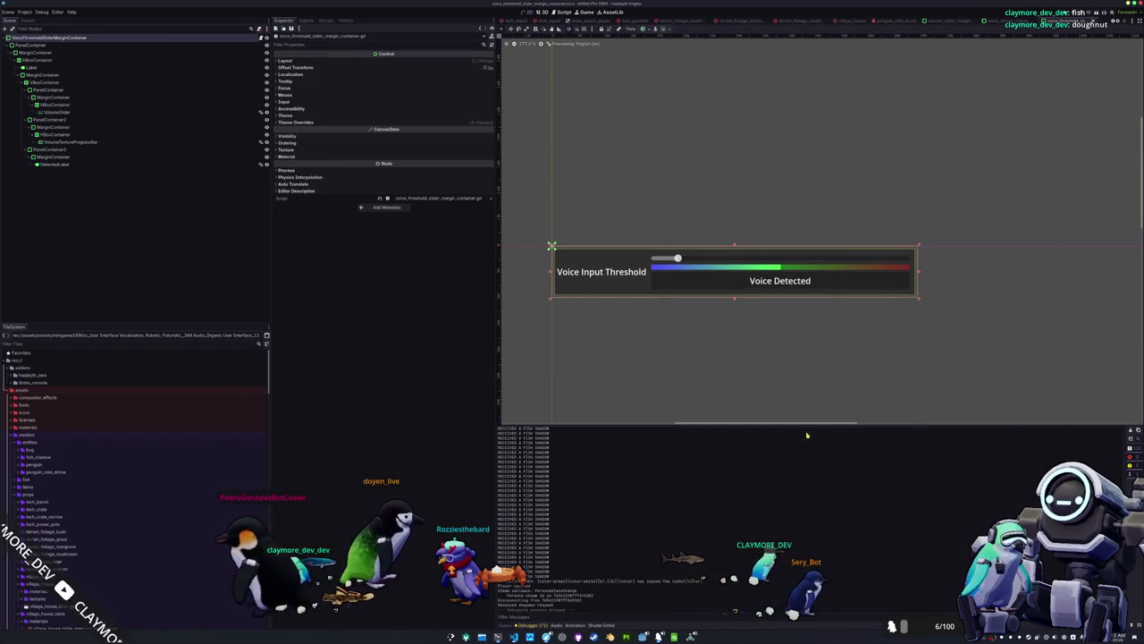
# Review the Display Server category in Project Settings, then close the settings.
pyautogui.click(761, 342)
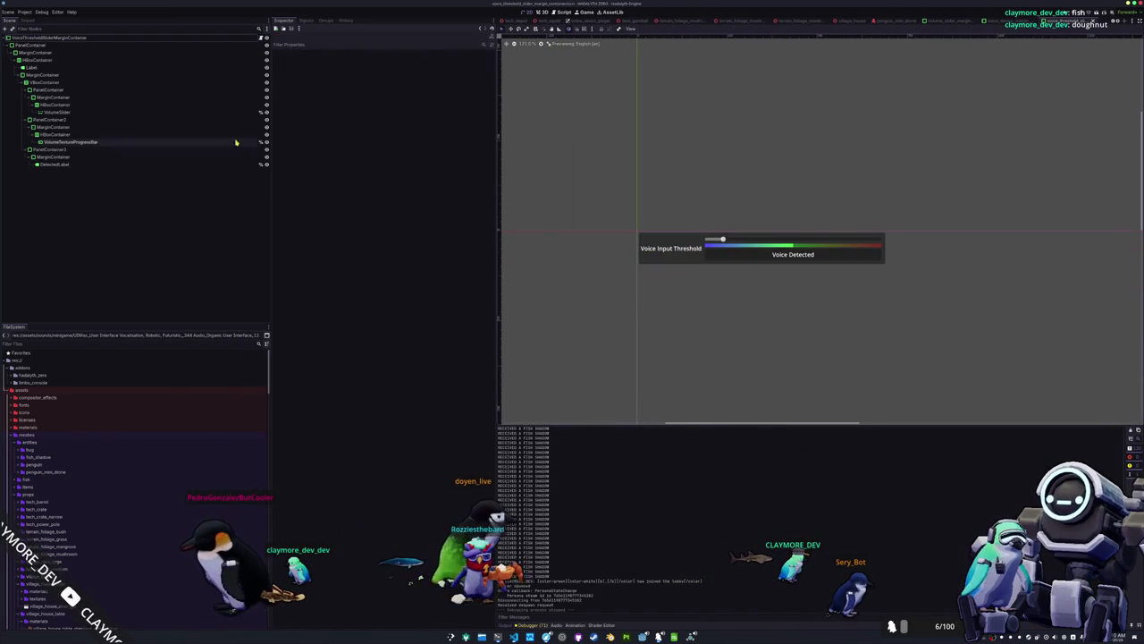
pyautogui.click(24, 13)
pyautogui.click(29, 20)
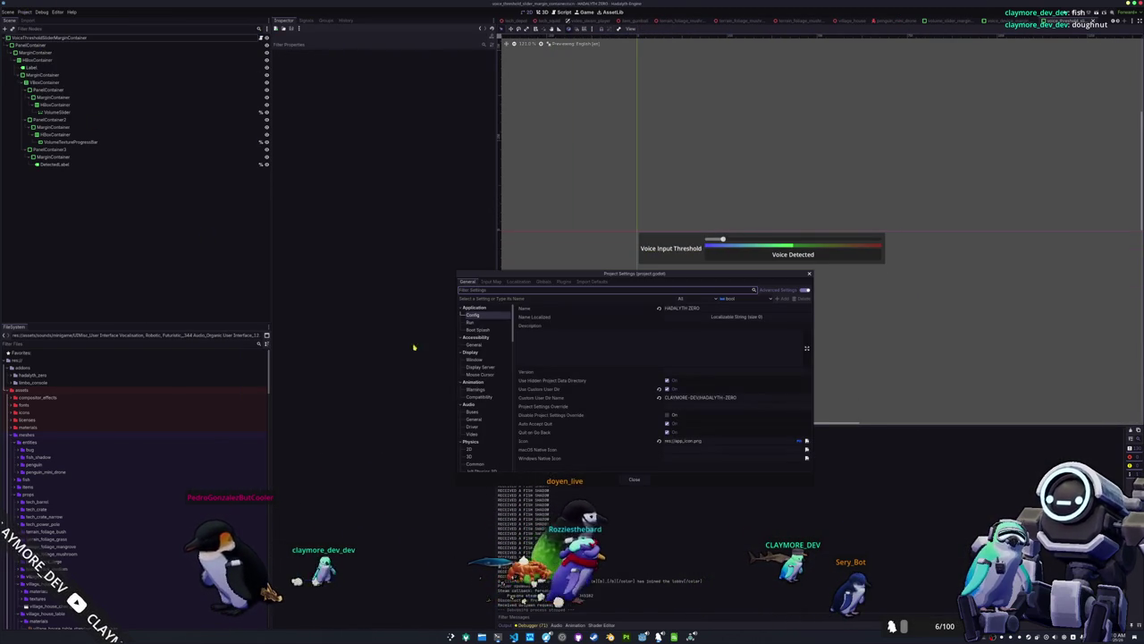
pyautogui.click(475, 367)
pyautogui.scroll(-3, 476, 376)
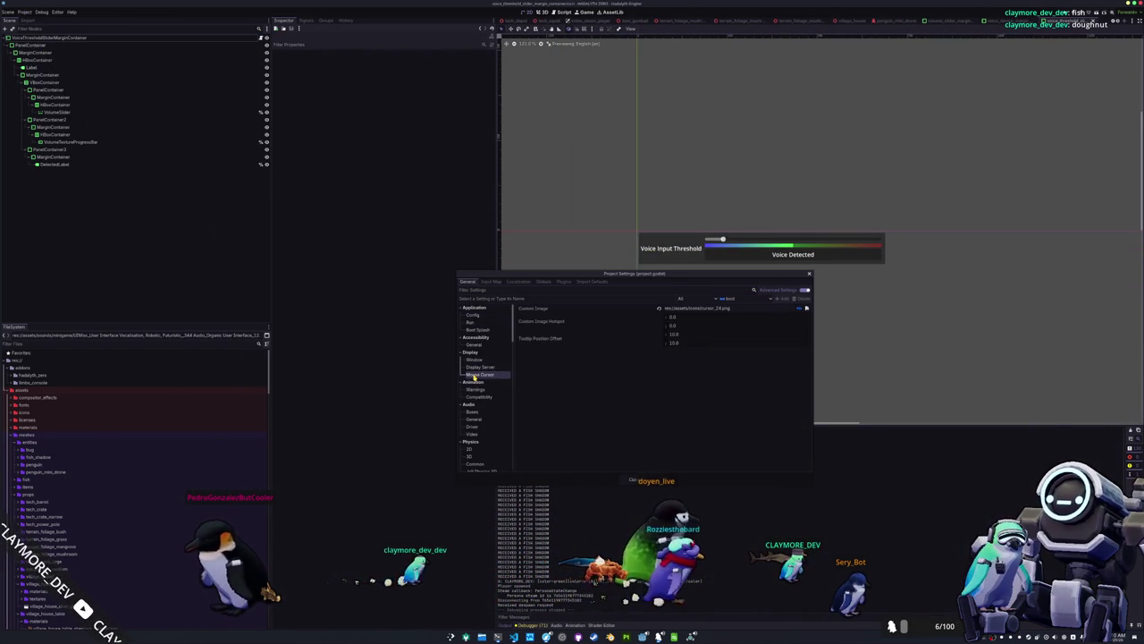
pyautogui.press('Escape')
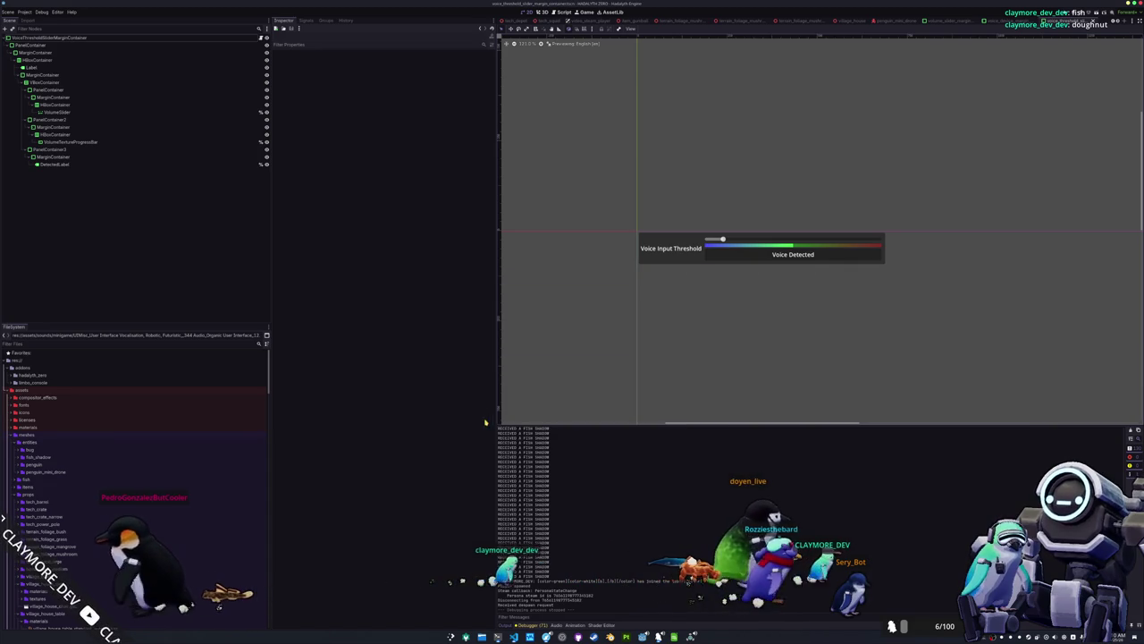
# Run git status and git add * in the drop-down terminal, then hide it.
pyautogui.press('F12')
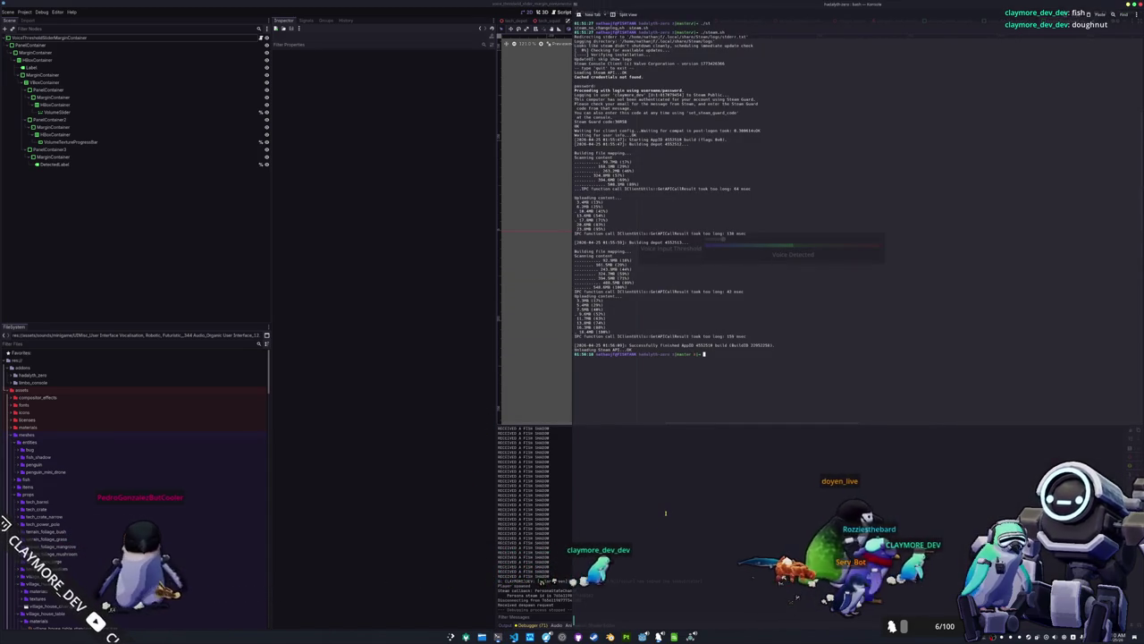
pyautogui.write('git status')
pyautogui.press('Return')
pyautogui.write('git add *')
pyautogui.press('Return')
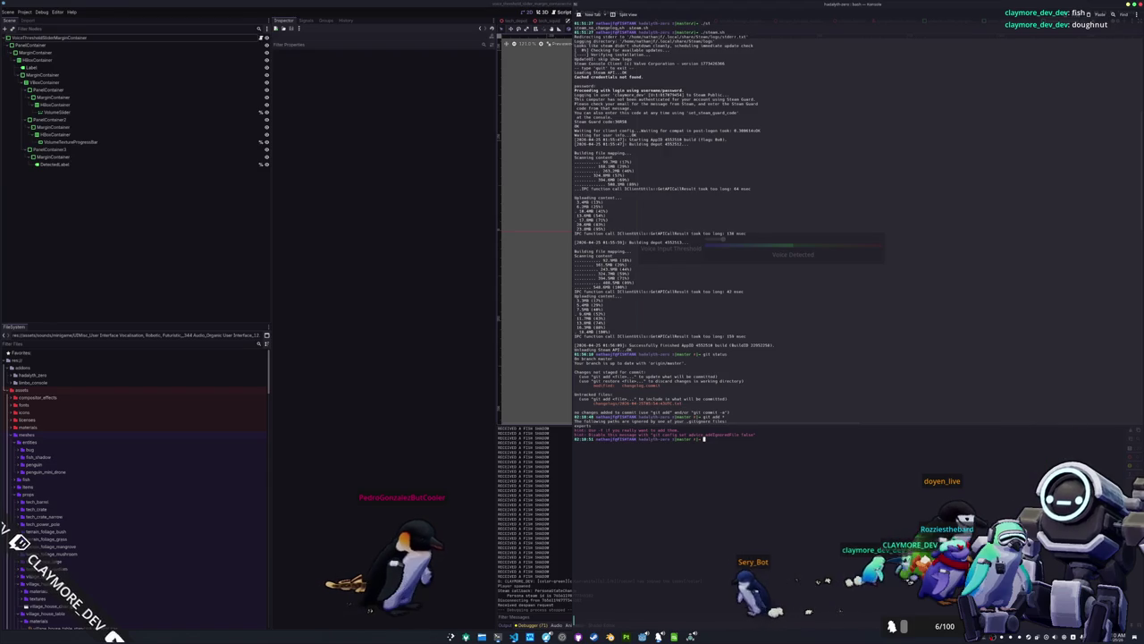
pyautogui.press('F12')
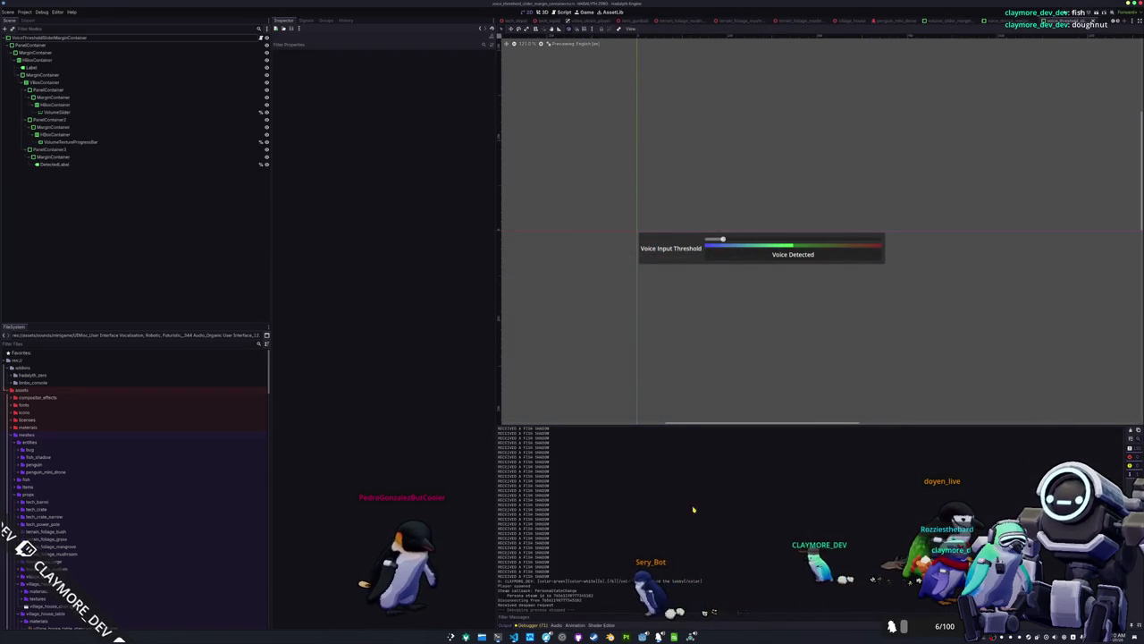
# Switch the editor to the main.tscn scene.
pyautogui.scroll(-2, 689, 279)
pyautogui.scroll(-2, 595, 18)
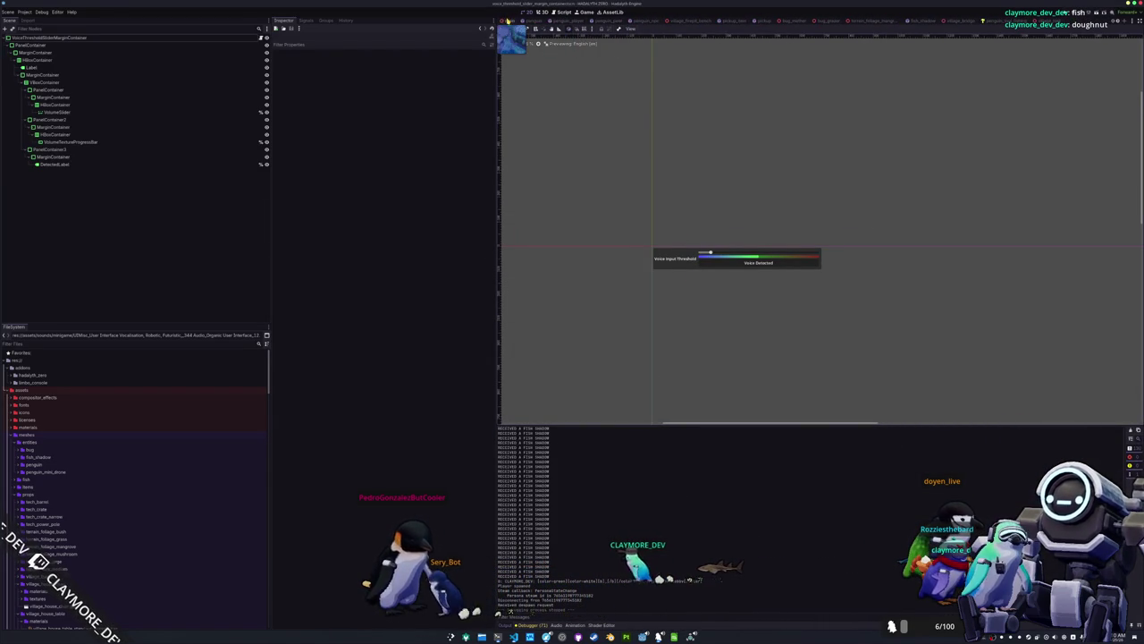
pyautogui.hotkey('ctrl', 'Tab')
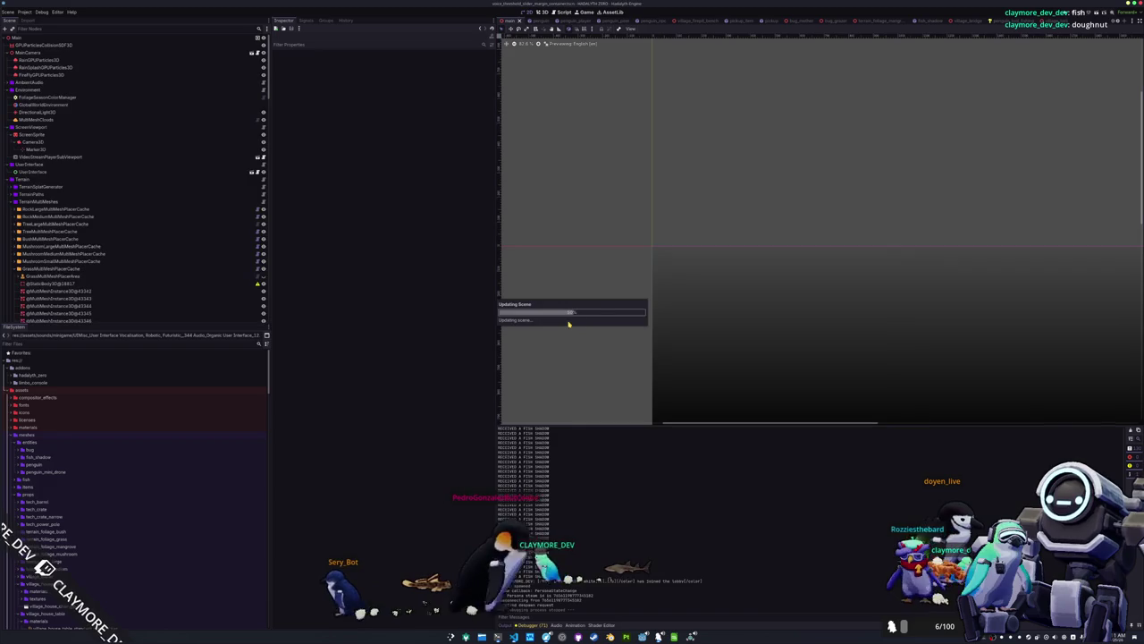
# Find HADALYTH ZERO Playtest in the Steam library and stop the running build.
pyautogui.hotkey('alt', 'Tab')
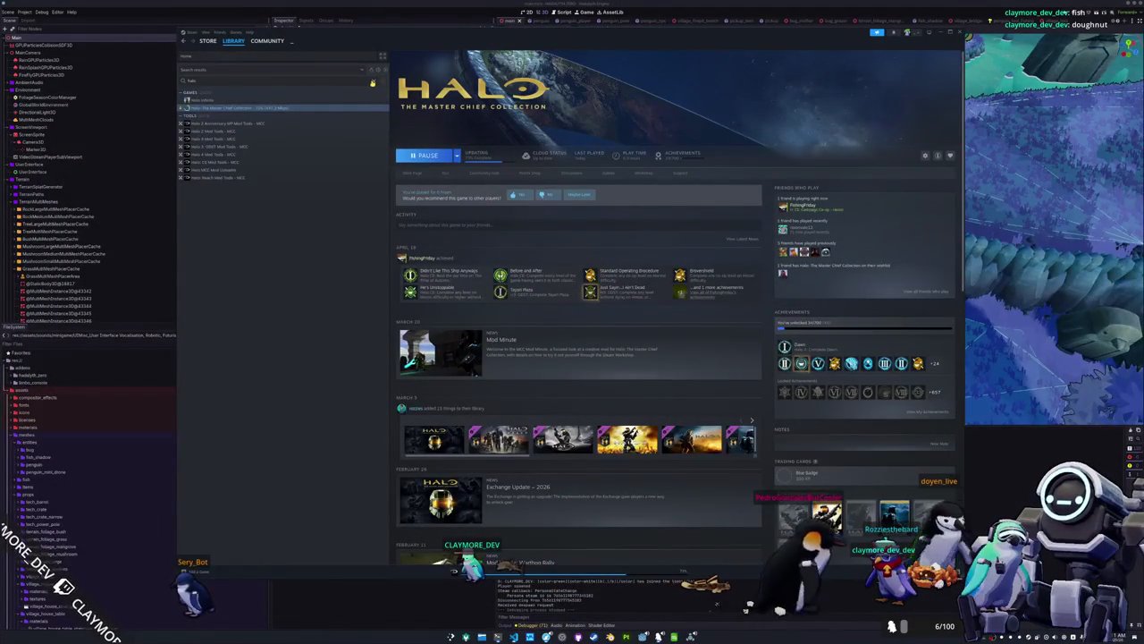
pyautogui.click(374, 82)
pyautogui.scroll(-15, 253, 310)
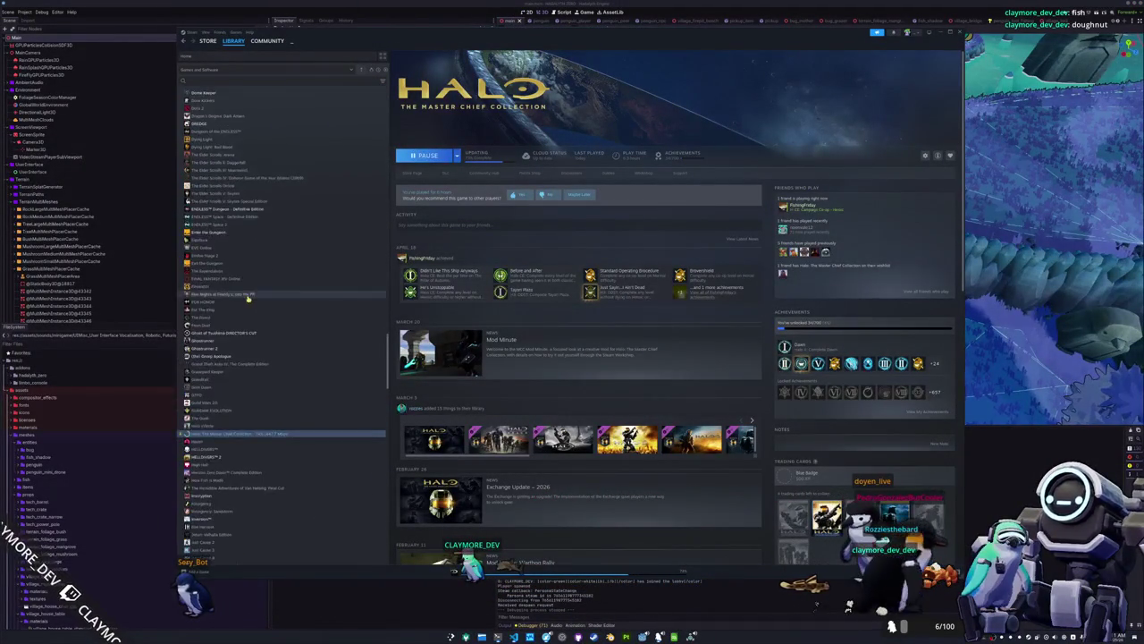
pyautogui.scroll(-5, 252, 296)
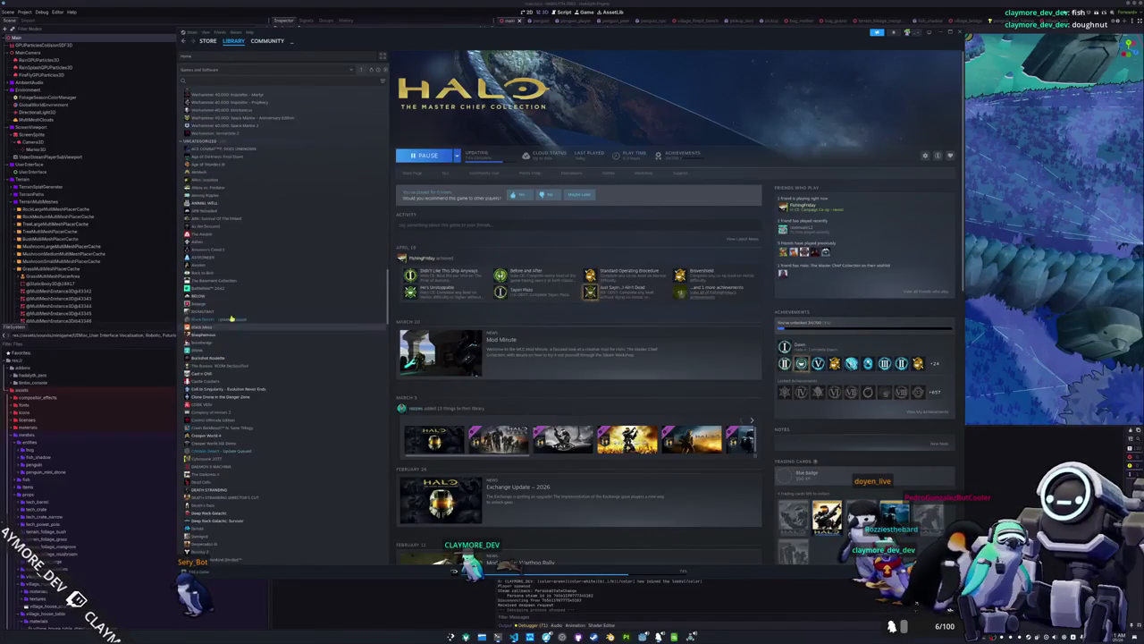
pyautogui.scroll(-10, 225, 318)
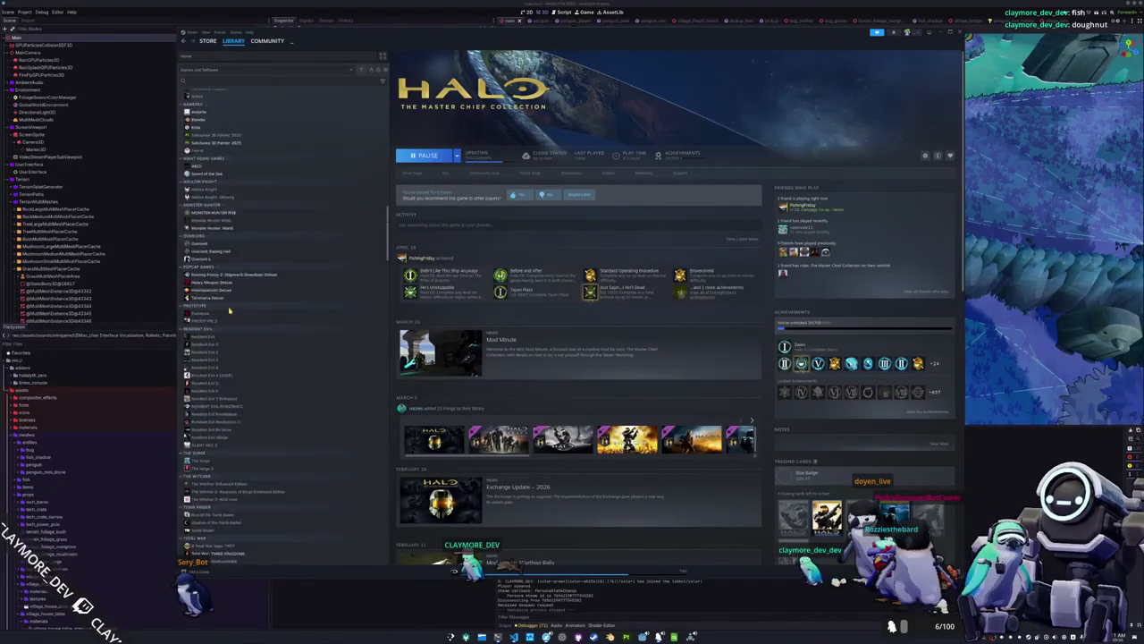
pyautogui.scroll(20, 230, 309)
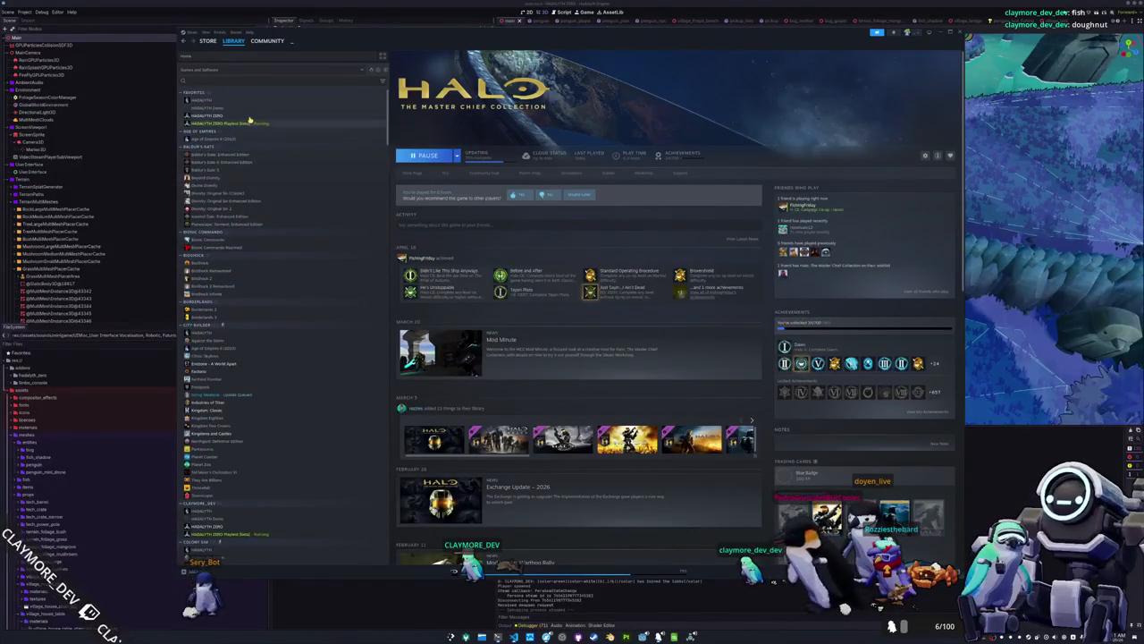
pyautogui.click(249, 124)
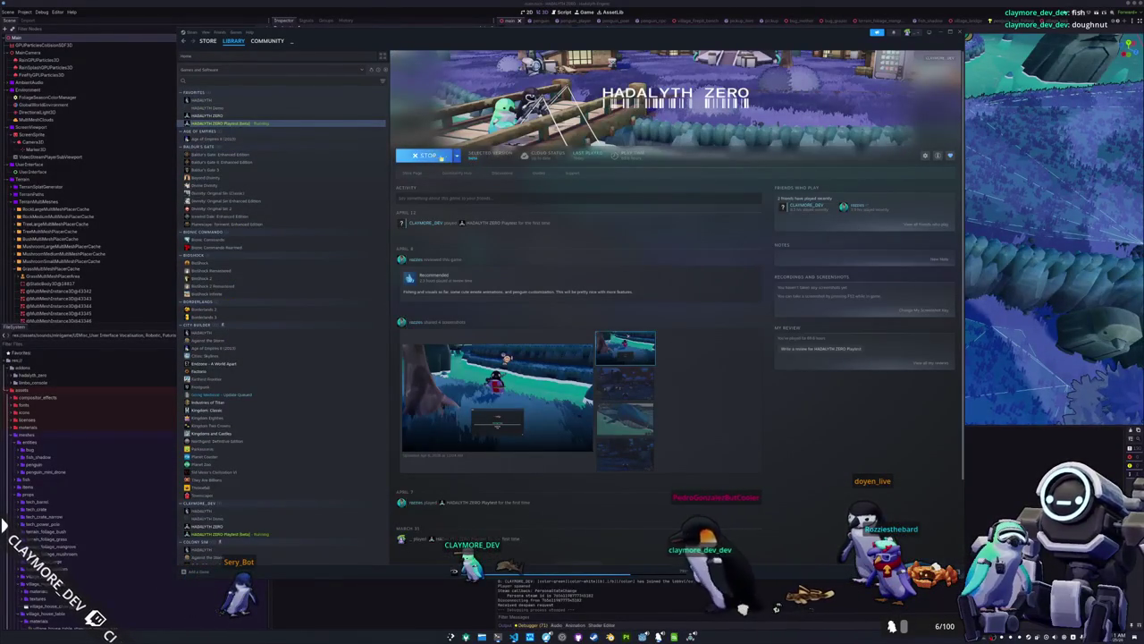
pyautogui.click(422, 158)
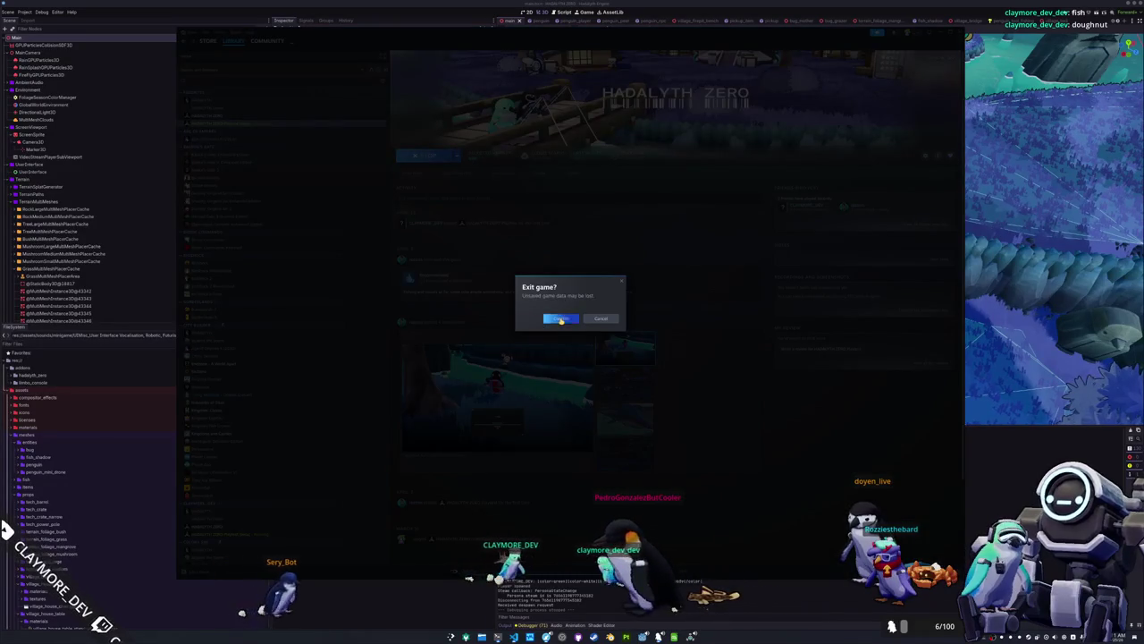
pyautogui.click(560, 319)
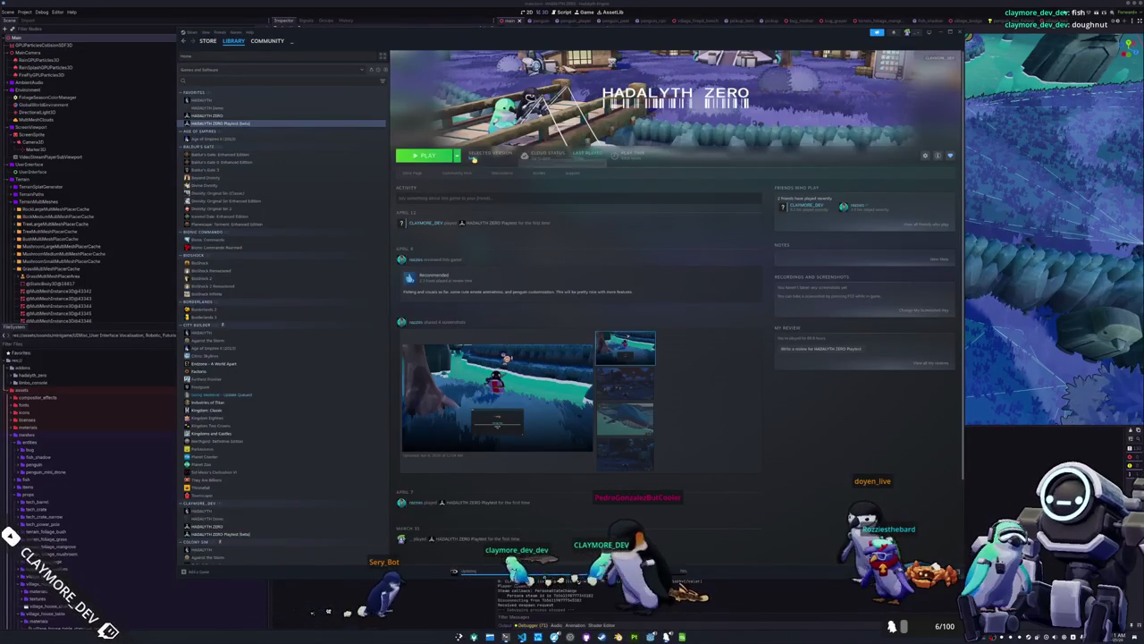
# Set the playtest's game version to Default Public Version.
pyautogui.click(474, 158)
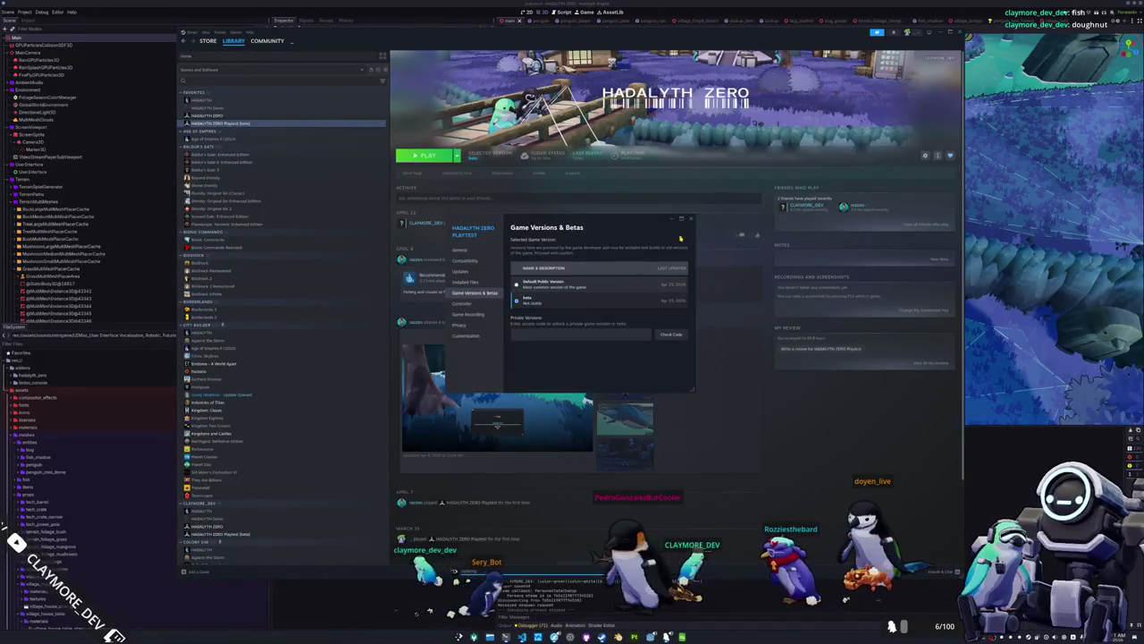
pyautogui.click(541, 285)
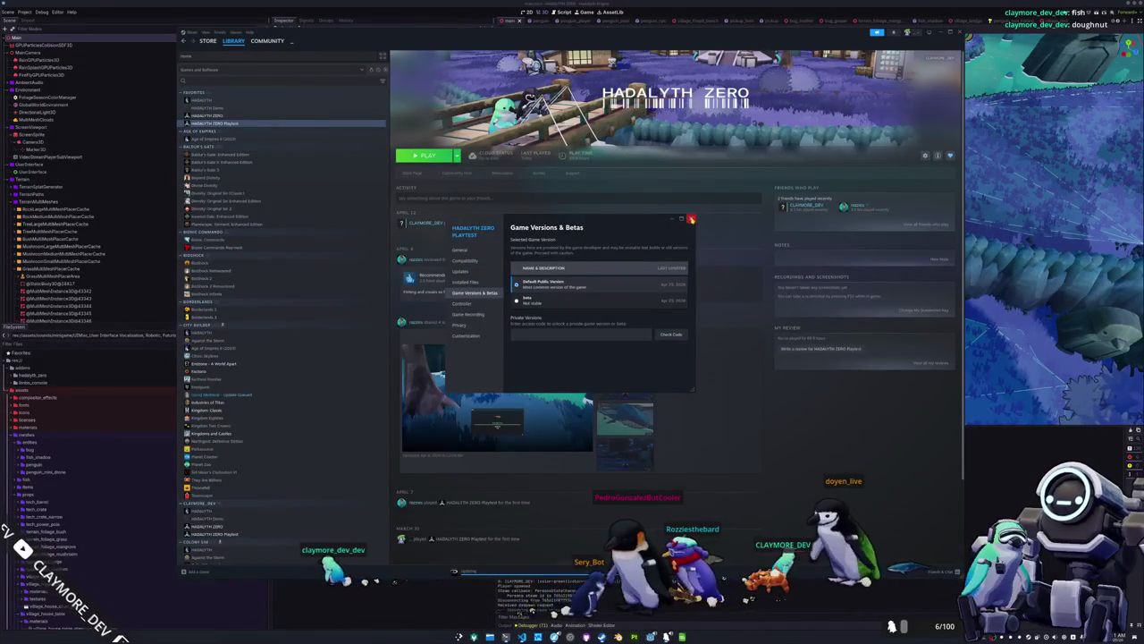
pyautogui.click(691, 219)
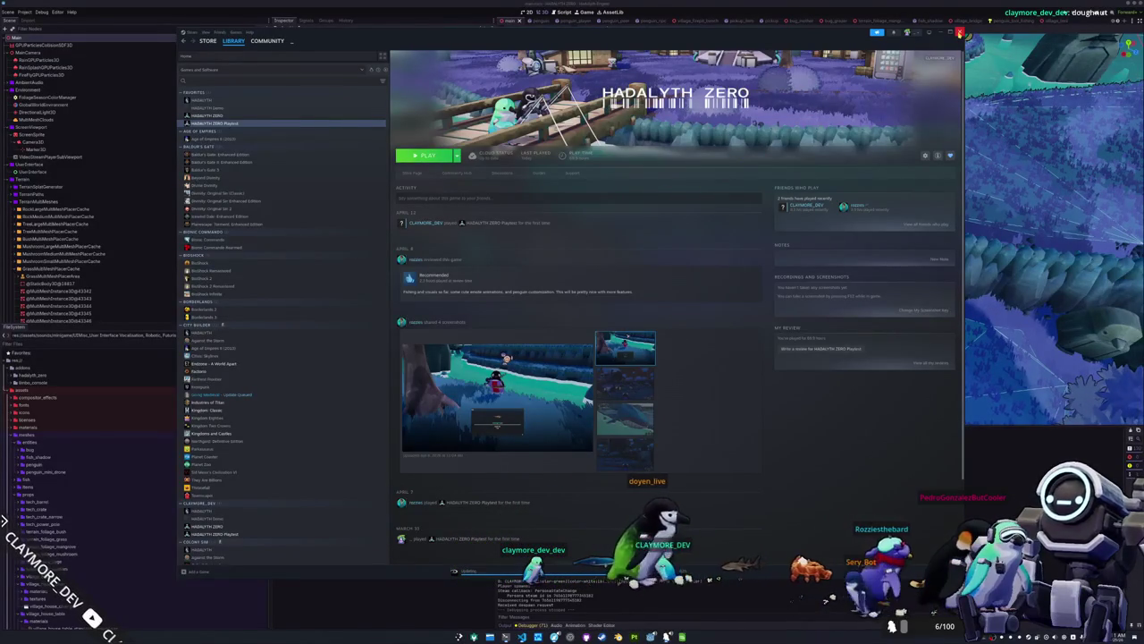
# Close Steam and run git add in the drop-down terminal.
pyautogui.click(959, 33)
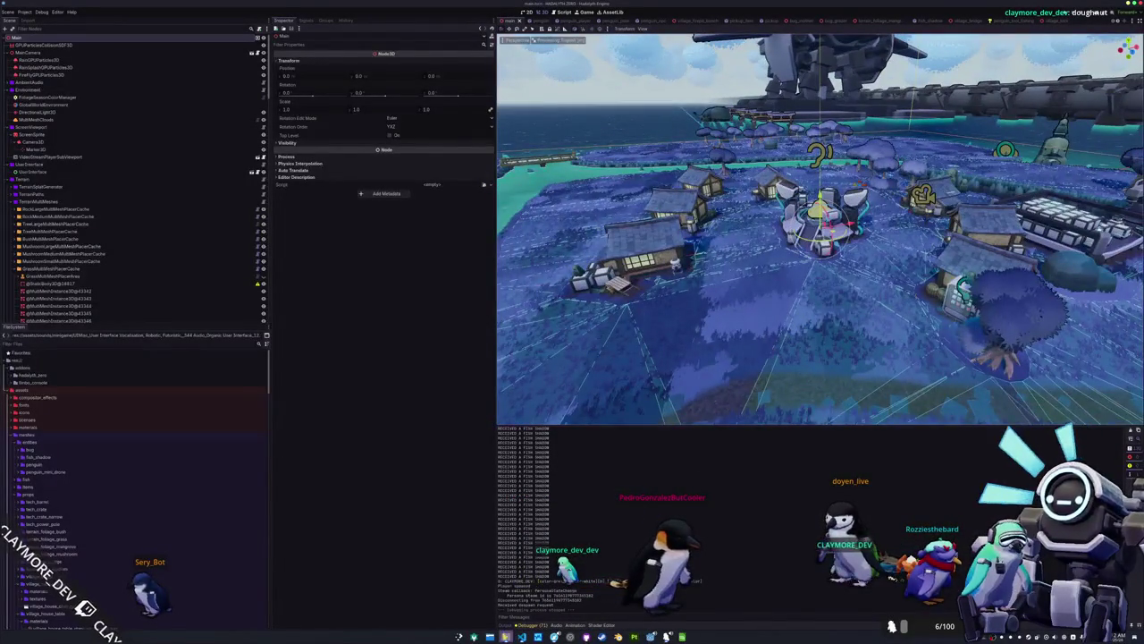
pyautogui.hotkey('alt', 'Tab')
pyautogui.write('./')
pyautogui.press('Tab')
pyautogui.press('Tab')
pyautogui.write('stea')
pyautogui.press('BackSpace')
pyautogui.press('BackSpace')
pyautogui.press('BackSpace')
pyautogui.write('git ad')
pyautogui.press('Right')
pyautogui.press('Return')
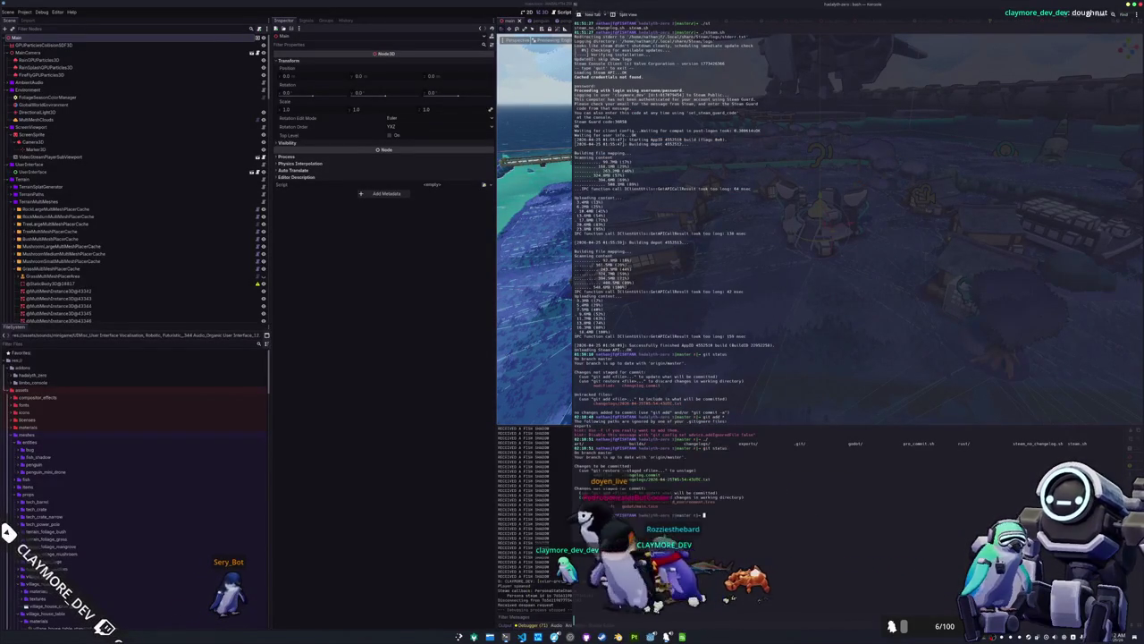
pyautogui.press('F12')
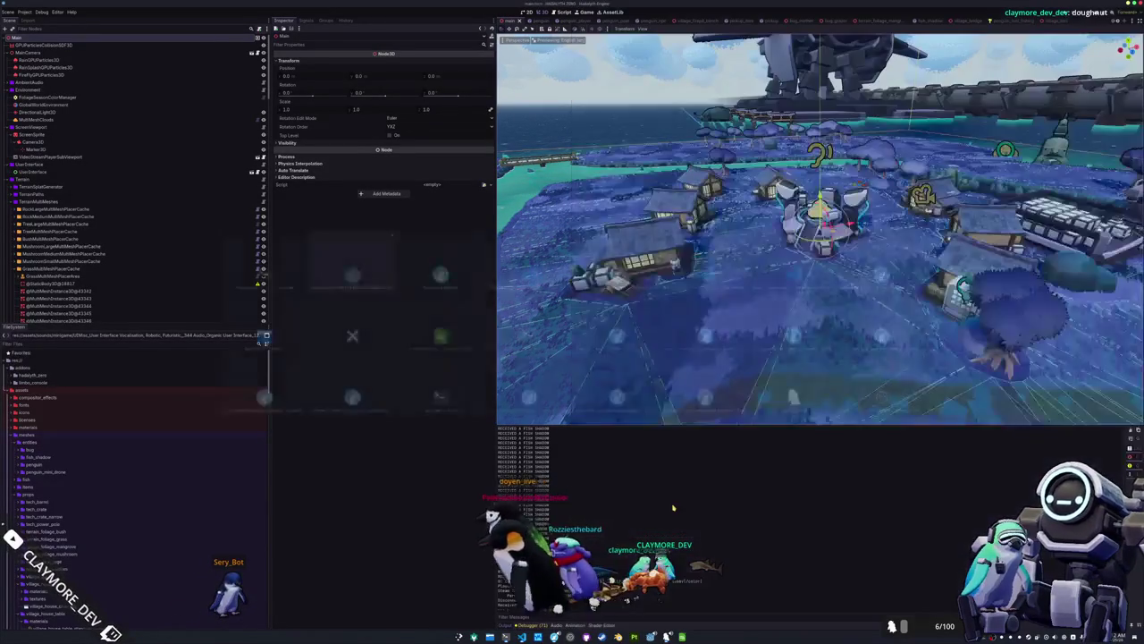
# Save the main scene and run the project with F5.
pyautogui.scroll(-5, 709, 374)
pyautogui.hotkey('ctrl', 's')
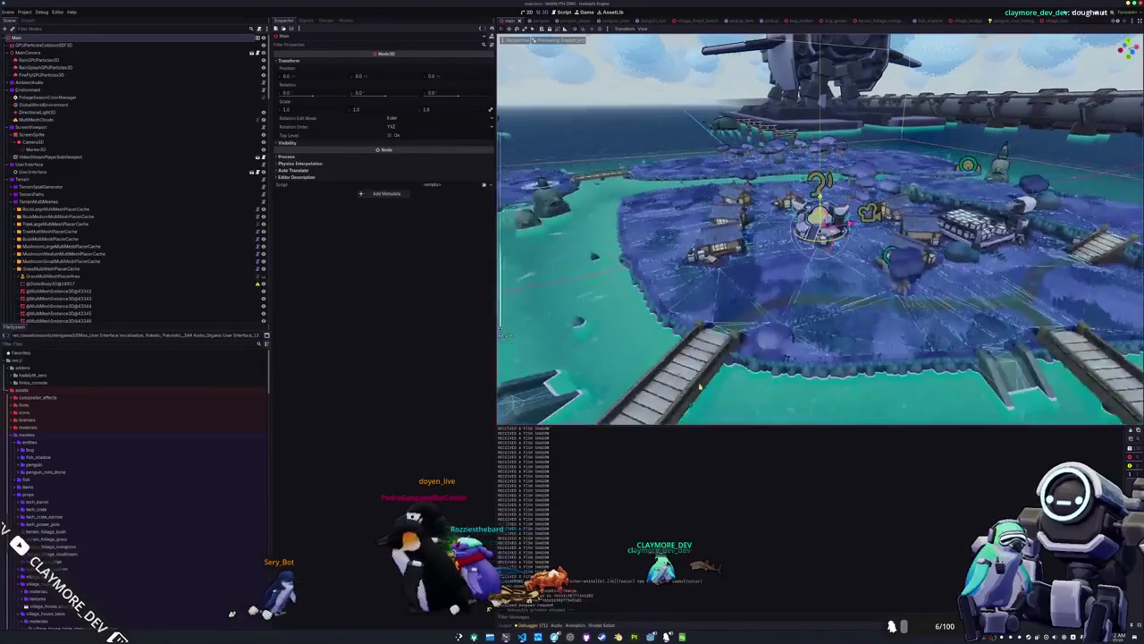
pyautogui.moveTo(710, 373); pyautogui.dragTo(730, 359)
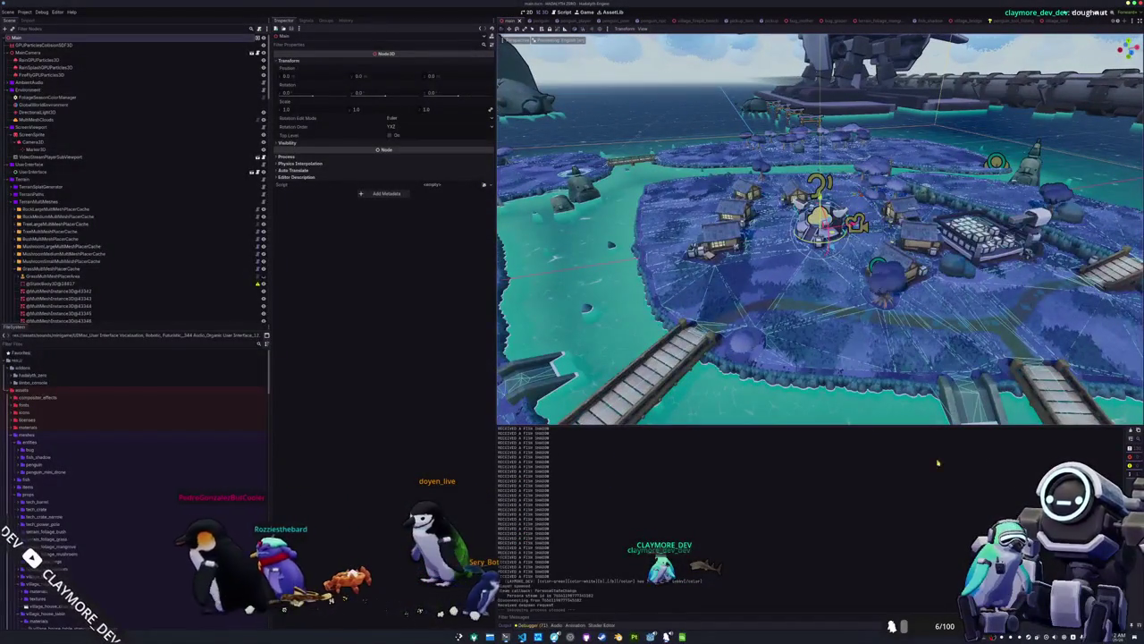
pyautogui.press('F5')
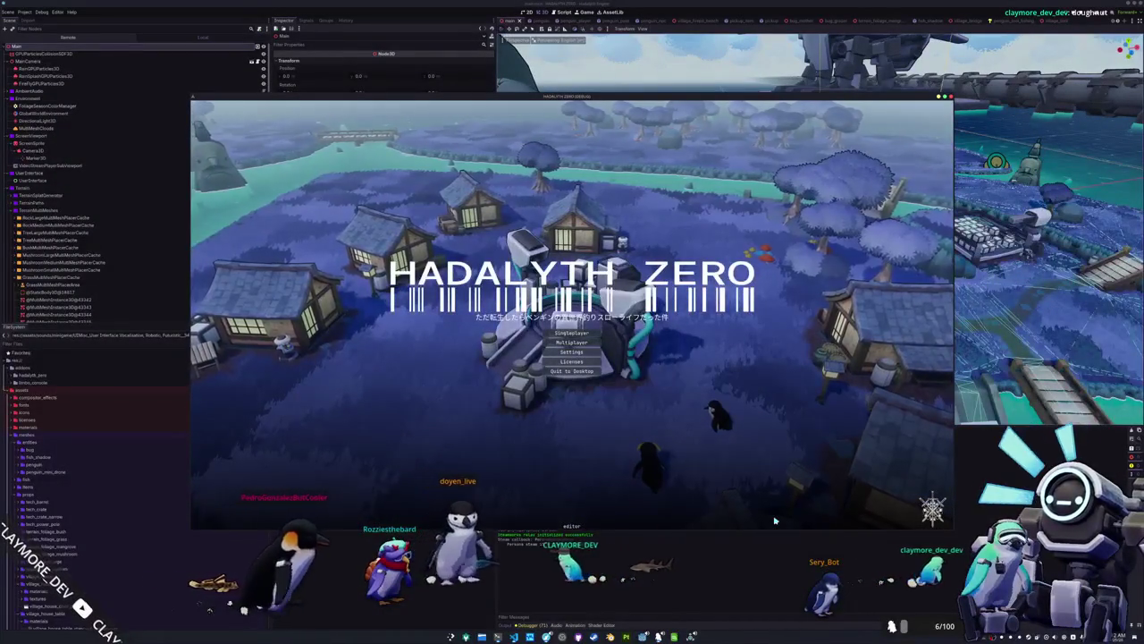
# Choose Singleplayer and cast the fishing rod into the water from the shore.
pyautogui.click(565, 342)
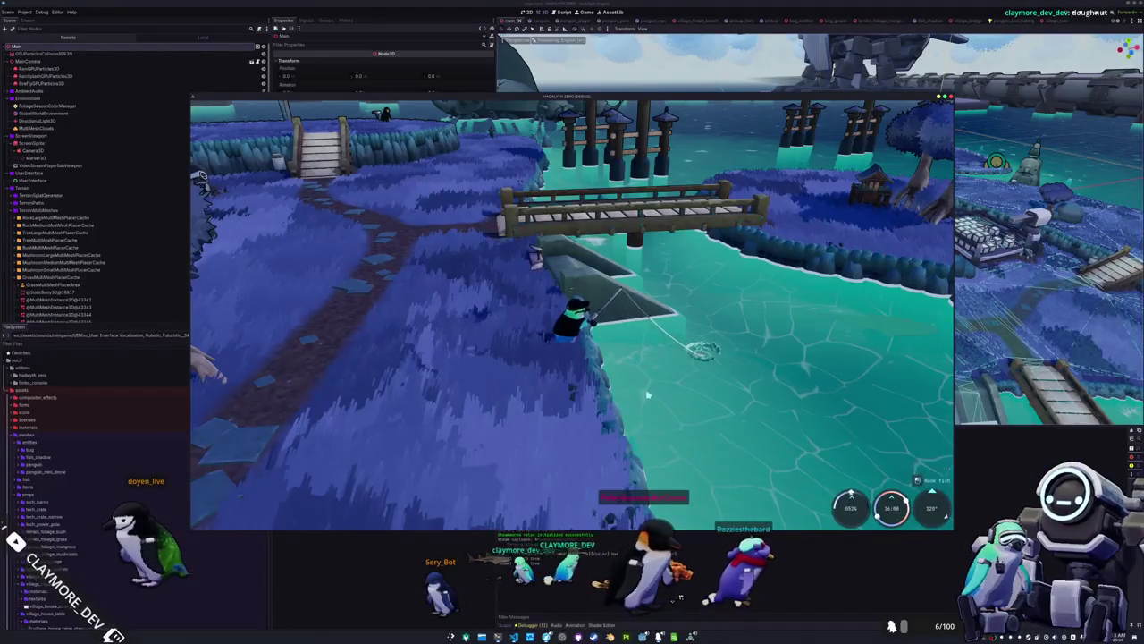
pyautogui.click(648, 394)
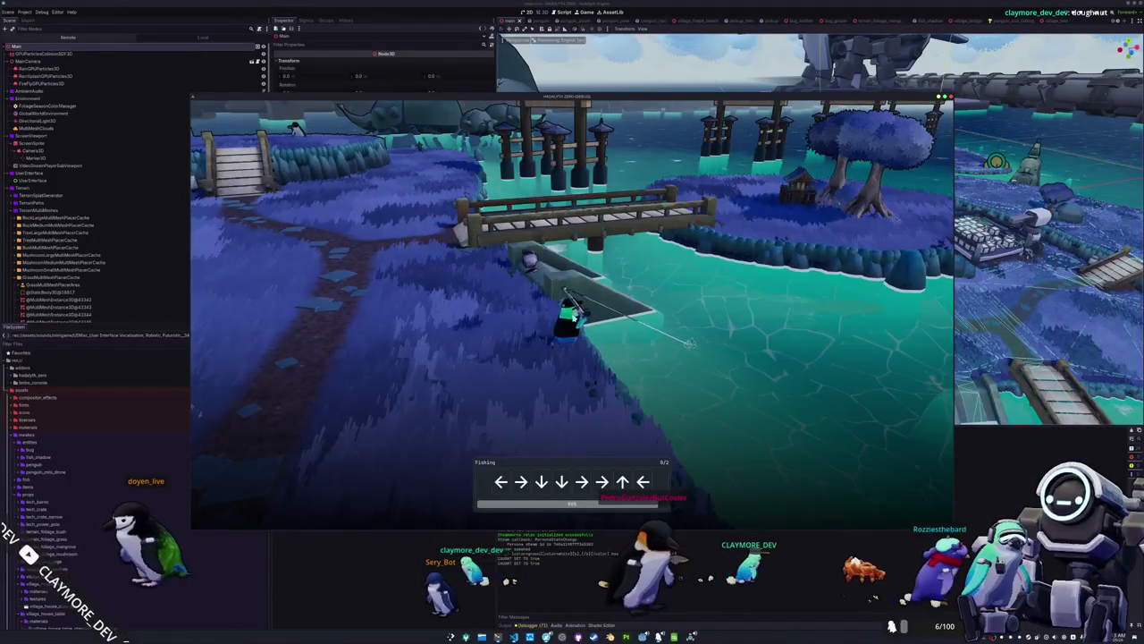
# Enter the prompted arrow sequence to land a High Fin Snapper.
pyautogui.press('Down')
pyautogui.press('Right')
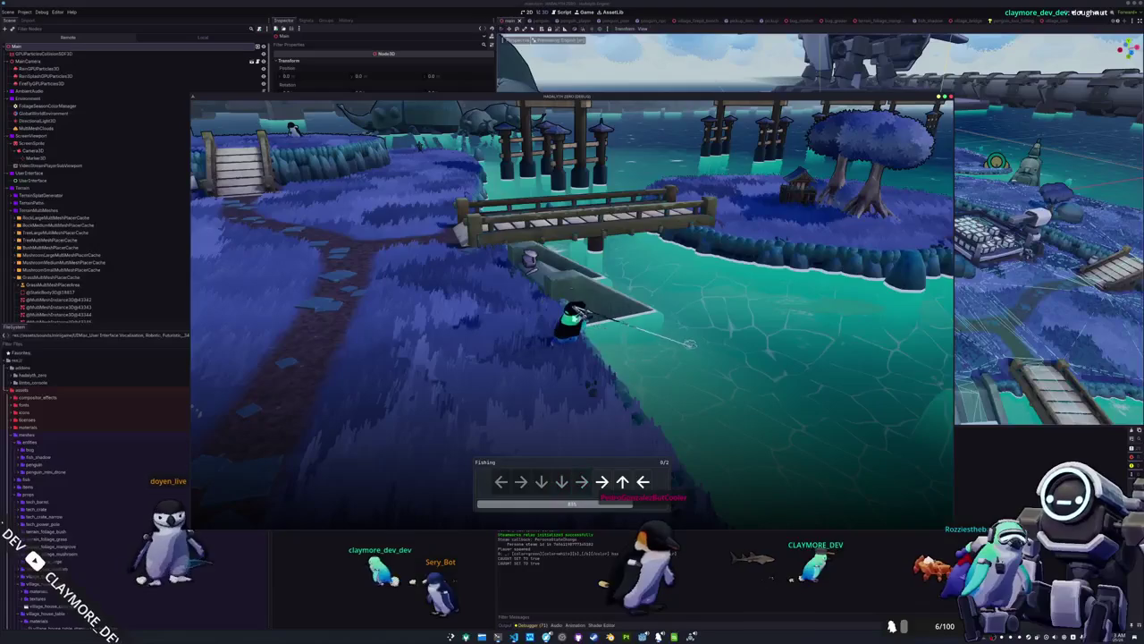
pyautogui.press('Up')
pyautogui.press('Left')
pyautogui.press('Down')
pyautogui.press('Left')
pyautogui.press('Up')
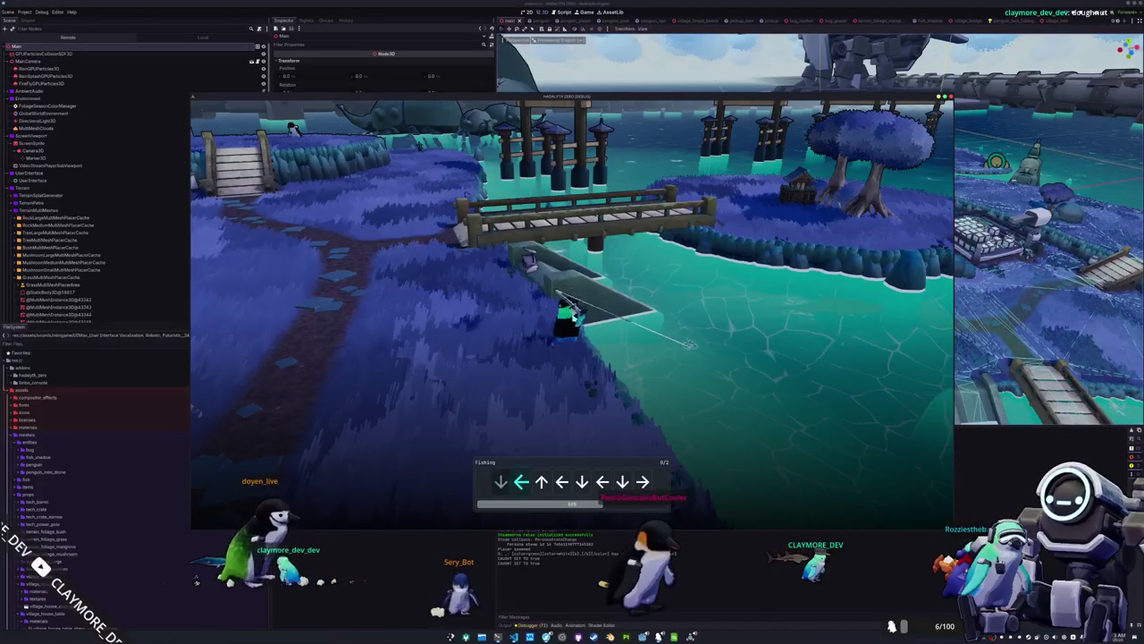
pyautogui.press('Left')
pyautogui.press('Down')
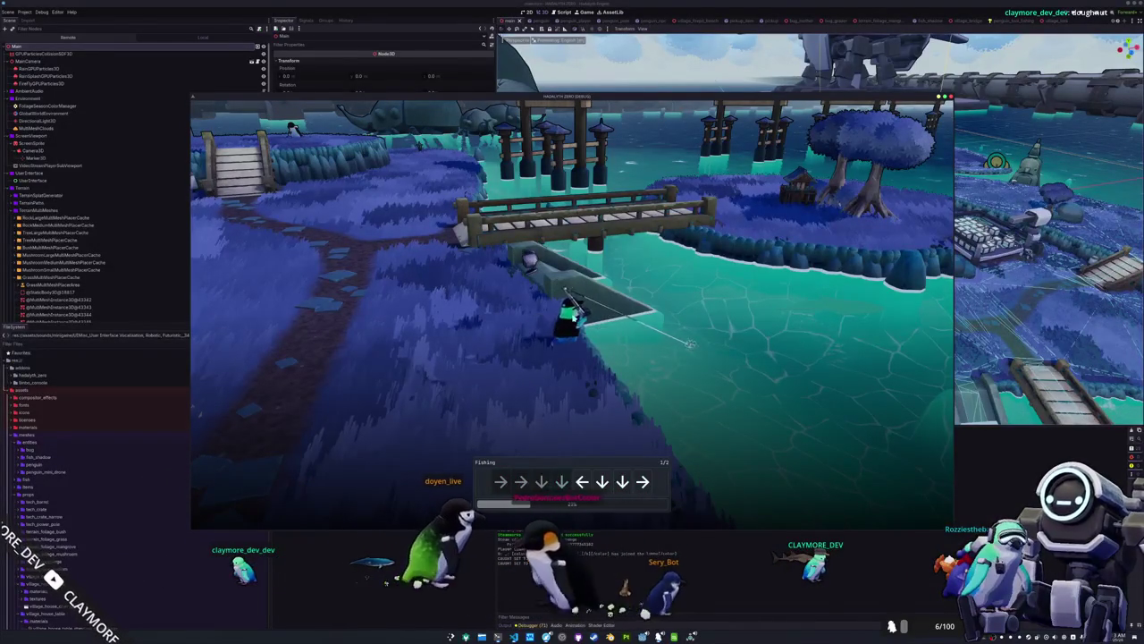
pyautogui.press('Right')
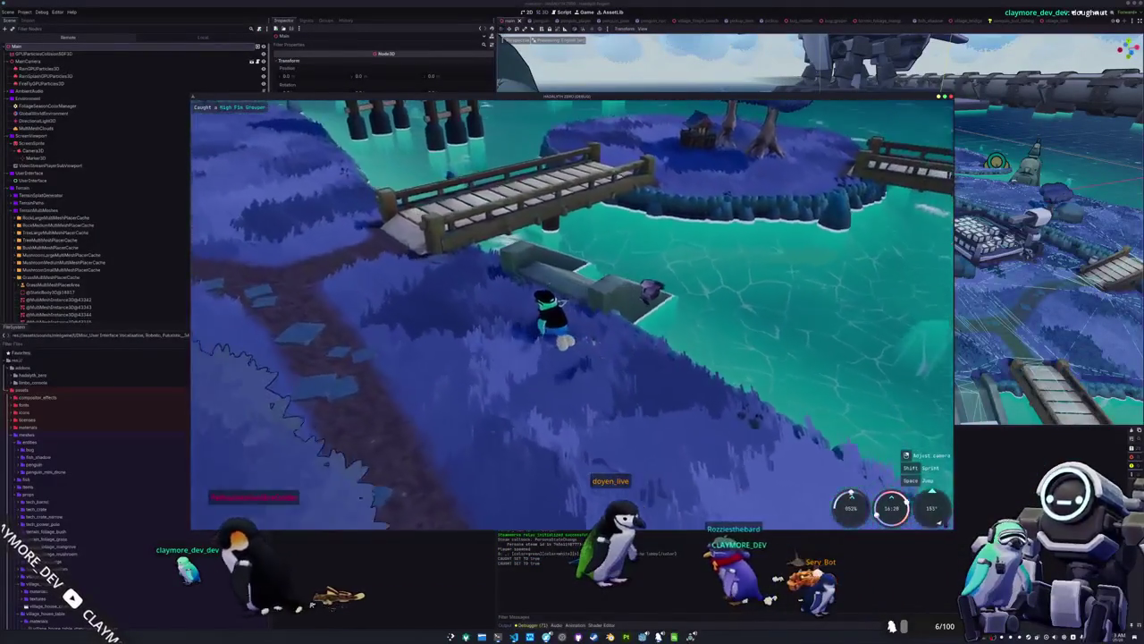
# Walk onto the stone bench and cast the line again over the water.
pyautogui.press('w')
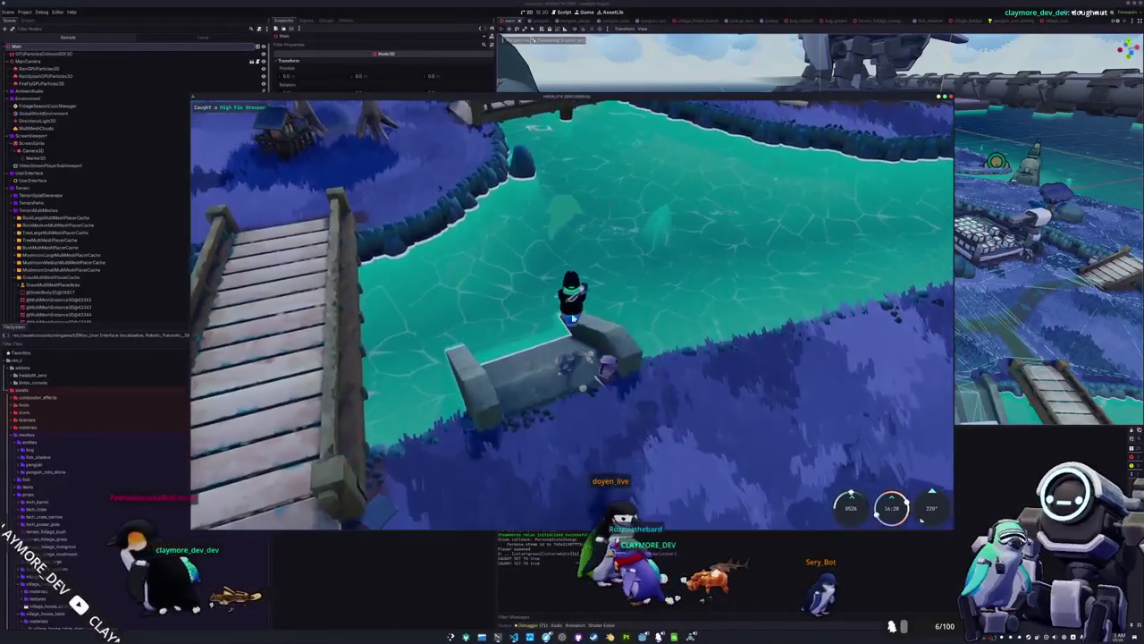
pyautogui.press('w')
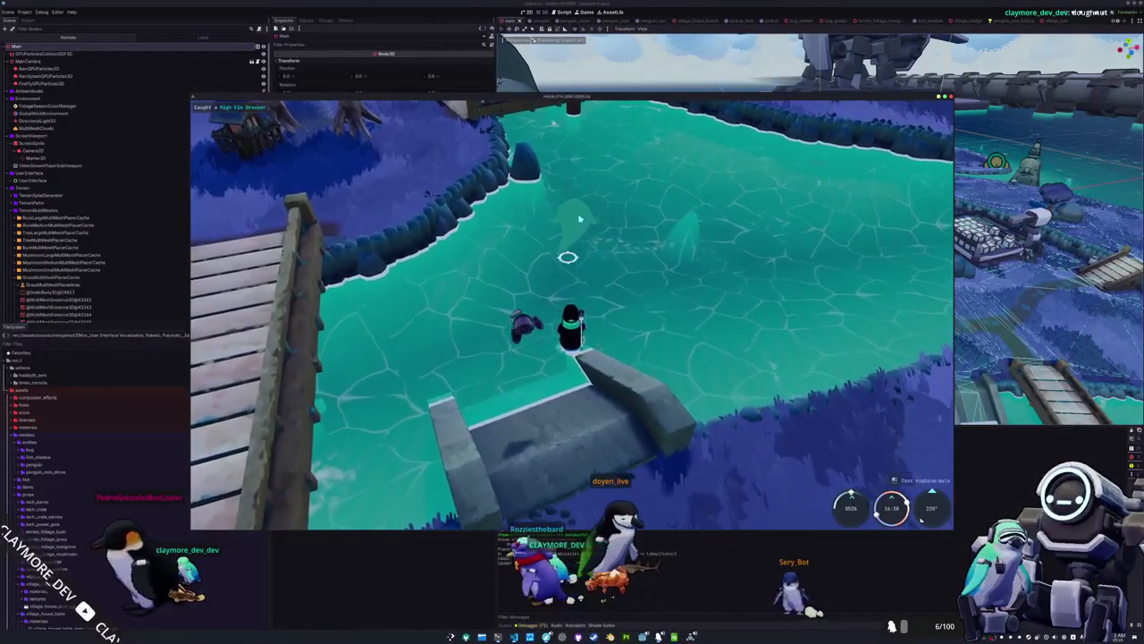
pyautogui.click(688, 308)
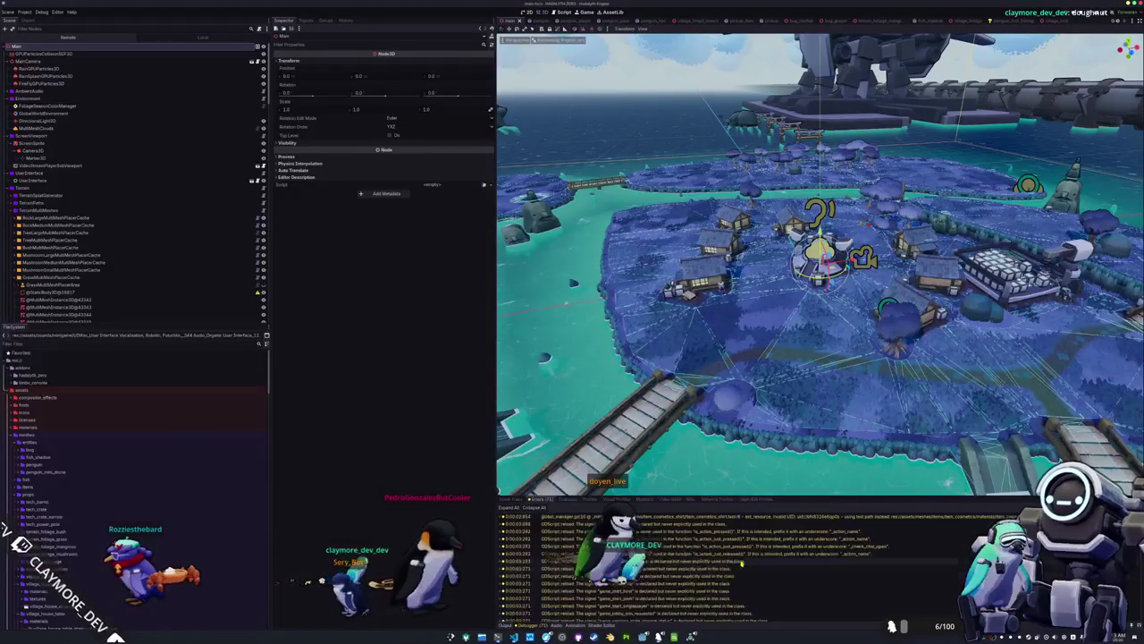
pyautogui.click(675, 636)
pyautogui.click(480, 580)
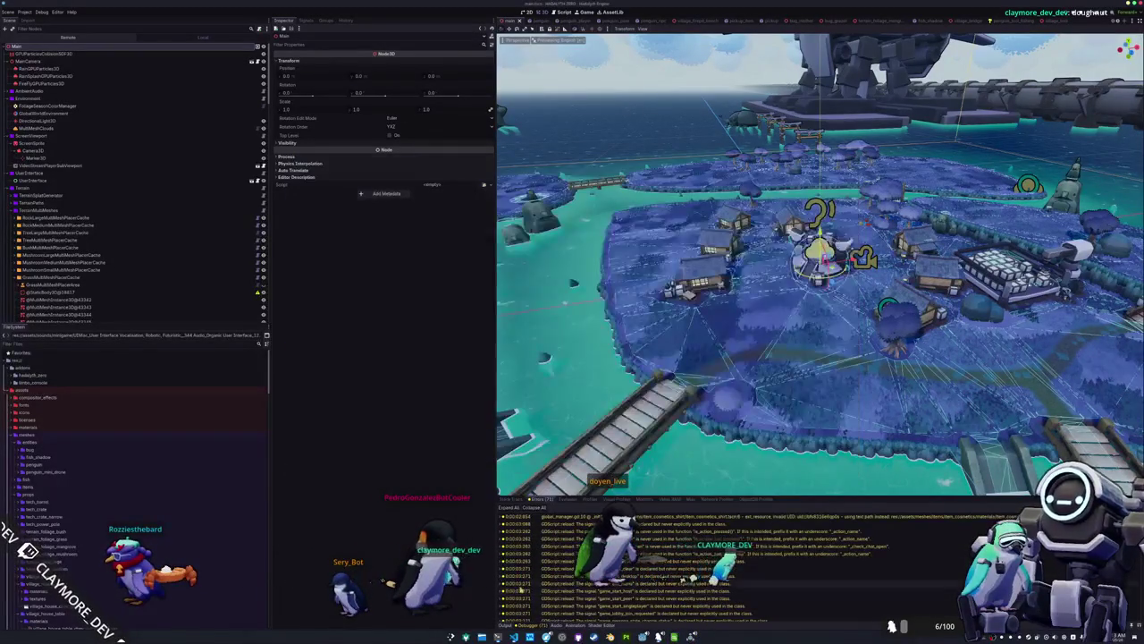
pyautogui.click(693, 635)
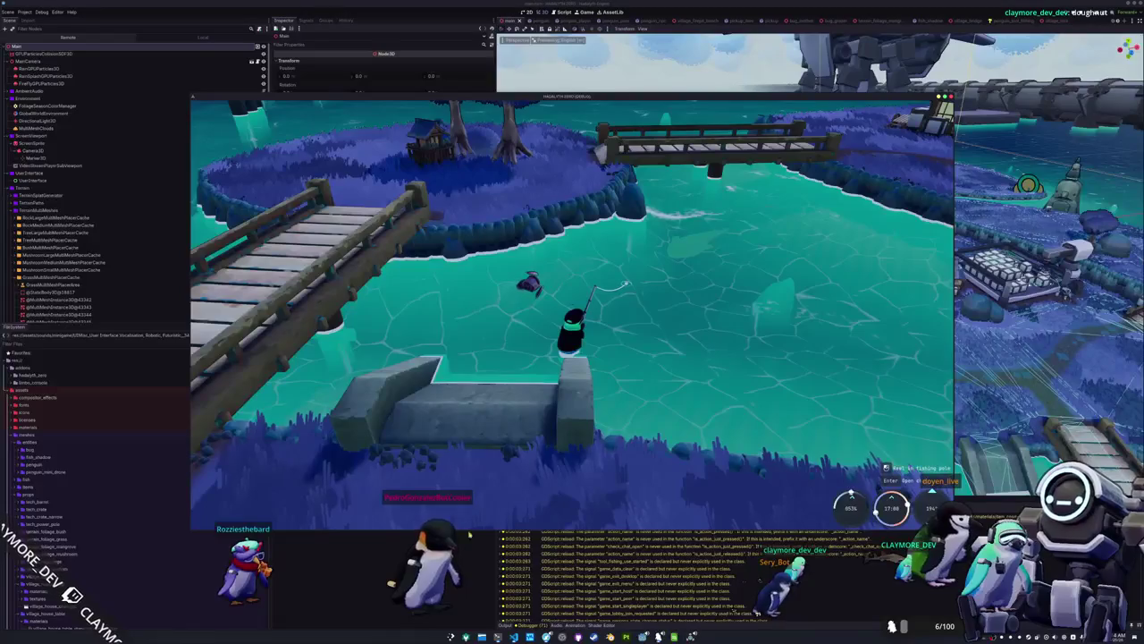
pyautogui.click(514, 635)
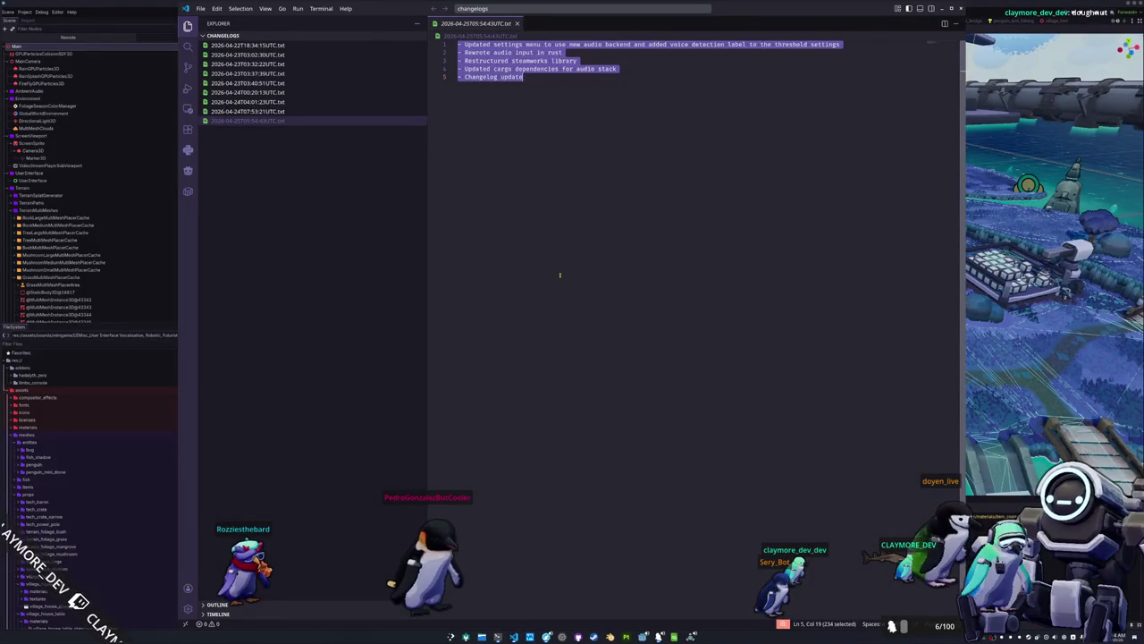
# Open the godot project folder in VS Code with Ctrl+K Ctrl+O.
pyautogui.click(558, 275)
pyautogui.hotkey('ctrl', 'k')
pyautogui.hotkey('ctrl', 'o')
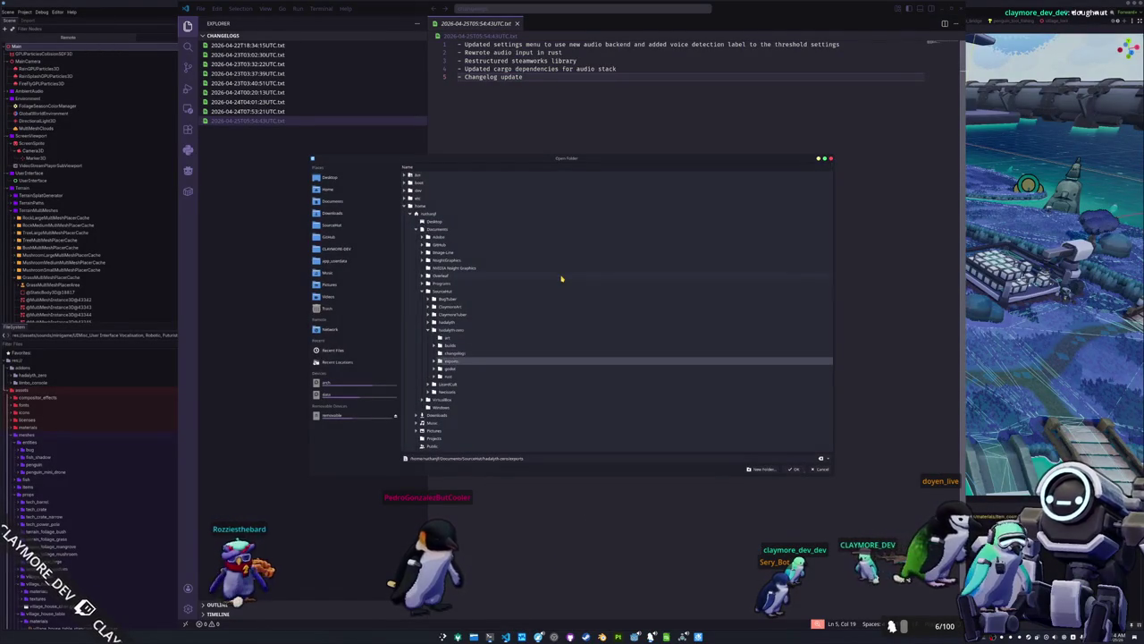
pyautogui.press('Down')
pyautogui.press('Return')
# Open global_input.gd through quick open, then return to the game.
pyautogui.hotkey('ctrl', 'p')
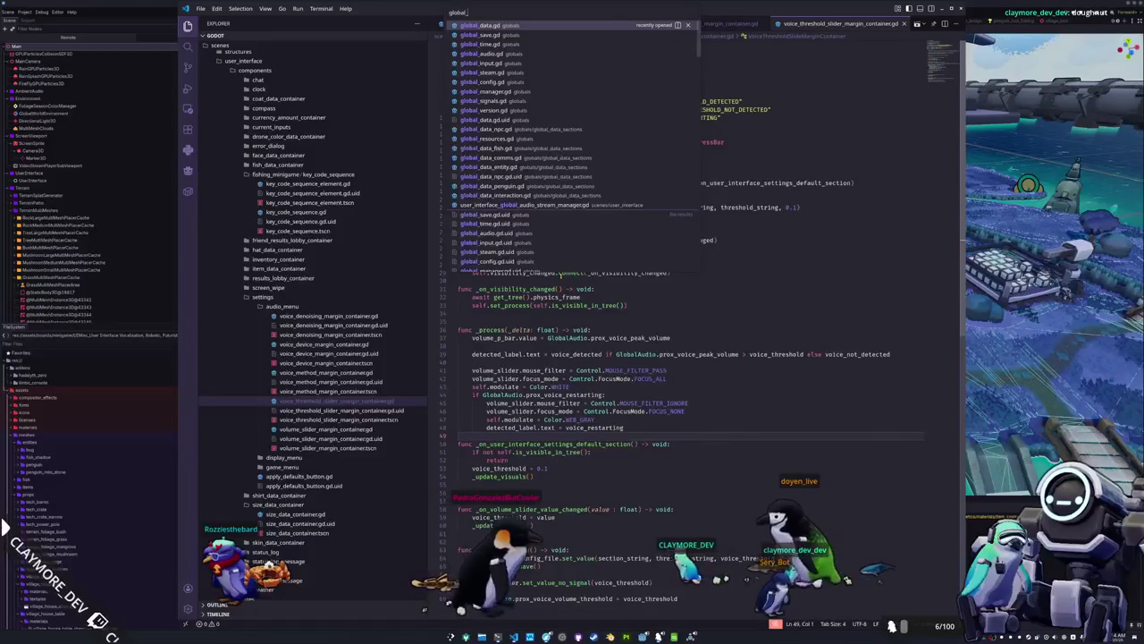
pyautogui.write('global_inpu')
pyautogui.press('Return')
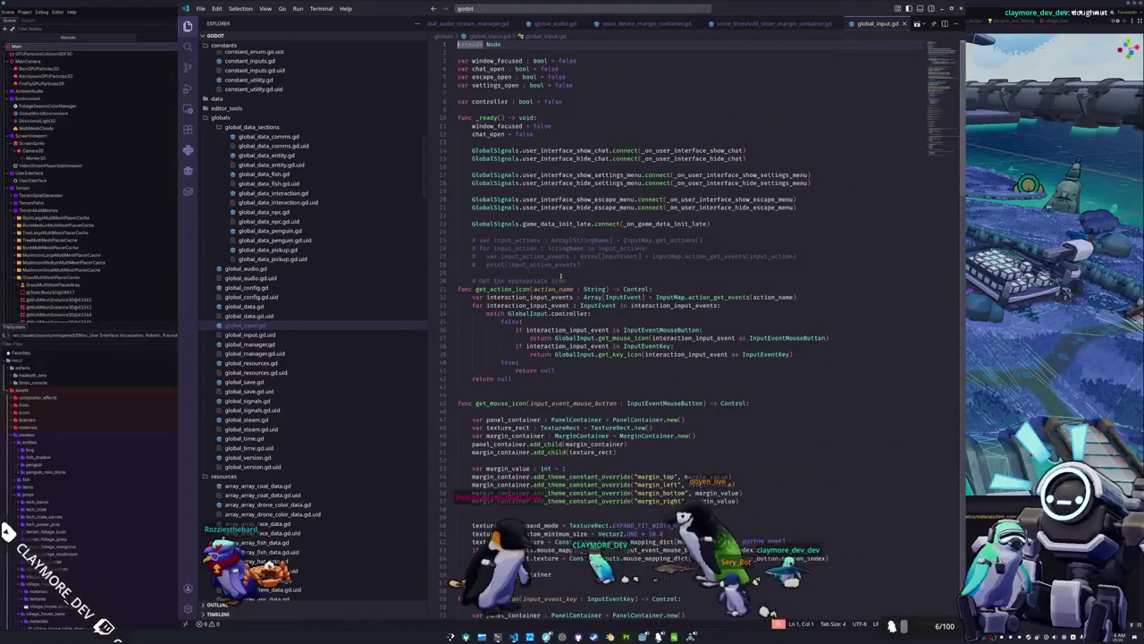
pyautogui.hotkey('alt', 'Tab')
pyautogui.hotkey('alt', 'Tab')
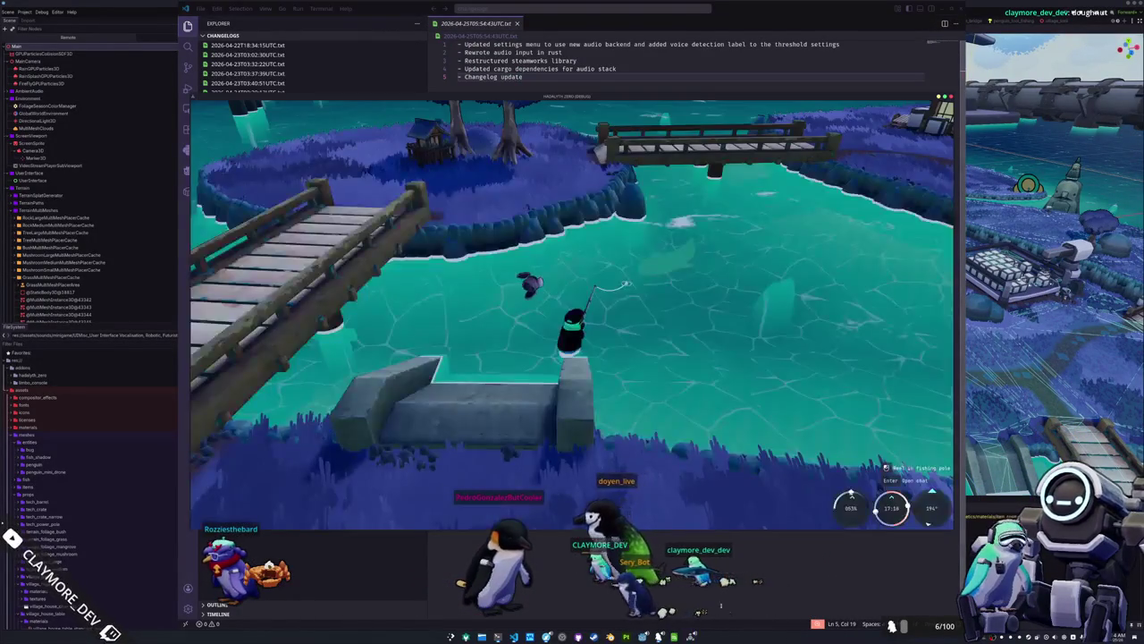
# Enter the Left, Down, Left, Down fishing prompt to catch a yellow shark.
pyautogui.moveTo(695, 438); pyautogui.dragTo(804, 438)
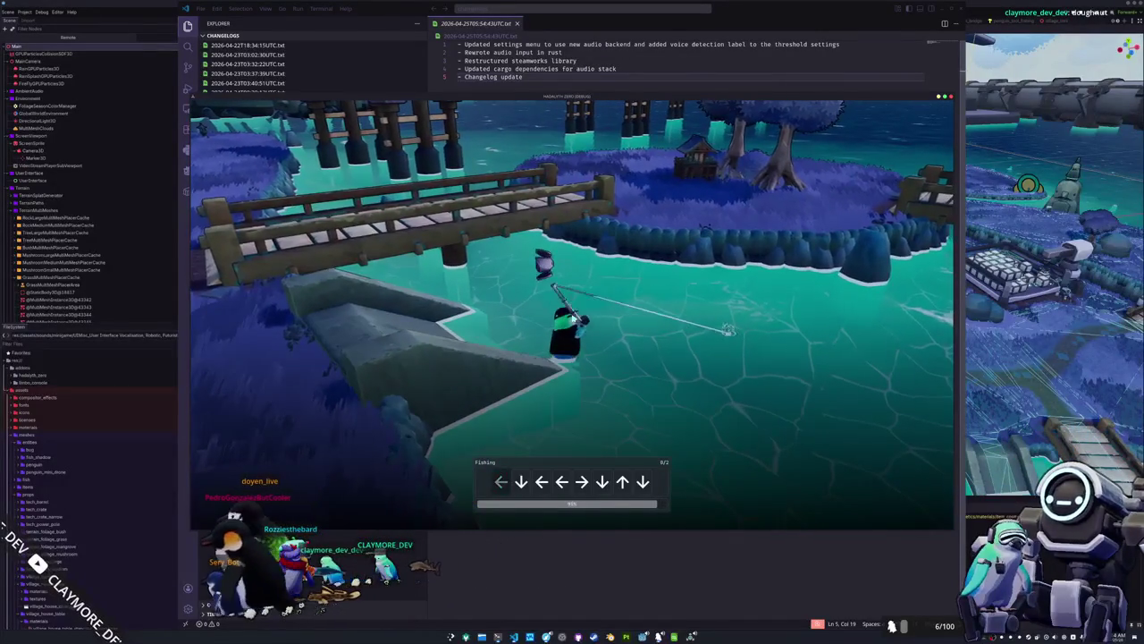
pyautogui.press('Left')
pyautogui.press('Down')
pyautogui.press('Left')
pyautogui.press('Left')
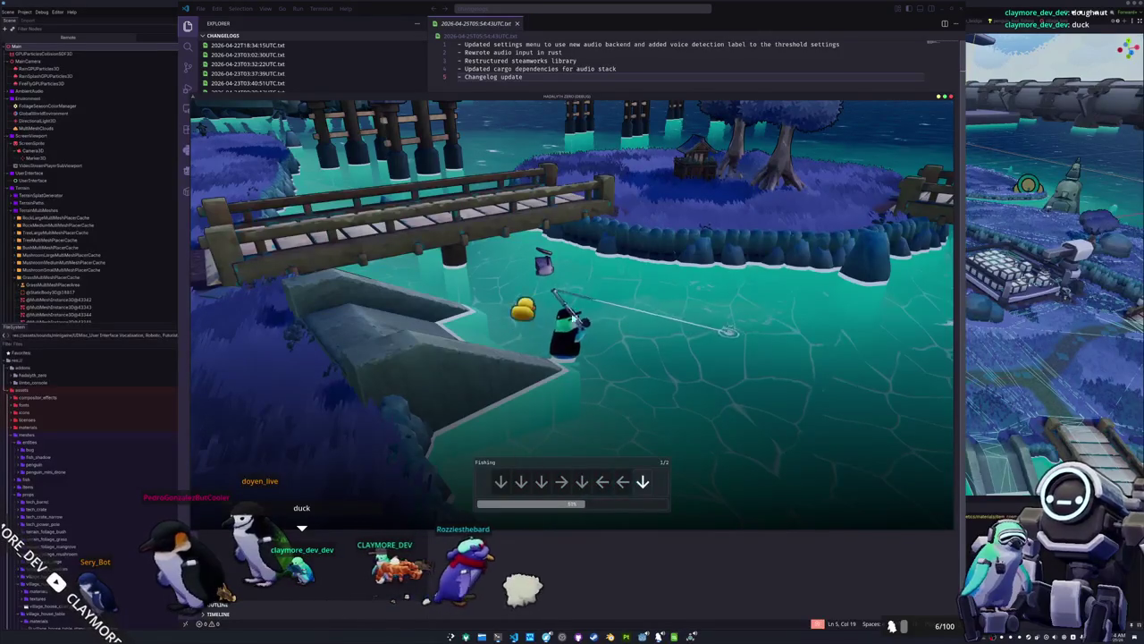
pyautogui.press('Down')
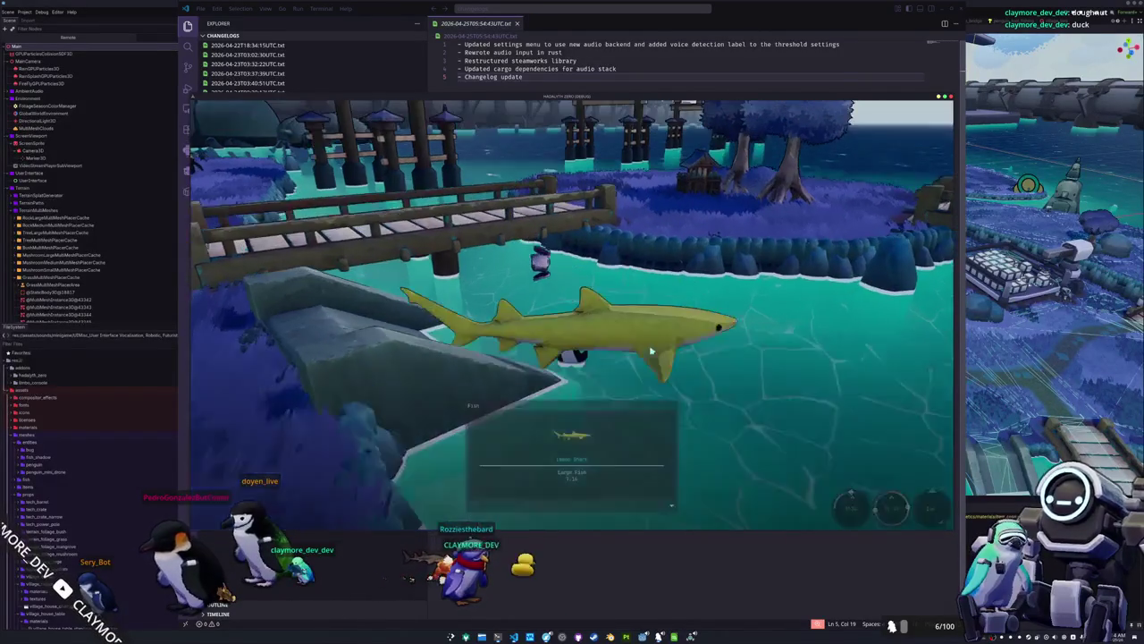
# Walk the penguin up the stone ramp onto the shore, then show the window overview.
pyautogui.press('w')
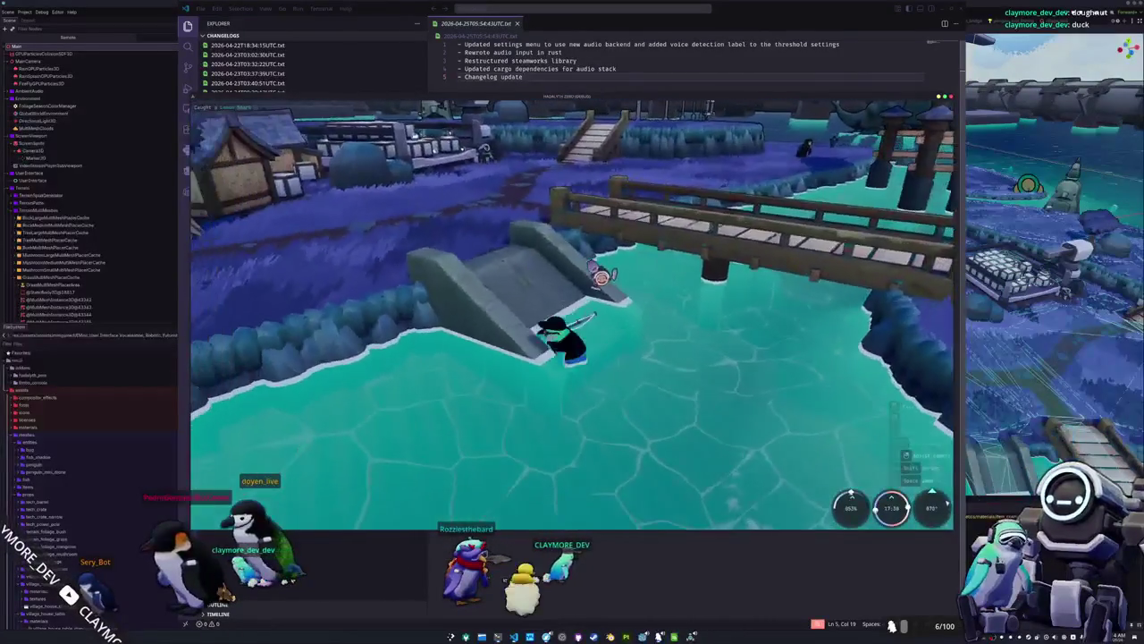
pyautogui.press('w')
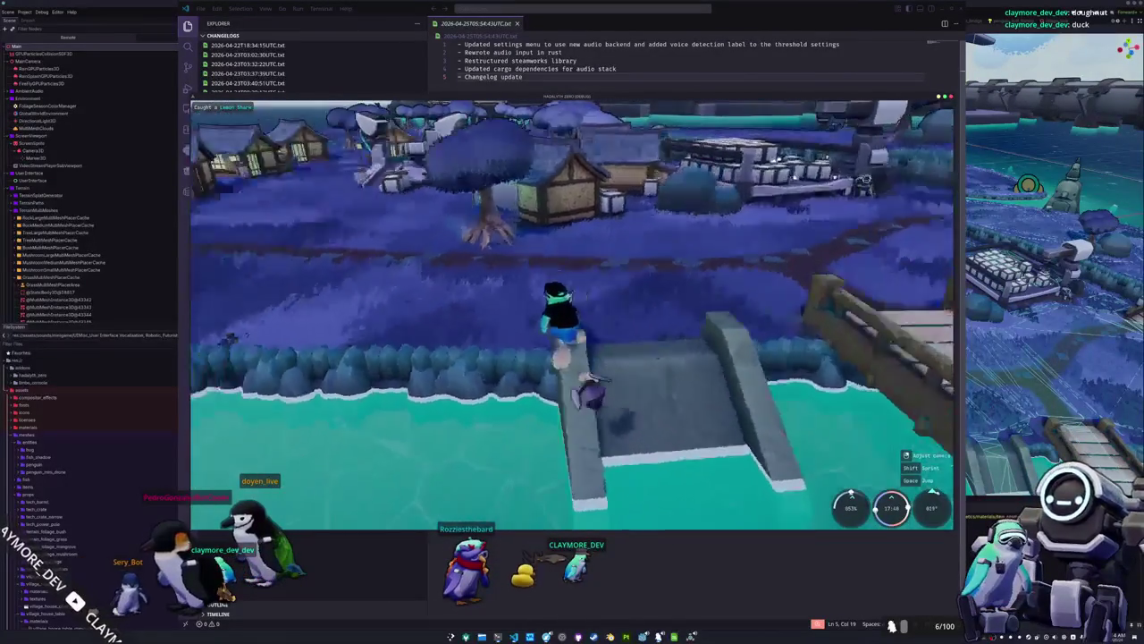
pyautogui.press('w')
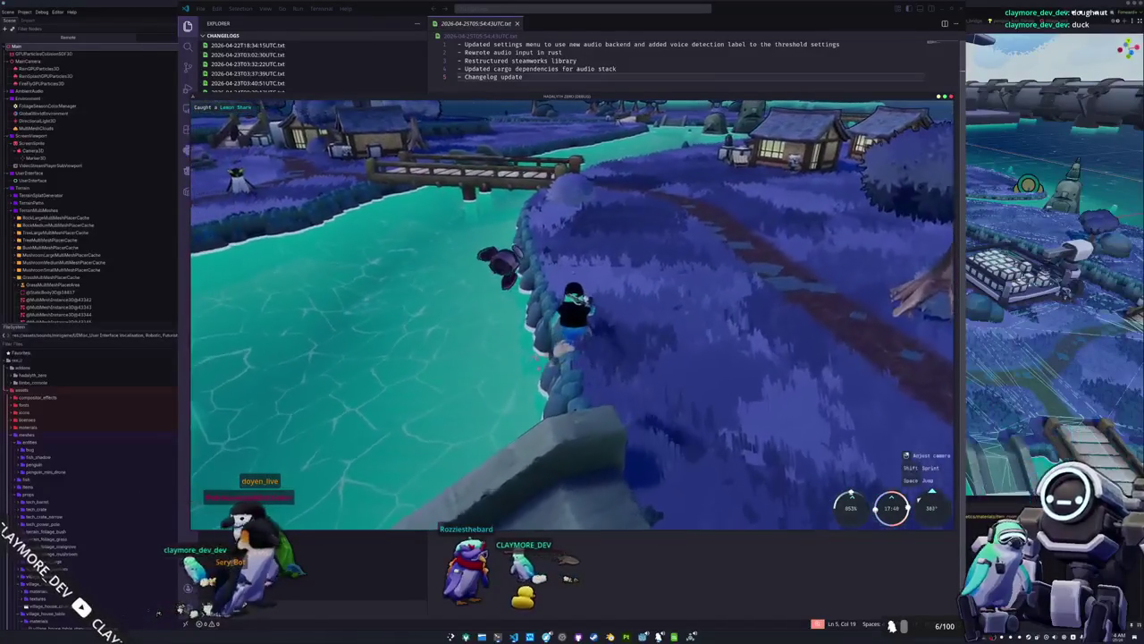
pyautogui.press('w')
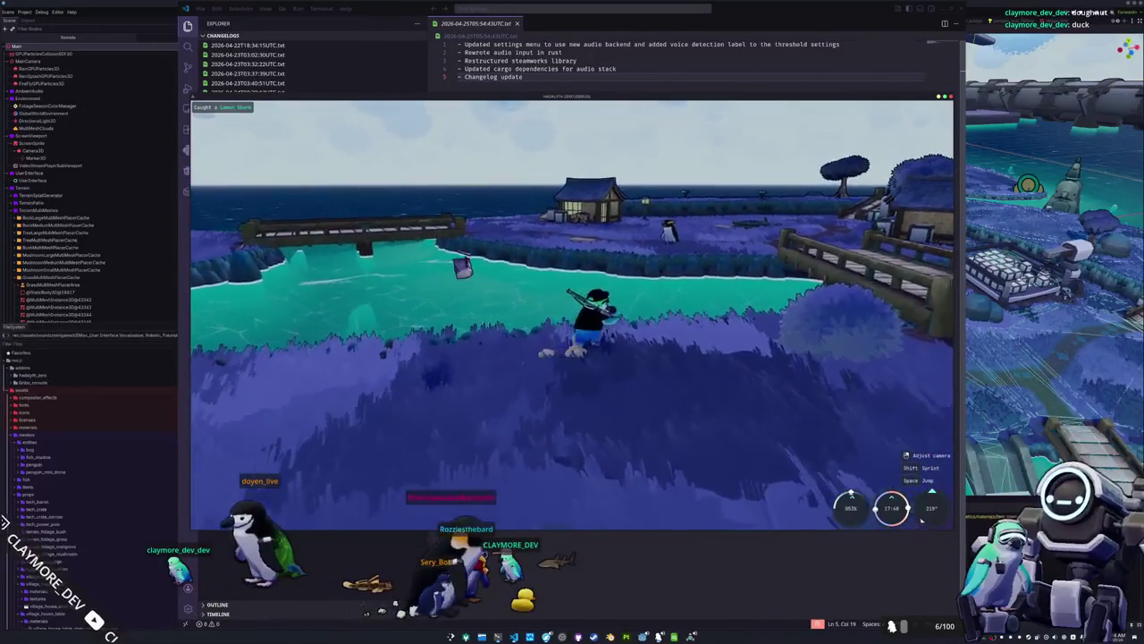
pyautogui.press('super')
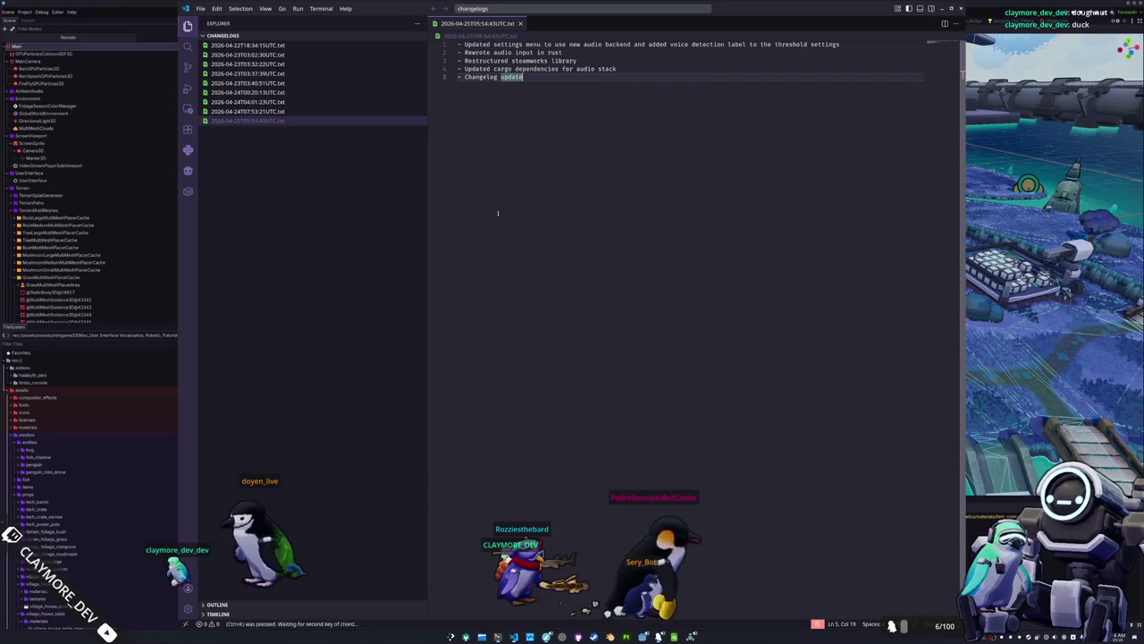
# Switch VS Code to the godot workspace and scroll to is_action_just_pressed in global_input.gd.
pyautogui.hotkey('ctrl', 'k')
pyautogui.hotkey('ctrl', 'o')
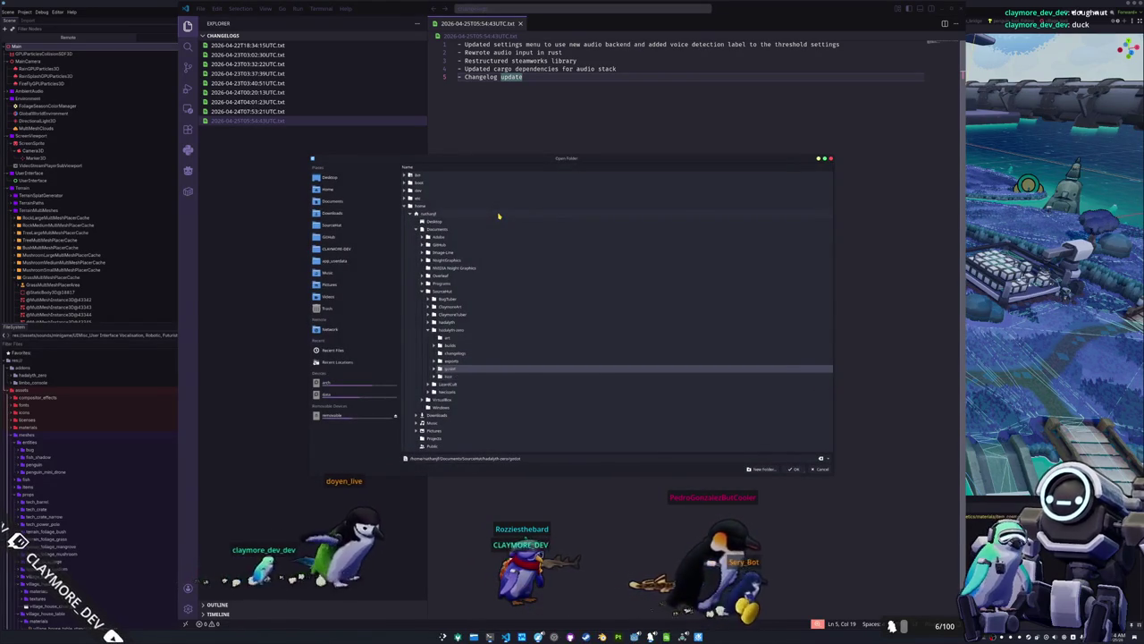
pyautogui.click(531, 235)
pyautogui.scroll(-3, 531, 235)
pyautogui.scroll(-2, 474, 253)
pyautogui.scroll(1, 469, 254)
pyautogui.scroll(-20, 470, 245)
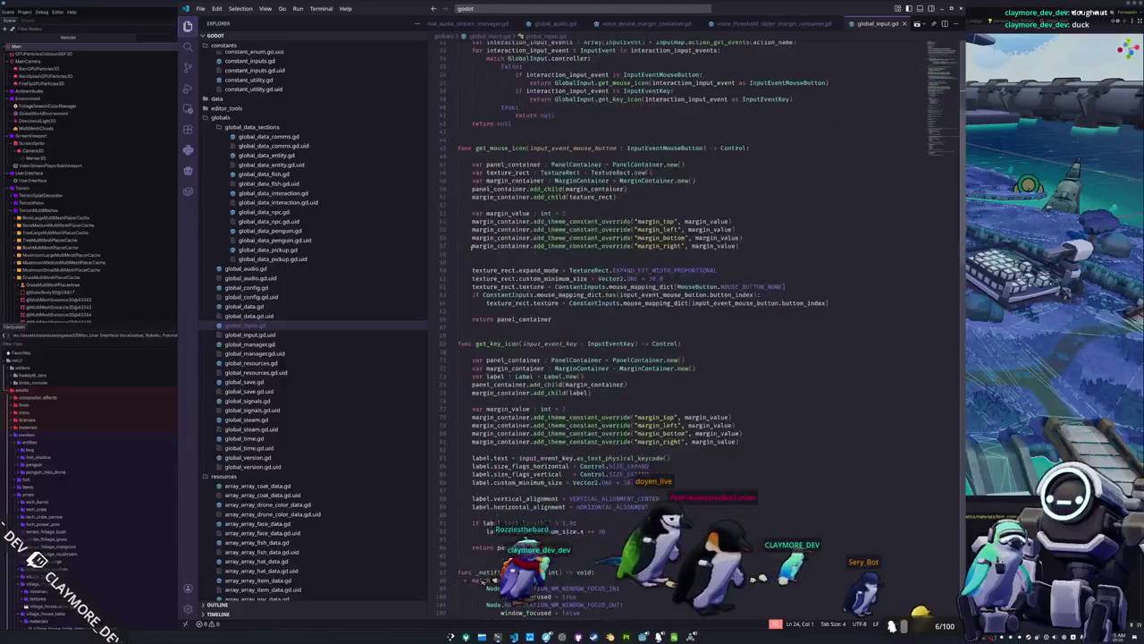
pyautogui.scroll(-12, 471, 251)
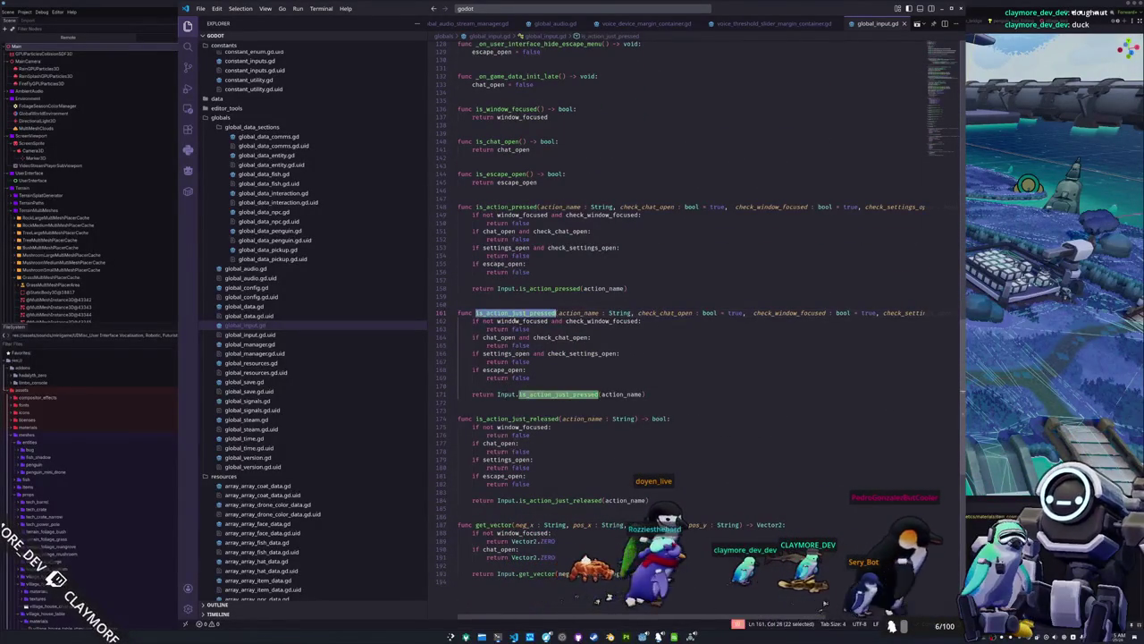
# Highlight window_focused occurrences, then go to its declaration near the top of the file.
pyautogui.click(516, 320)
pyautogui.doubleClick(516, 320)
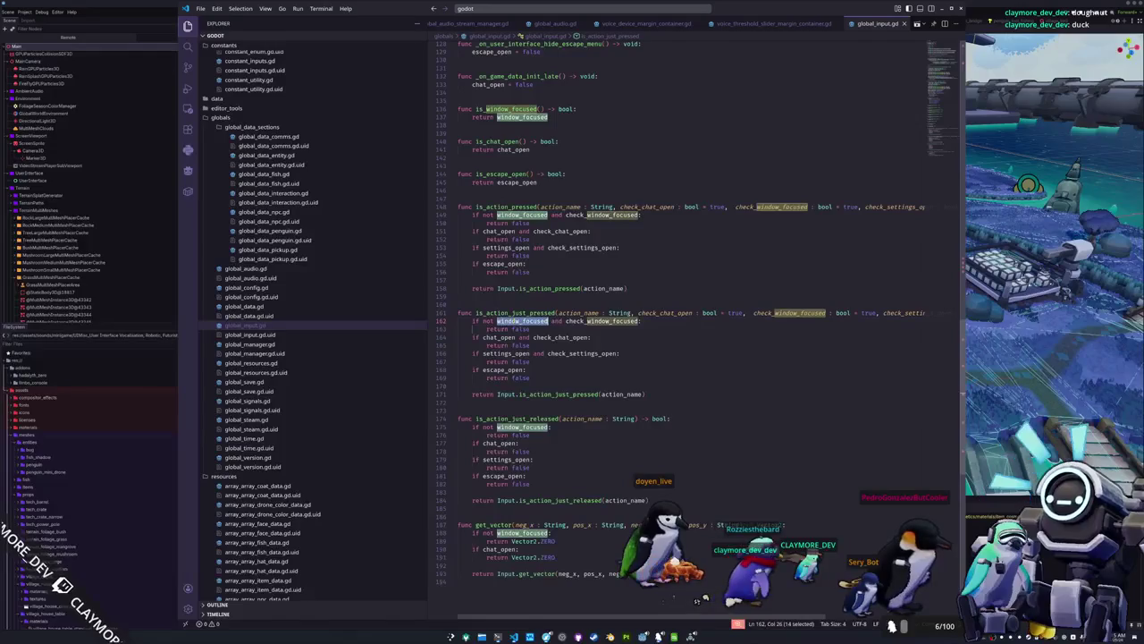
pyautogui.press('Left')
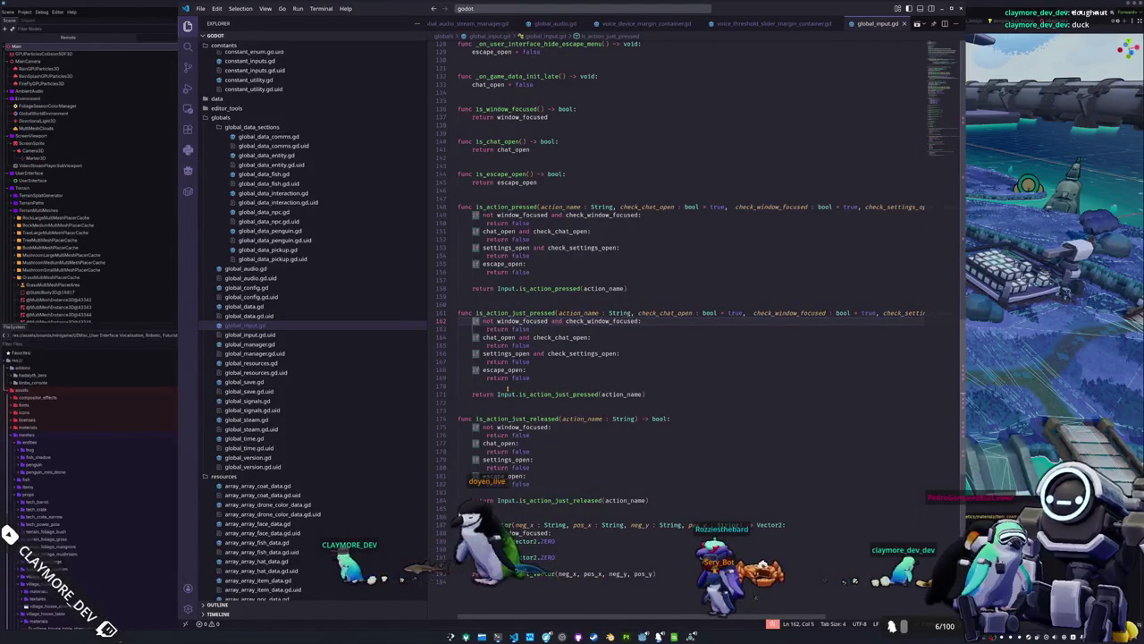
pyautogui.press('Up')
pyautogui.press('Up')
pyautogui.press('Up')
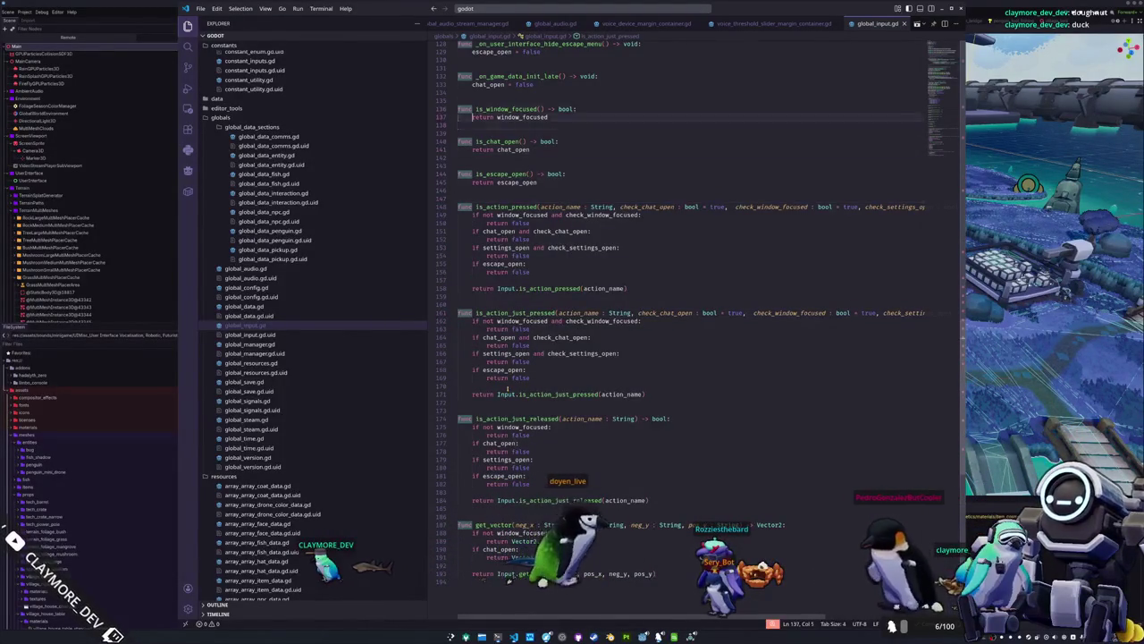
pyautogui.press('Up')
pyautogui.press('Up')
pyautogui.press('Up')
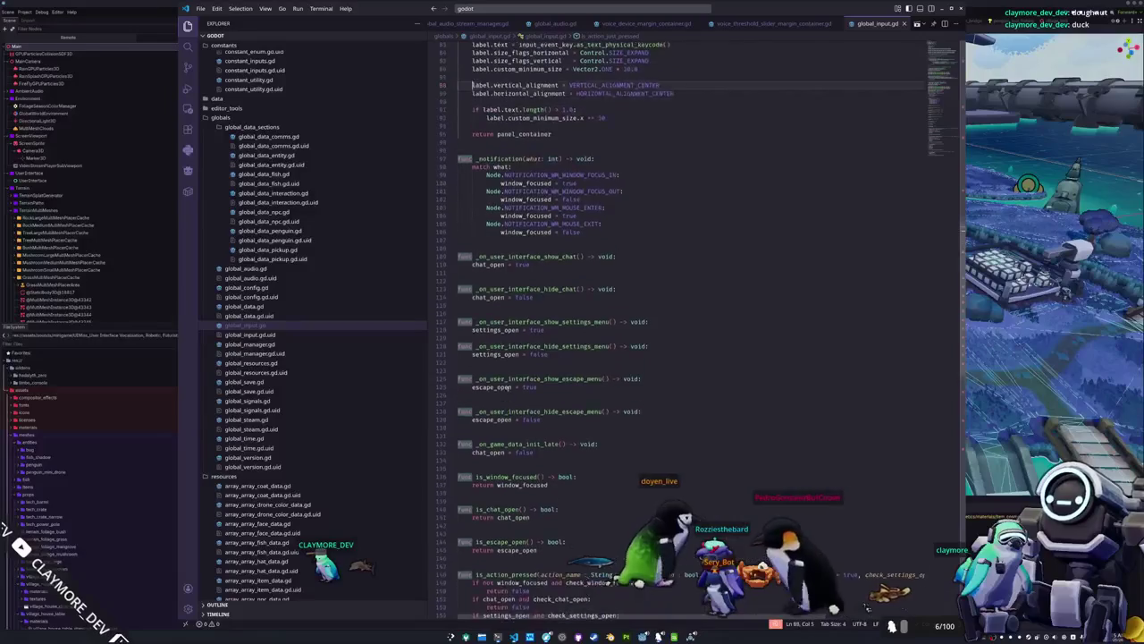
pyautogui.press('Up')
pyautogui.press('Up')
pyautogui.press('Up')
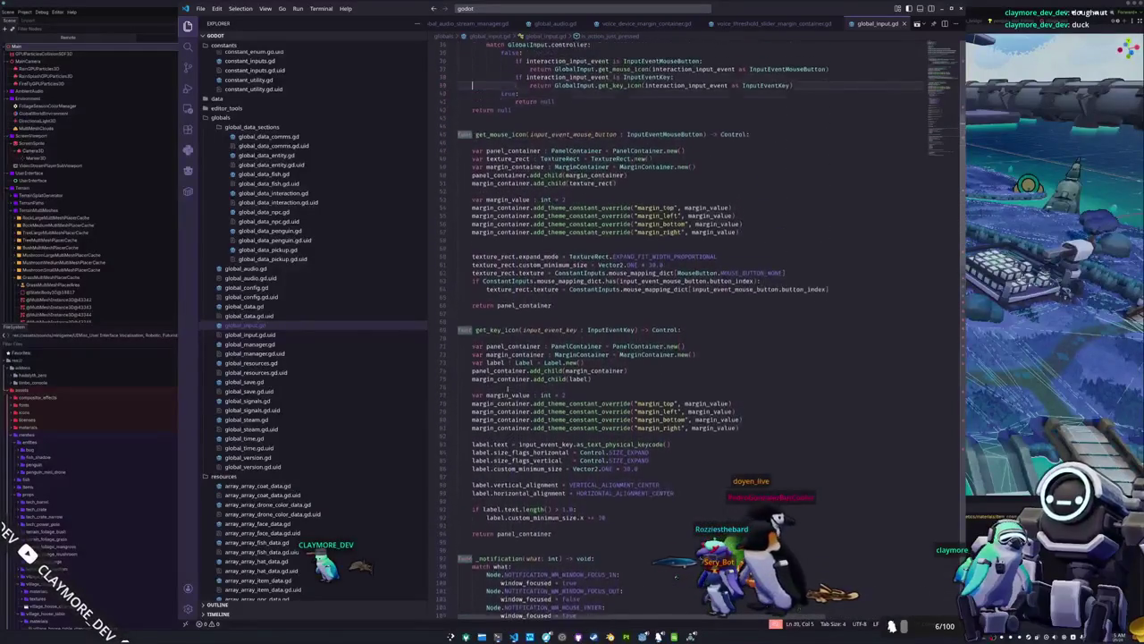
pyautogui.press('Up')
pyautogui.press('Up')
pyautogui.press('Up')
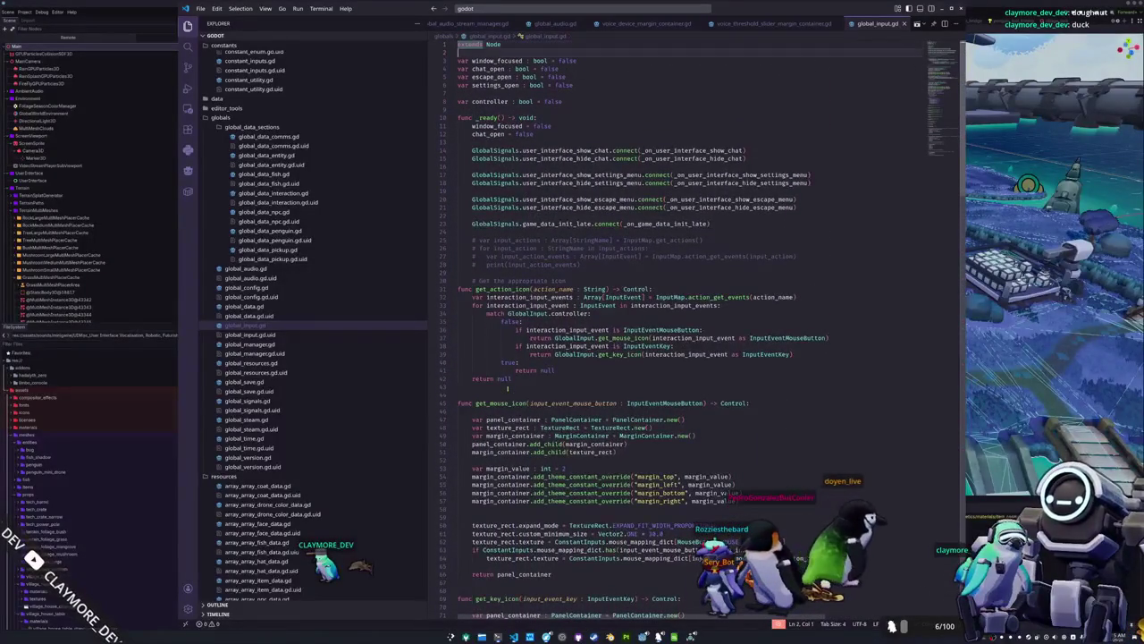
pyautogui.press('Down')
pyautogui.press('End')
# Declare 'var last_window_focused : bool = true' below window_focused.
pyautogui.press('Return')
pyautogui.write('var')
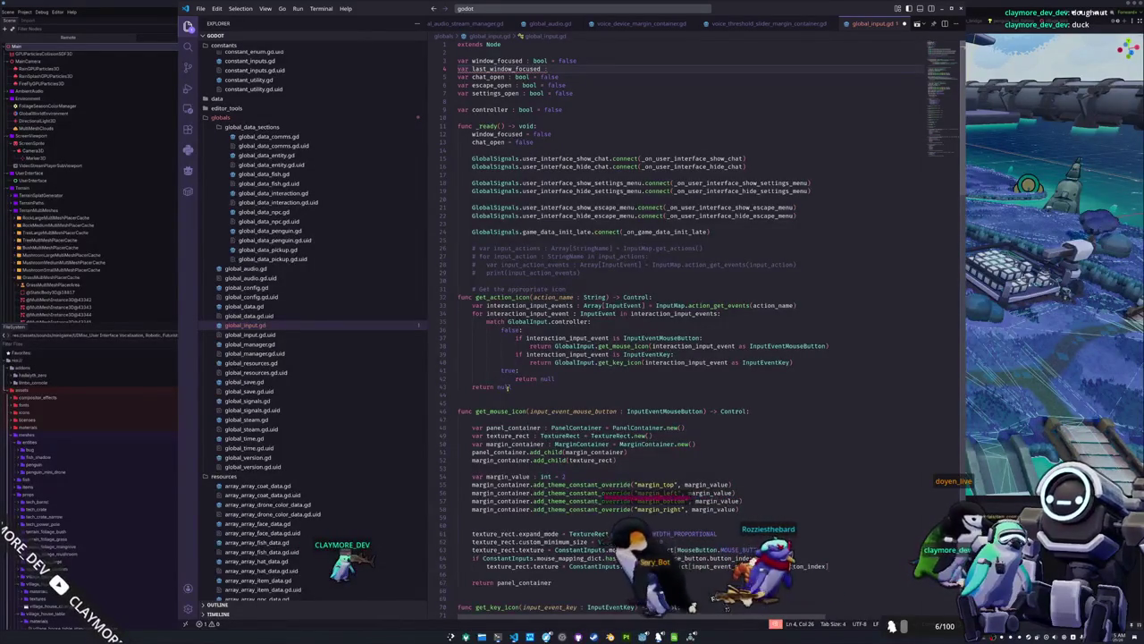
pyautogui.write(': bool =')
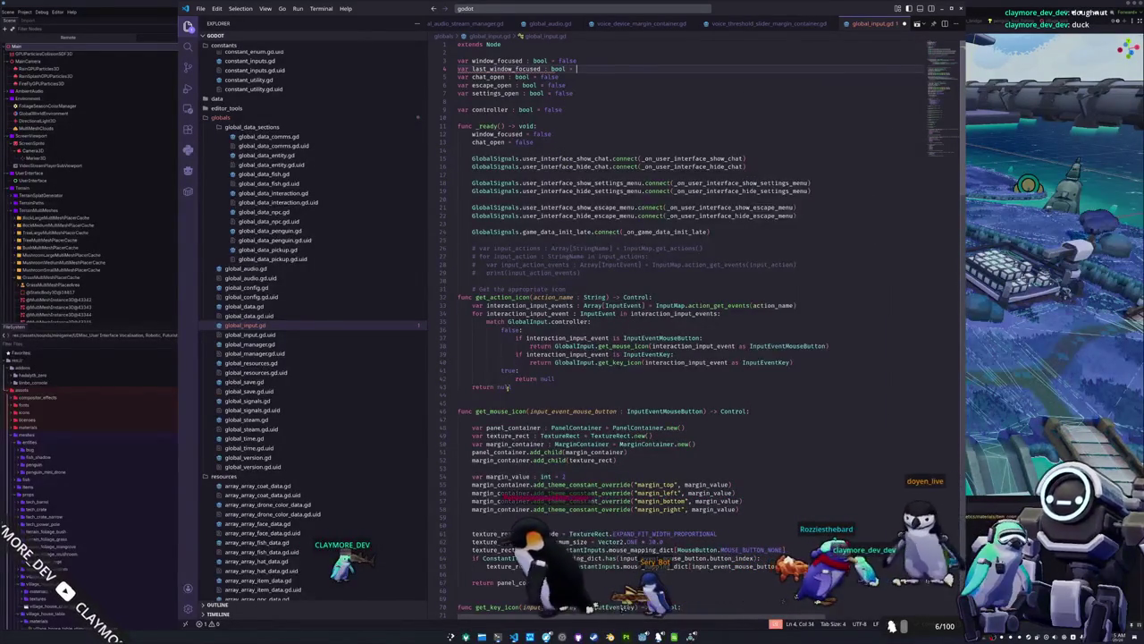
pyautogui.write('false')
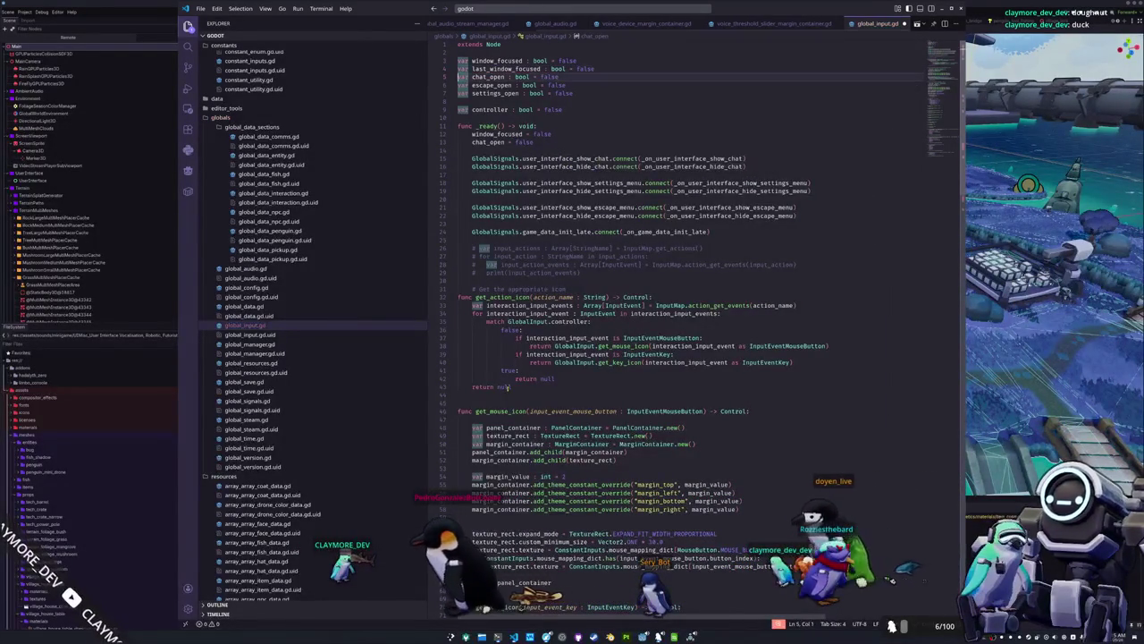
pyautogui.write('rue')
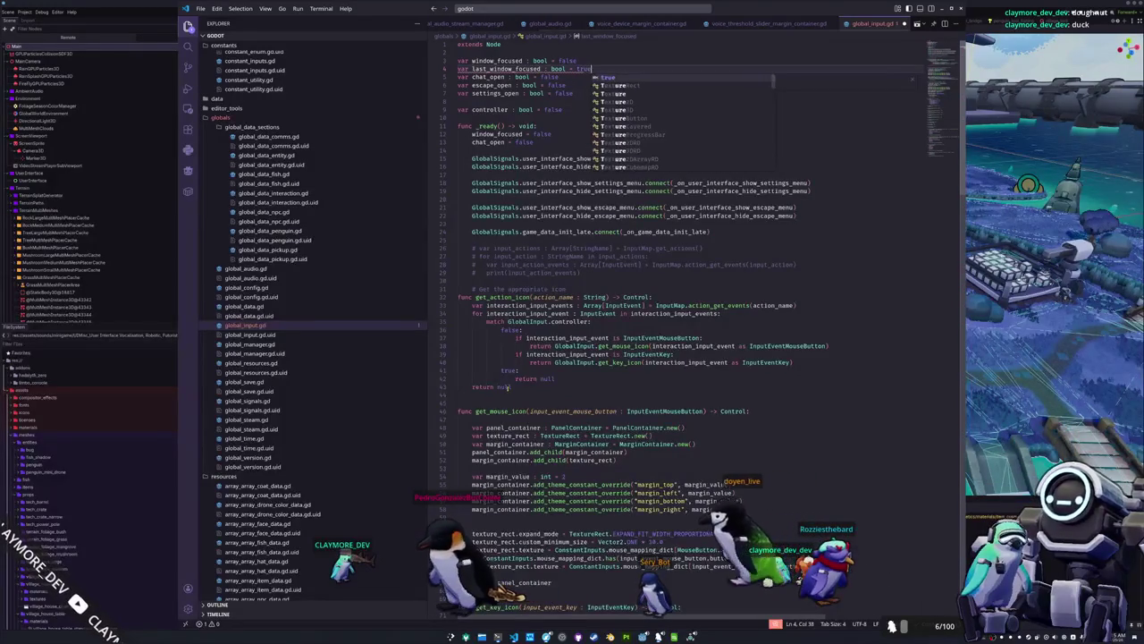
pyautogui.press('Down')
pyautogui.press('Home')
pyautogui.press('Down')
pyautogui.press('Down')
pyautogui.press('Down')
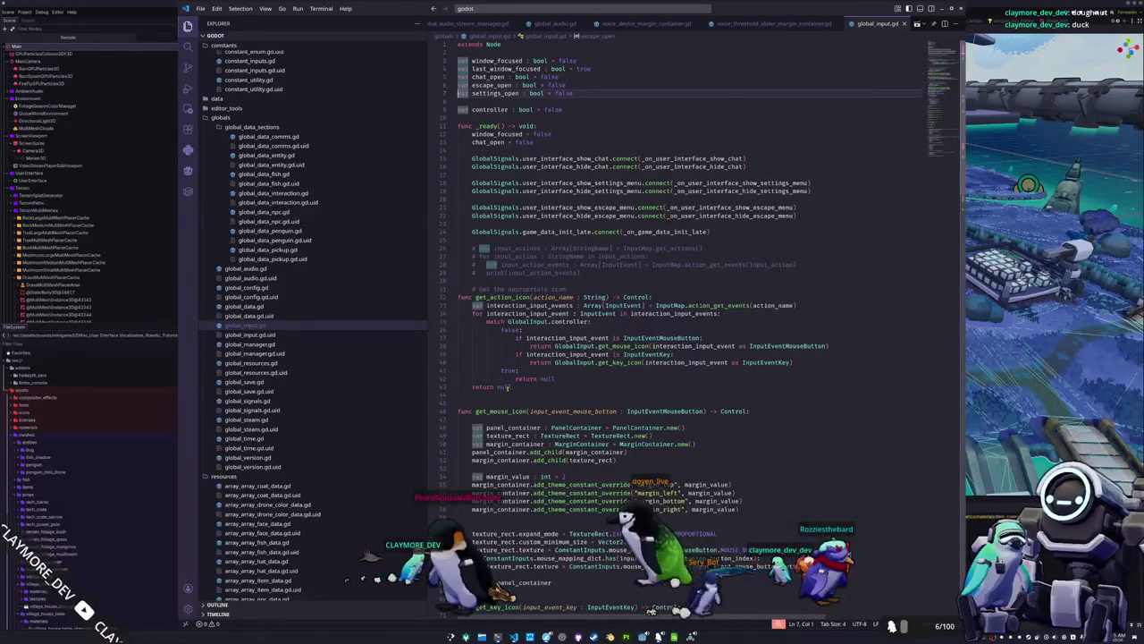
# Add 'last_window_focused = true' inside _ready() after window_focused = false.
pyautogui.press('Up')
pyautogui.press('Up')
pyautogui.press('Up')
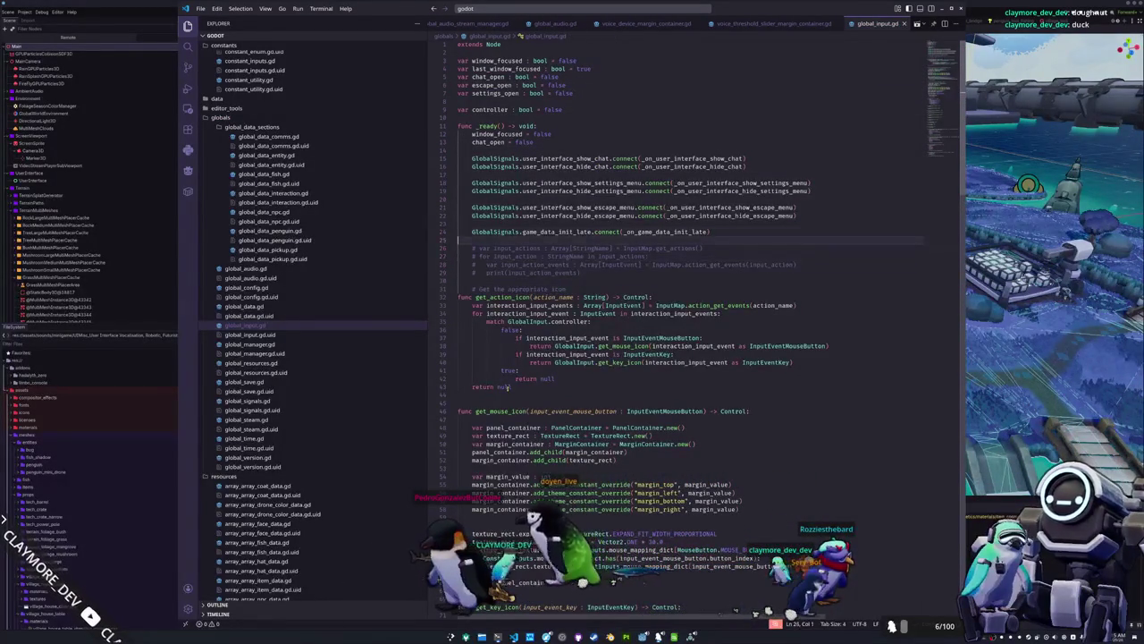
pyautogui.press('Up')
pyautogui.press('Up')
pyautogui.press('End')
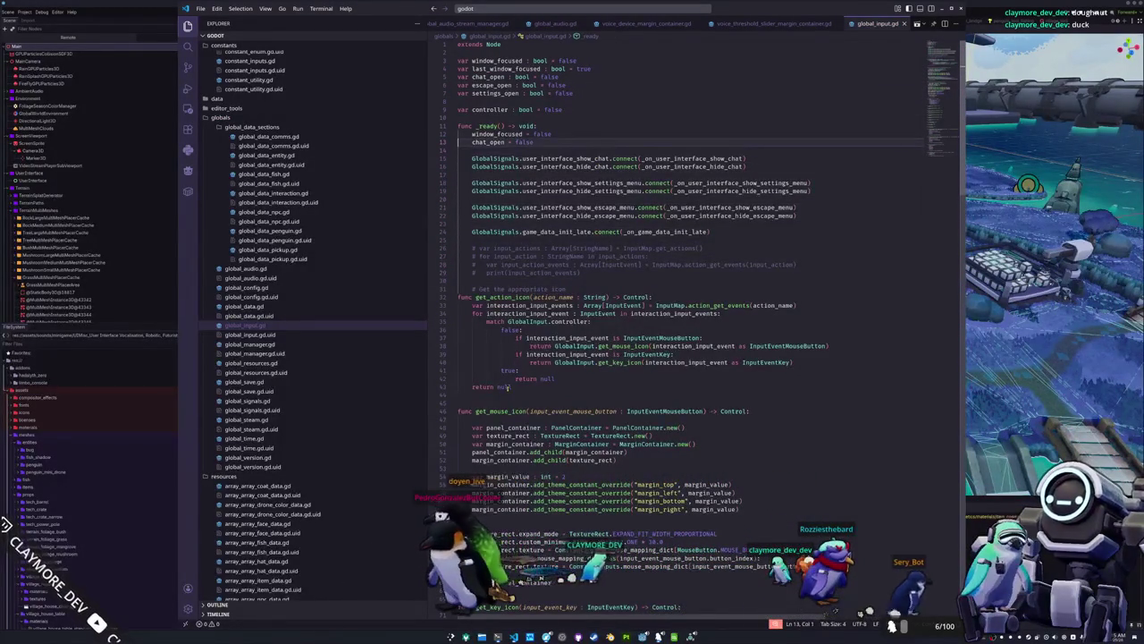
pyautogui.press('Return')
pyautogui.write('last_')
pyautogui.press('Tab')
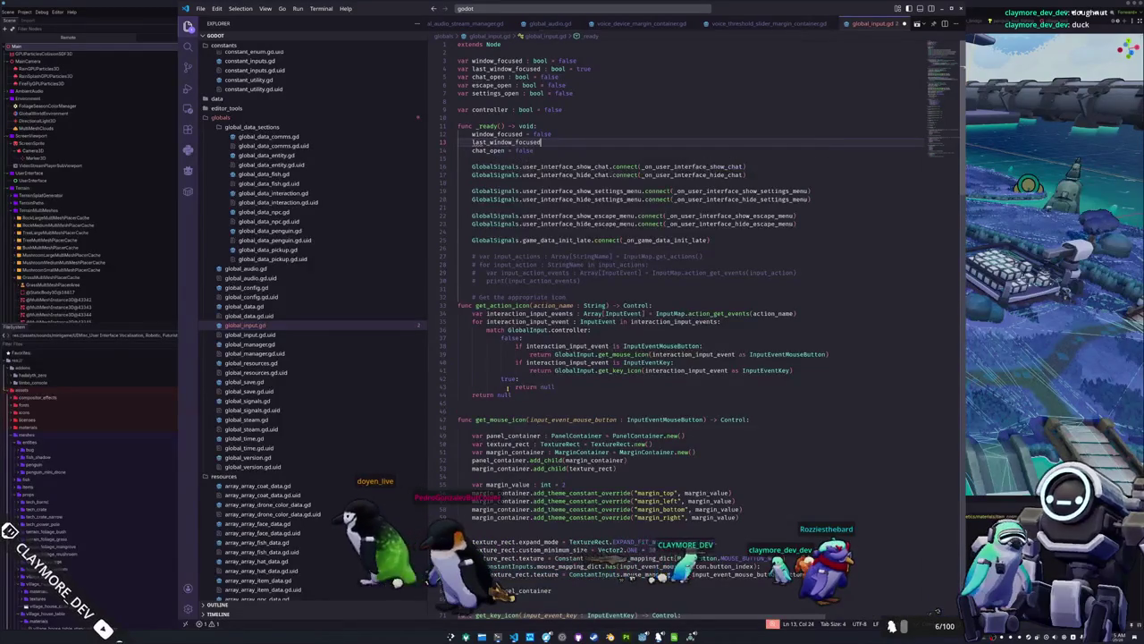
pyautogui.write('= true')
pyautogui.press('Down')
pyautogui.press('Home')
pyautogui.press('Home')
pyautogui.press('Down')
pyautogui.press('Down')
pyautogui.press('Down')
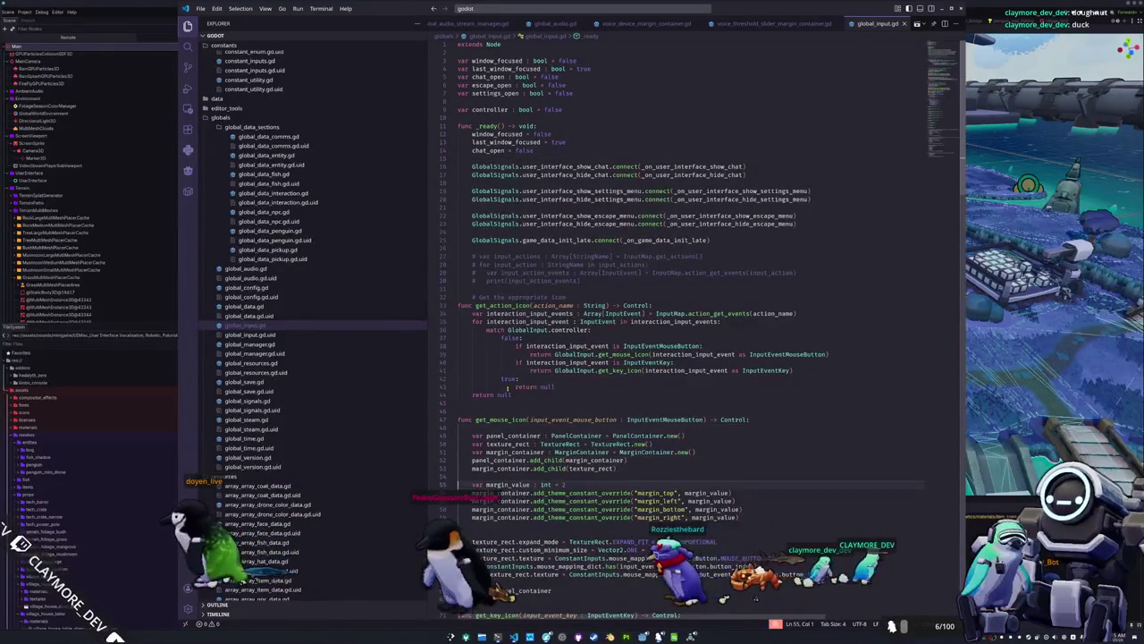
pyautogui.press('Down')
pyautogui.press('Down')
pyautogui.press('Down')
pyautogui.press('Down')
pyautogui.press('Down')
pyautogui.press('Down')
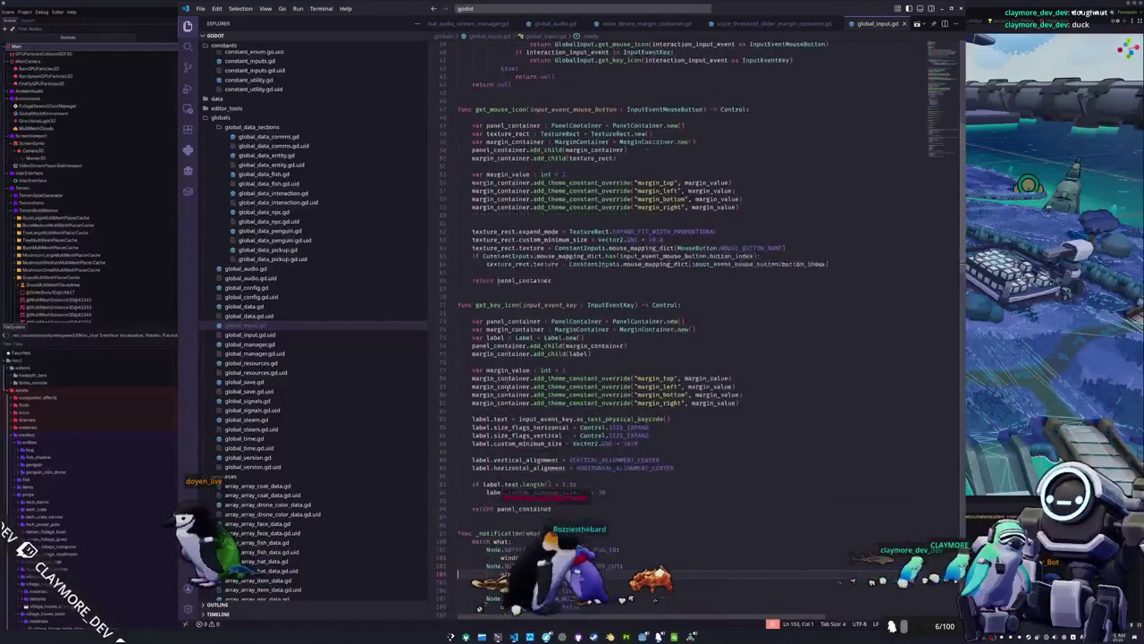
# Add 'last_window_focused = window_focused' to the FOCUS_IN case.
pyautogui.press('Up')
pyautogui.press('Up')
pyautogui.press('Up')
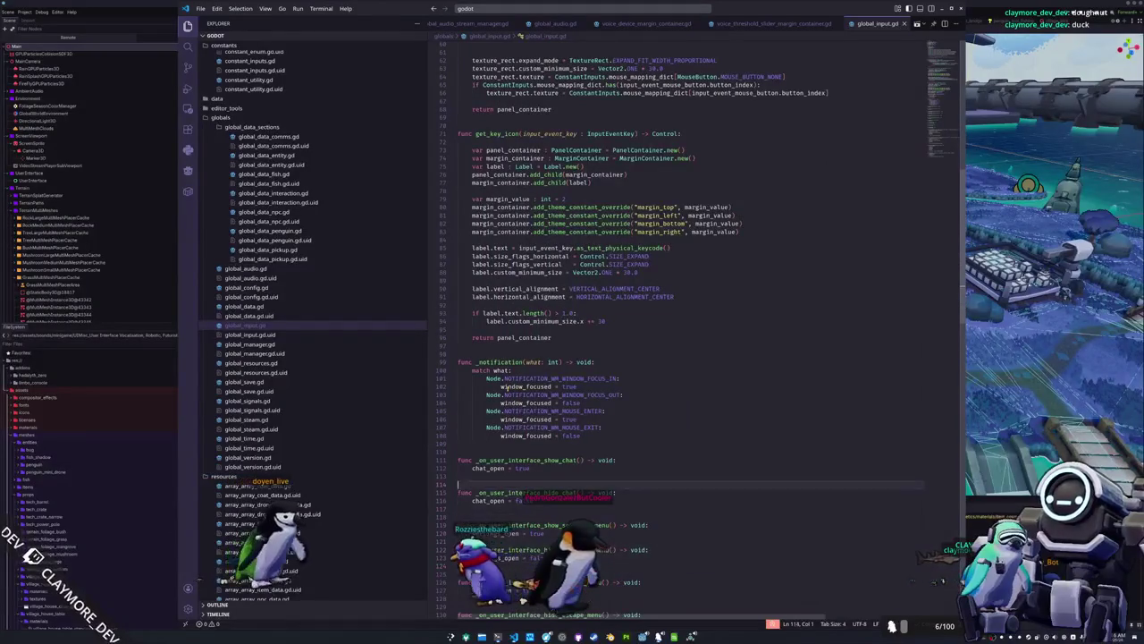
pyautogui.press('End')
pyautogui.hotkey('shift', 'Home')
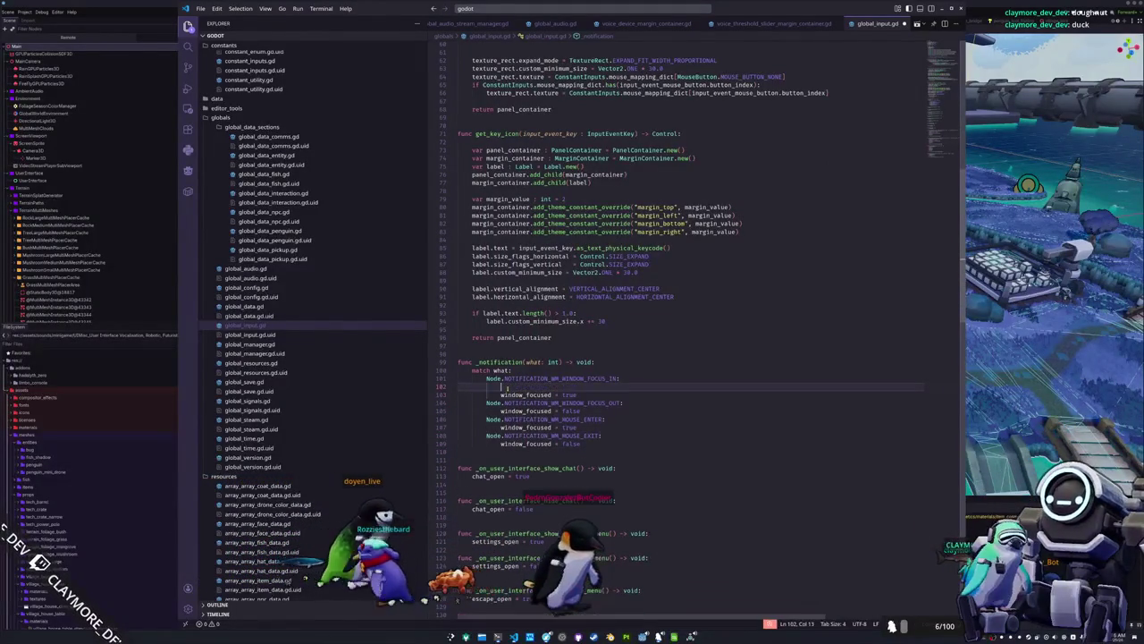
pyautogui.write('last_wi')
pyautogui.press('Return')
pyautogui.write('window_focused = windo')
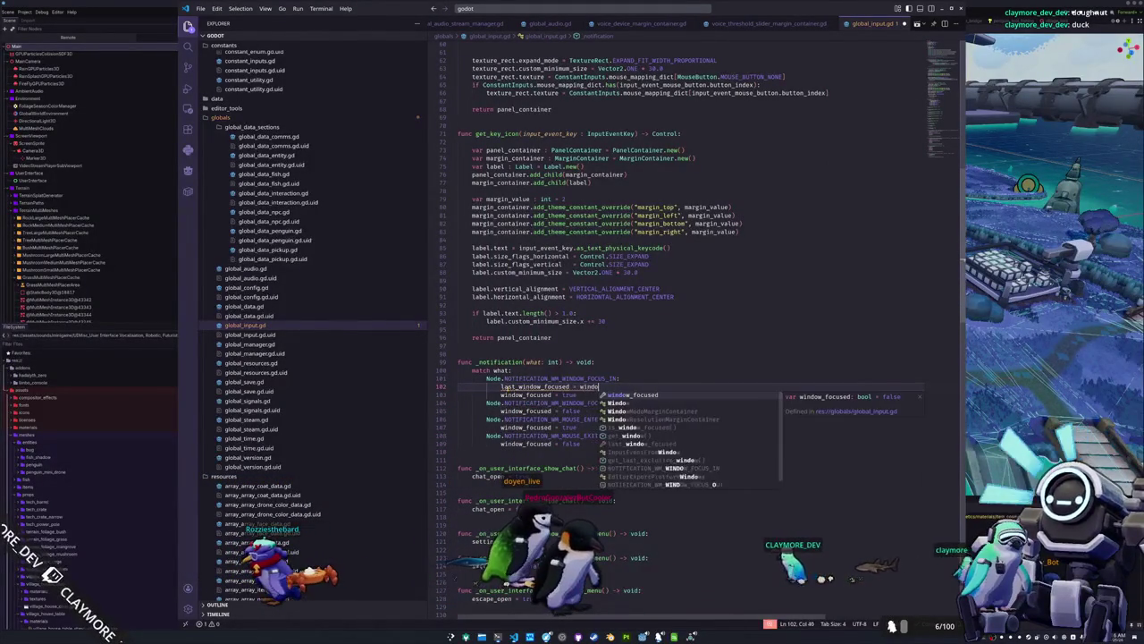
# Copy that line into the FOCUS_OUT, MOUSE_ENTER and MOUSE_EXIT cases.
pyautogui.hotkey('shift', 'Up')
pyautogui.hotkey('ctrl', 'c')
pyautogui.press('Down')
pyautogui.press('Down')
pyautogui.press('Down')
pyautogui.press('End')
pyautogui.hotkey('ctrl', 'v')
pyautogui.press('Down')
pyautogui.press('Down')
pyautogui.press('End')
pyautogui.hotkey('ctrl', 'v')
pyautogui.press('Down')
pyautogui.press('Down')
pyautogui.press('End')
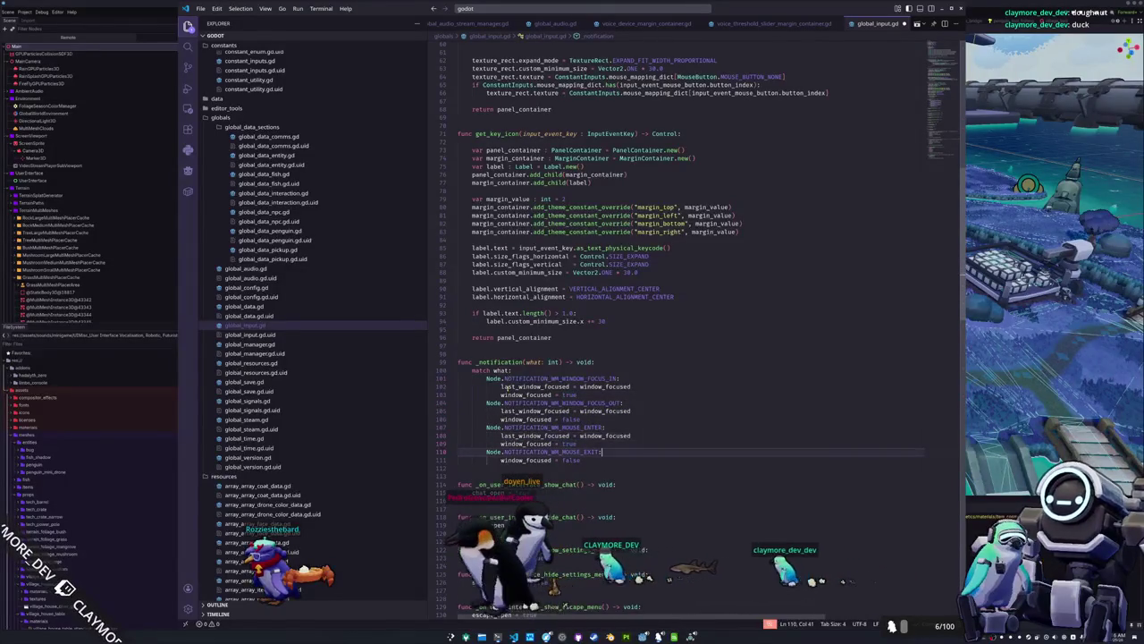
pyautogui.hotkey('ctrl', 'v')
pyautogui.scroll(-13, 505, 393)
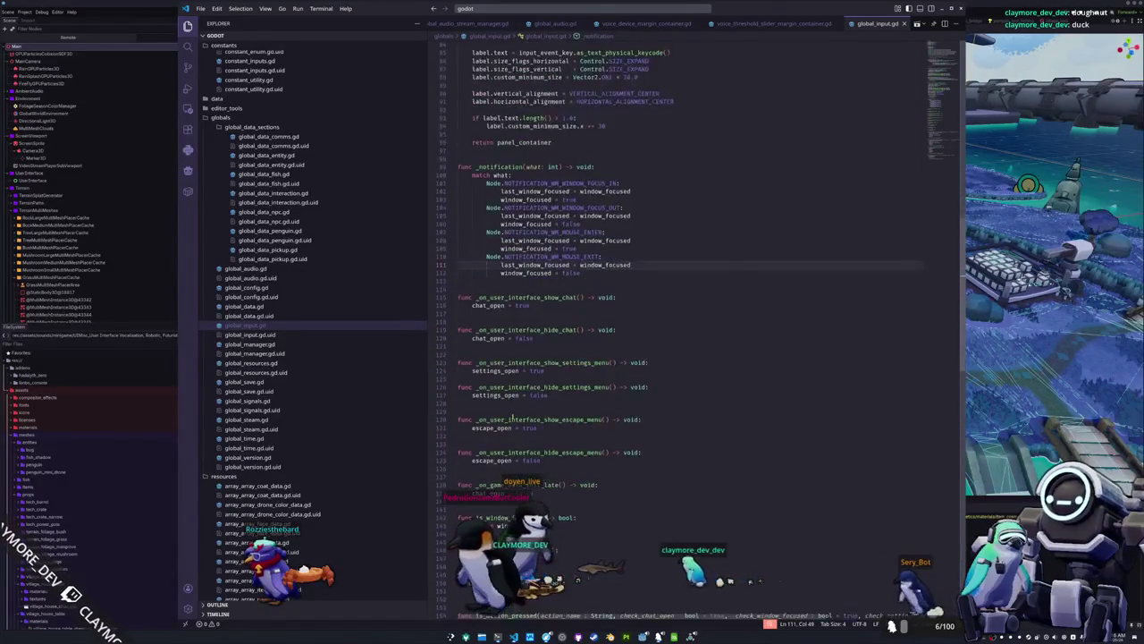
# Open a new line after the focus check's return false in is_action_just_pressed.
pyautogui.scroll(8, 516, 393)
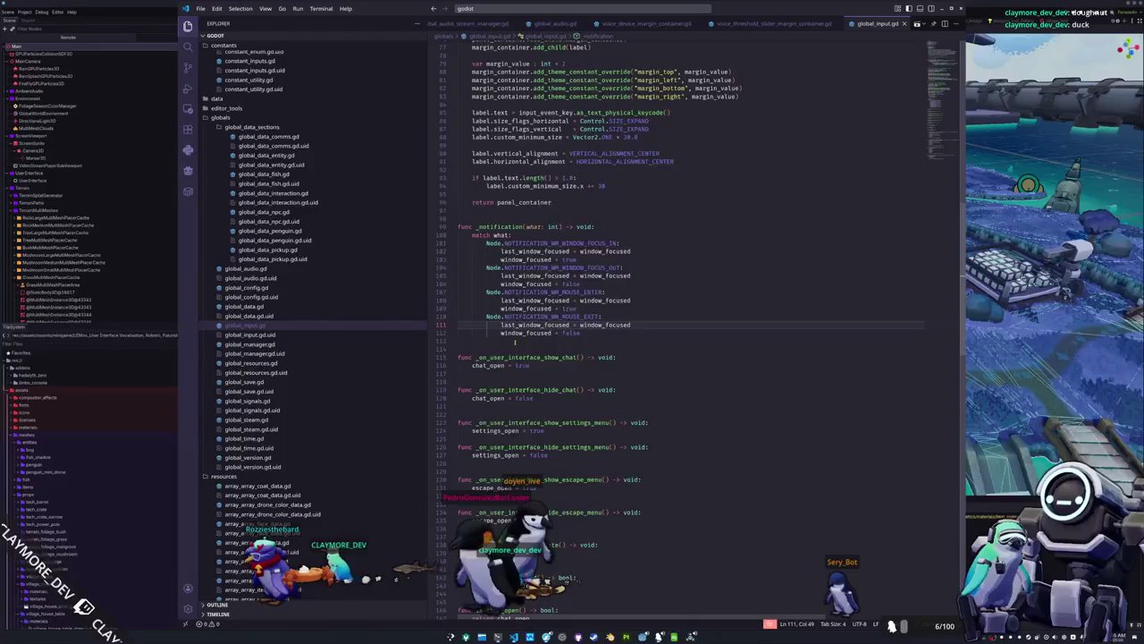
pyautogui.scroll(-6, 515, 343)
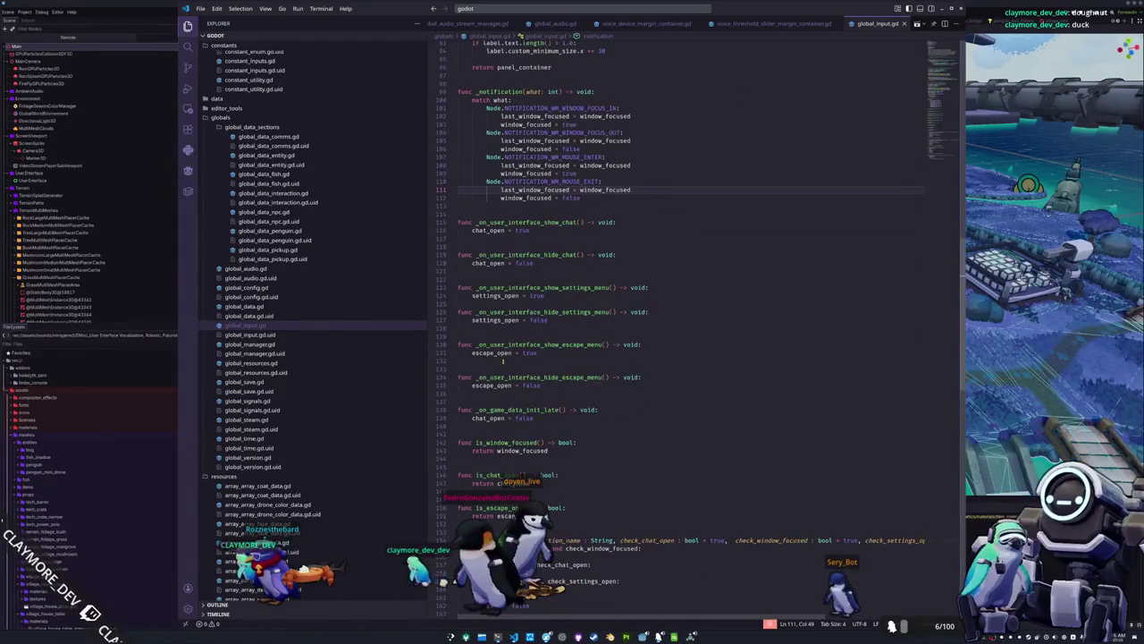
pyautogui.scroll(-11, 503, 360)
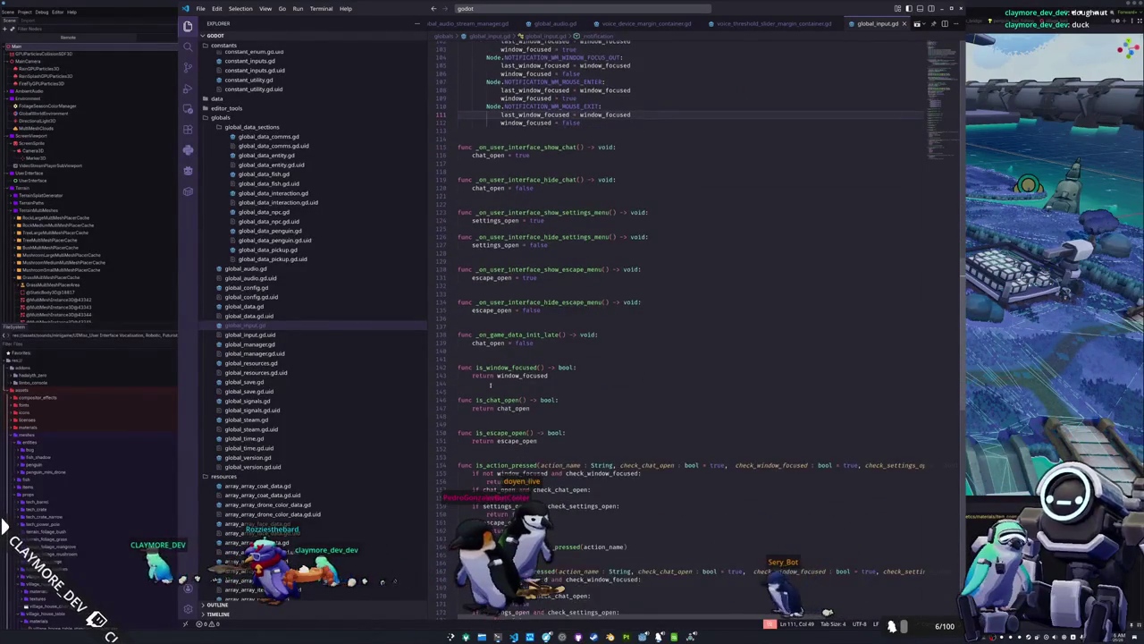
pyautogui.scroll(-2, 485, 393)
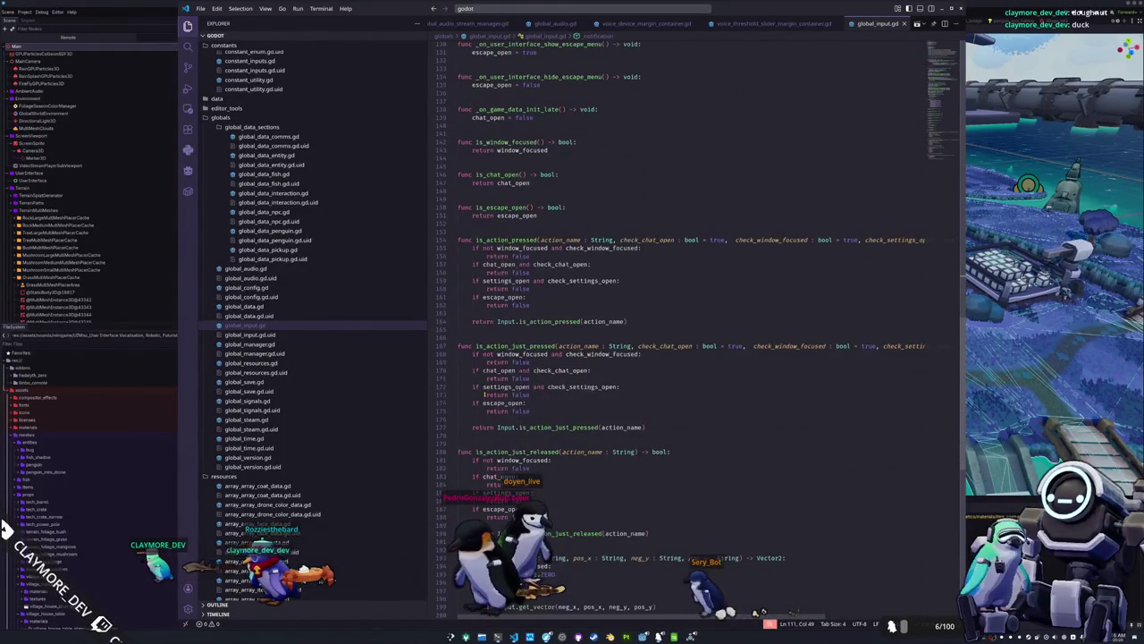
pyautogui.click(547, 363)
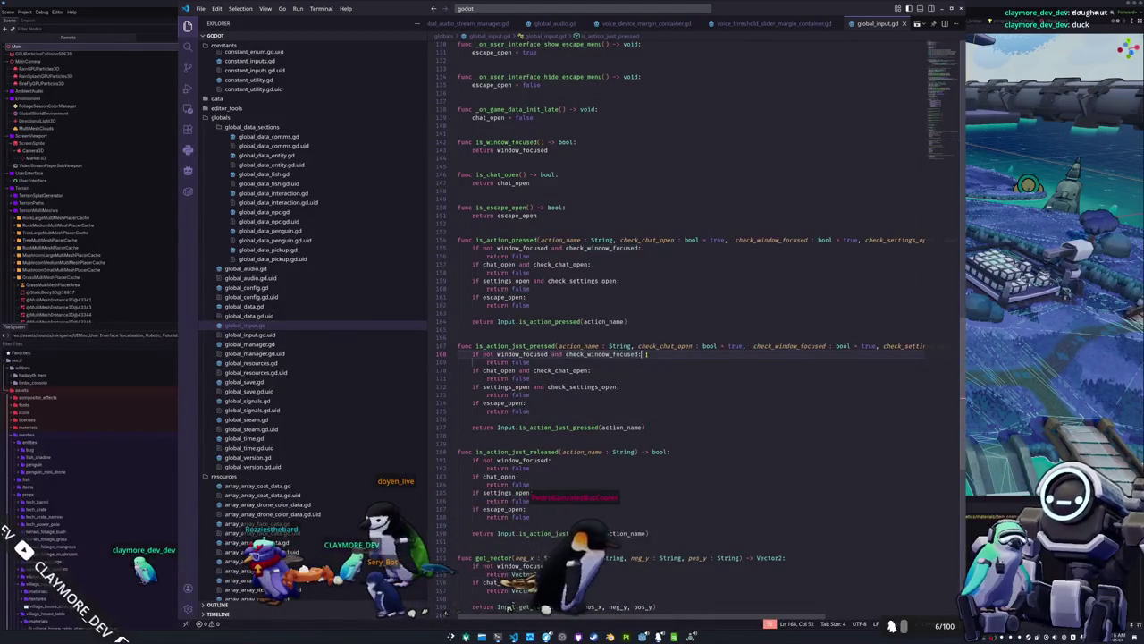
pyautogui.press('Down')
pyautogui.press('End')
pyautogui.press('Return')
# Add an 'if last_window_focused:' block that assigns window_focused and returns false, then bring up the game.
pyautogui.write('if last_')
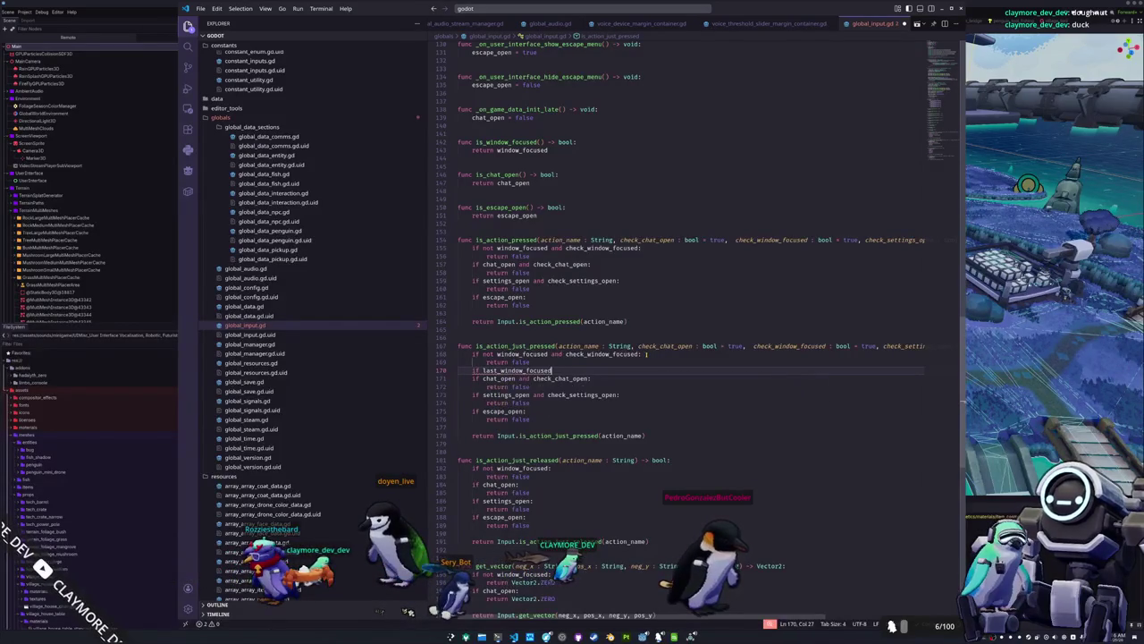
pyautogui.write('not')
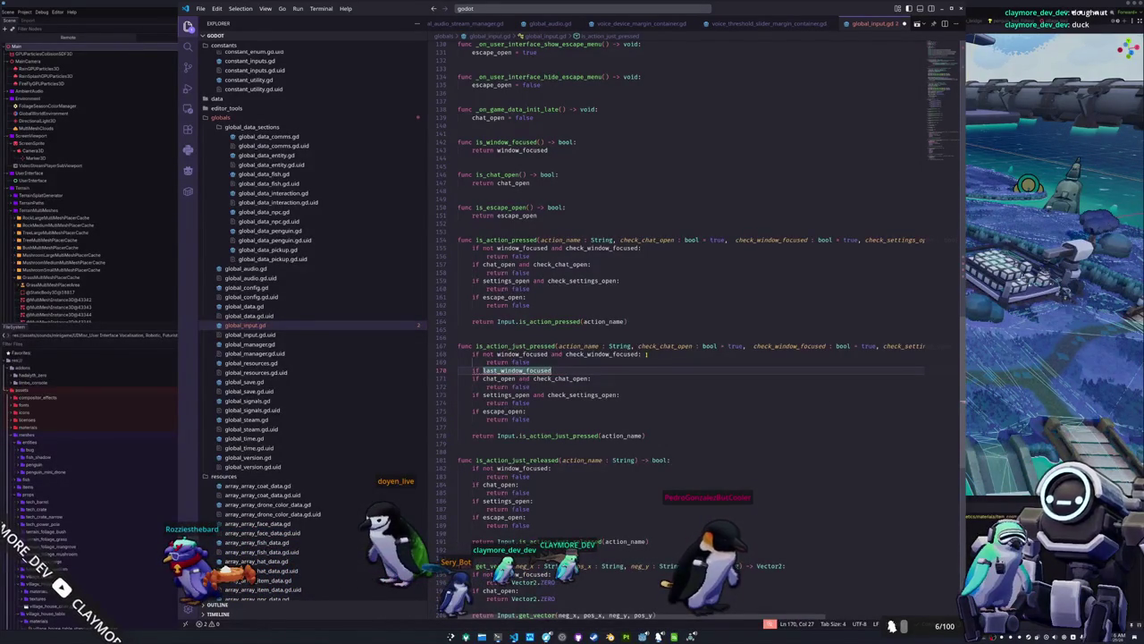
pyautogui.write(':')
pyautogui.press('Return')
pyautogui.write('last_window_focused')
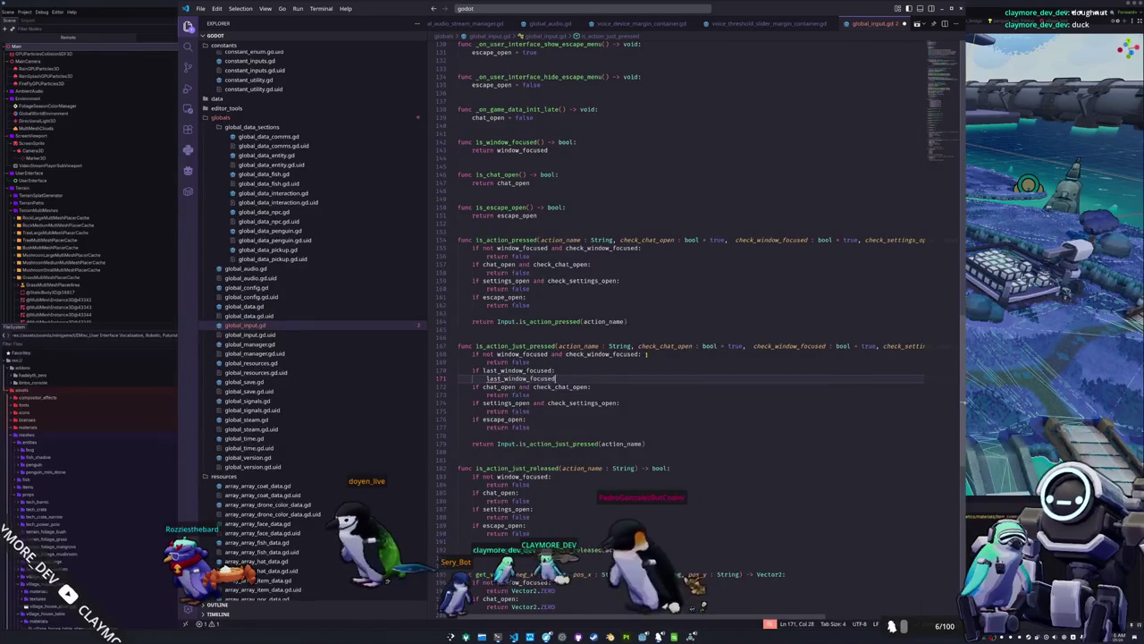
pyautogui.write(' = window_focused')
pyautogui.press('Return')
pyautogui.write('return false')
pyautogui.click(458, 395)
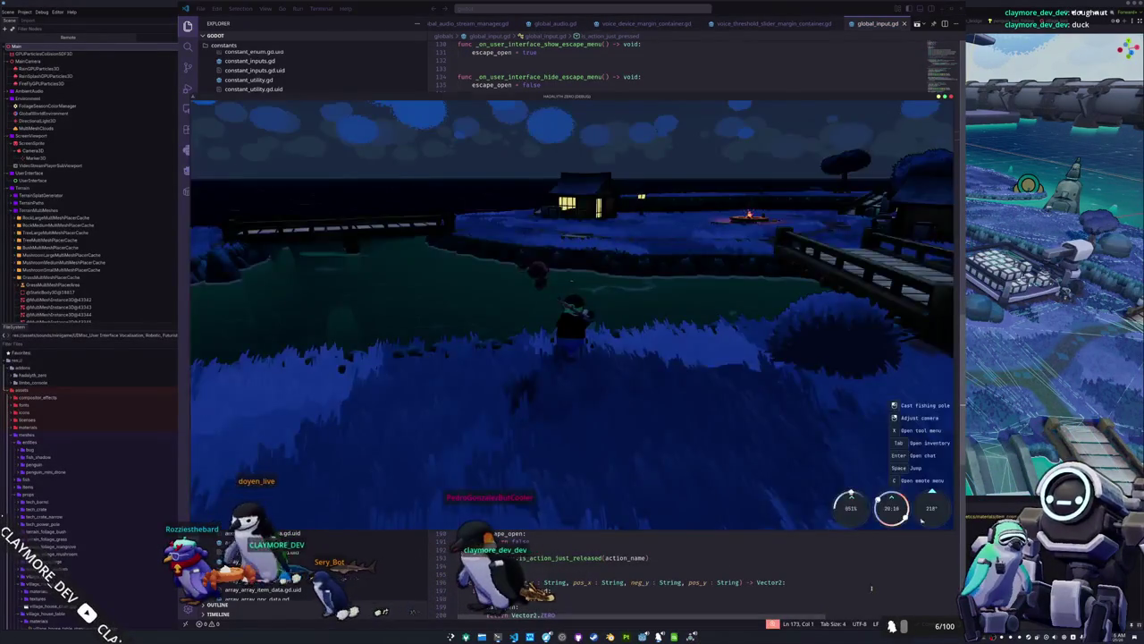
pyautogui.click(771, 485)
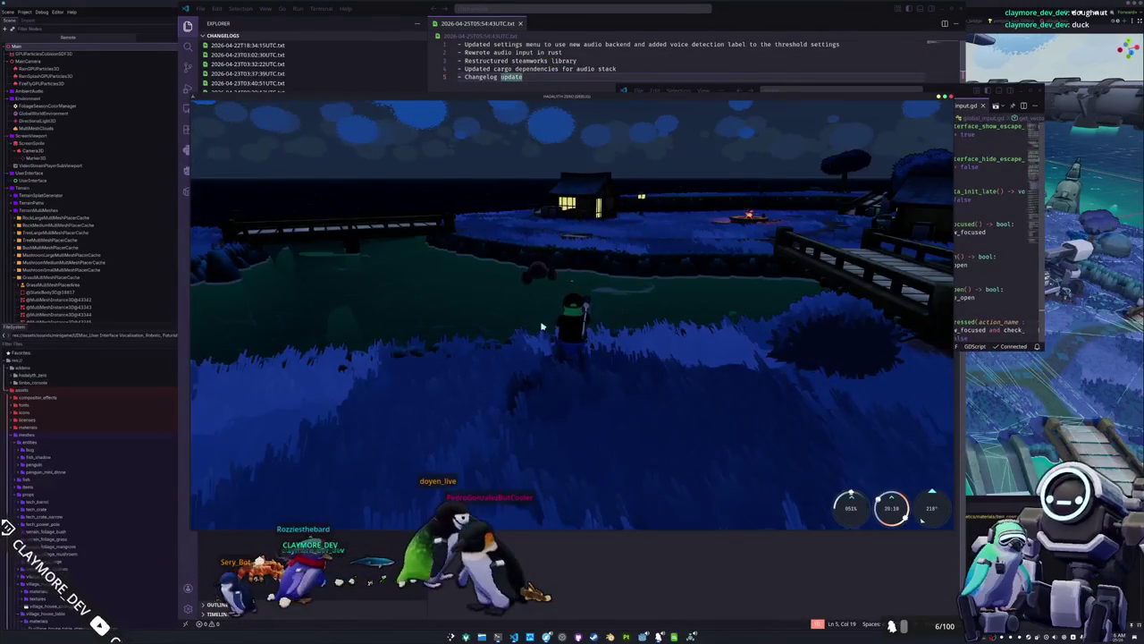
# Maximize VS Code, review the new lines 171–172, and snap the editor to the right half.
pyautogui.click(968, 298)
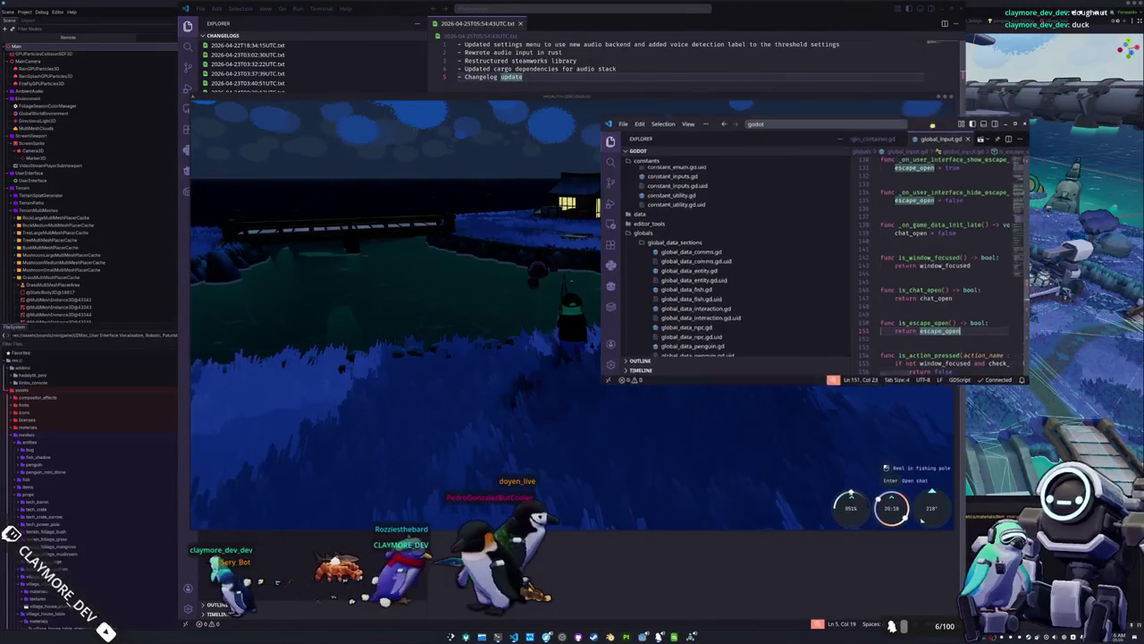
pyautogui.press('super+Up')
pyautogui.click(540, 311)
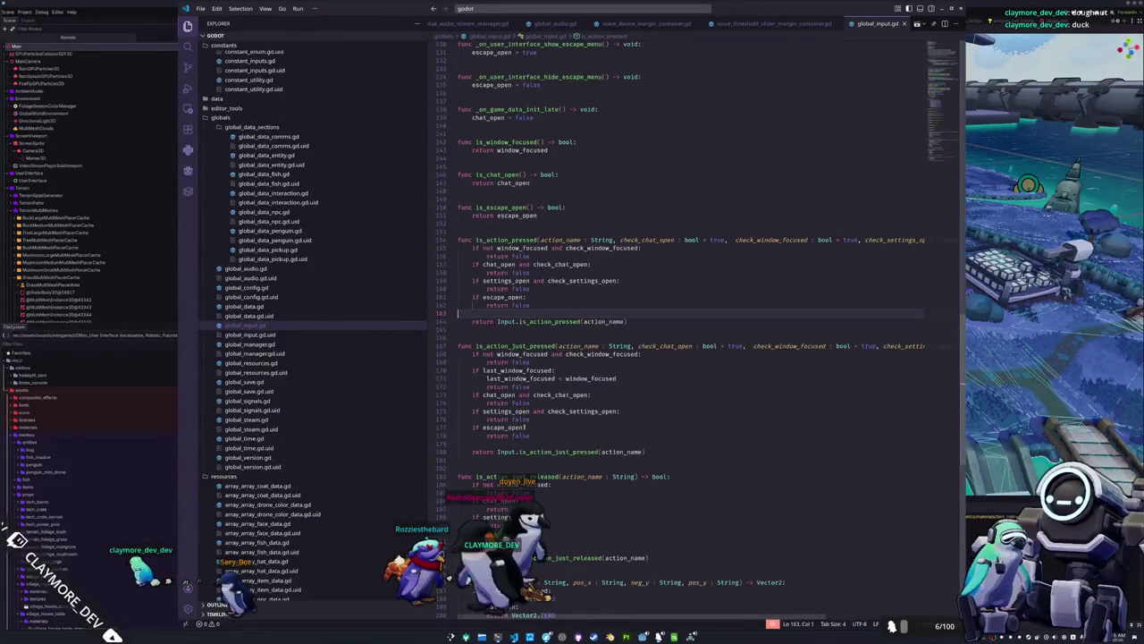
pyautogui.click(531, 435)
pyautogui.click(541, 384)
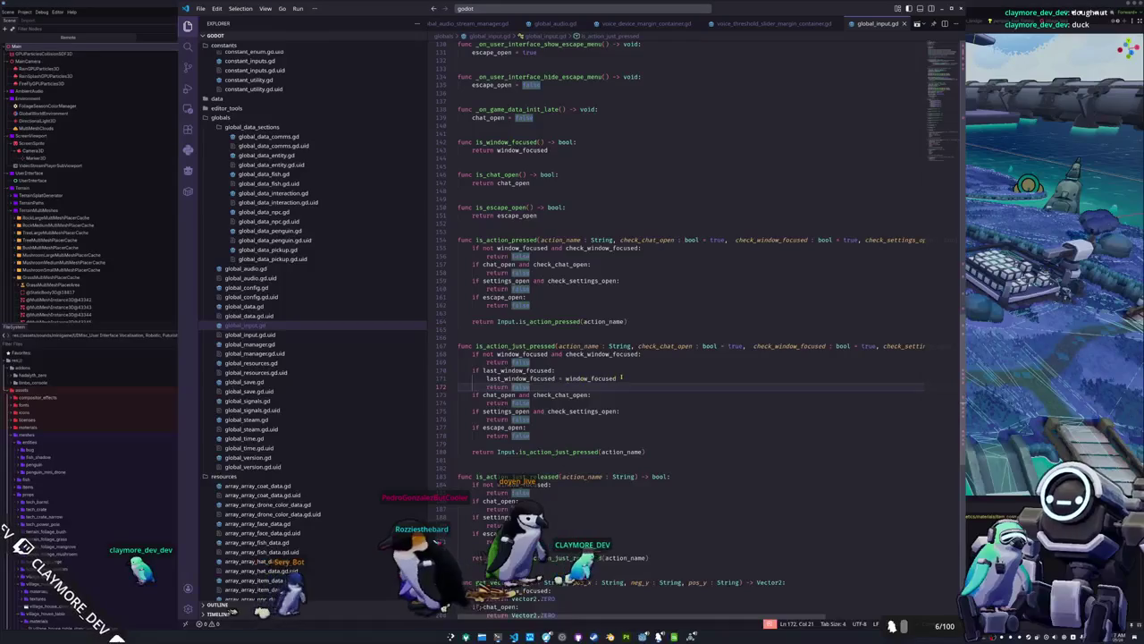
pyautogui.moveTo(617, 378); pyautogui.dragTo(566, 378)
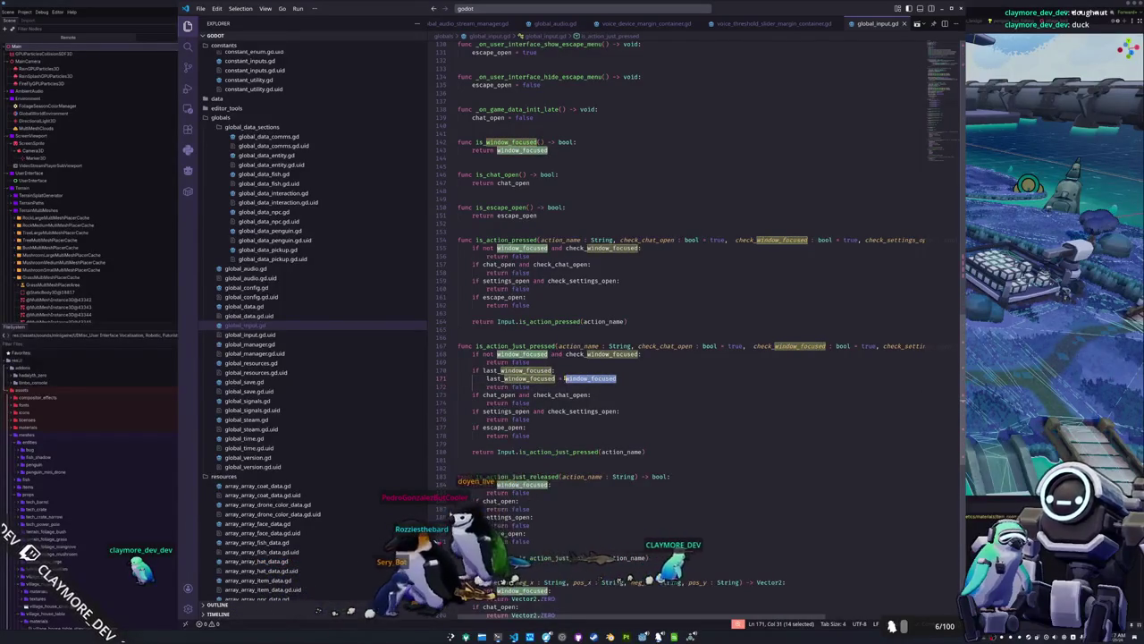
pyautogui.press('super+Right')
pyautogui.moveTo(949, 376); pyautogui.dragTo(881, 376)
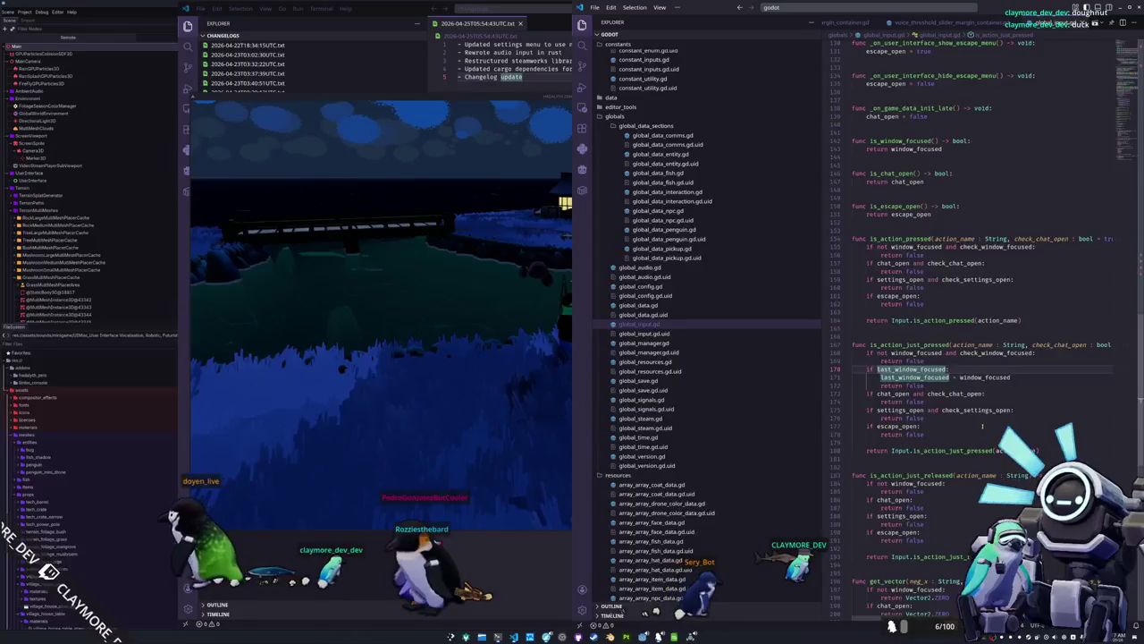
# Change the condition to 'if not last_window_focused' and flip between the game and editor.
pyautogui.write('not')
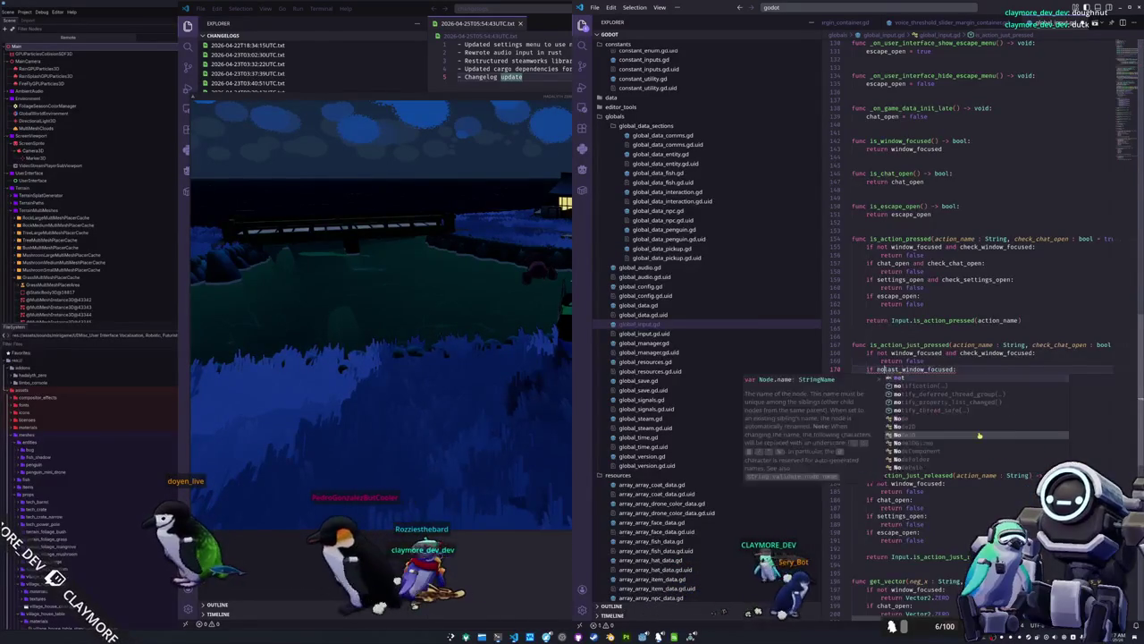
pyautogui.hotkey('alt', 'Tab')
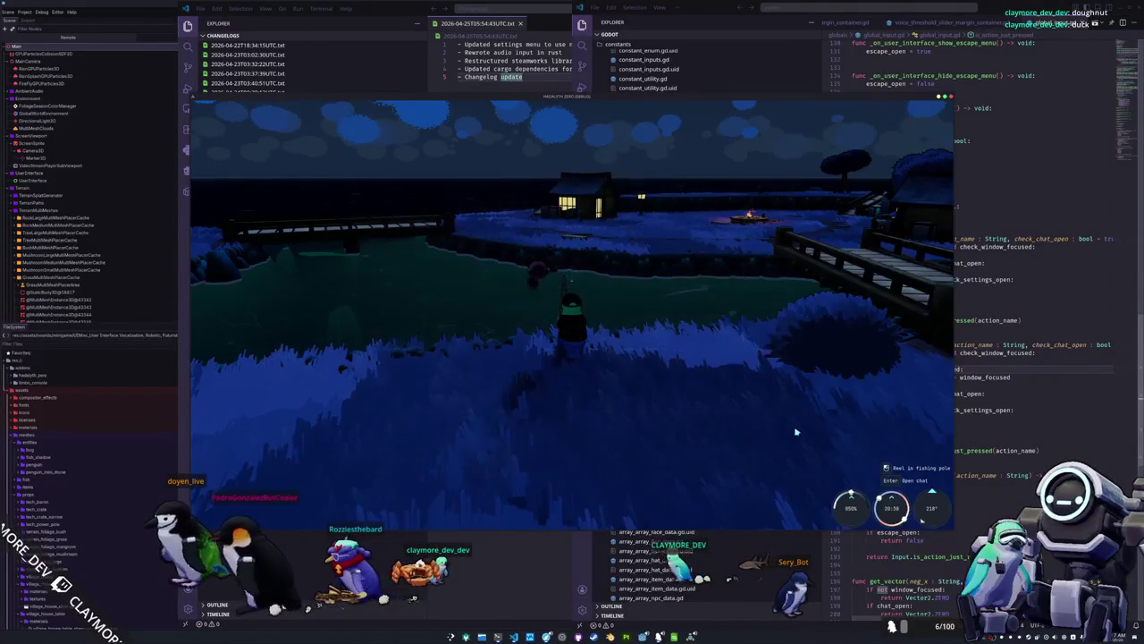
pyautogui.hotkey('alt', 'Tab')
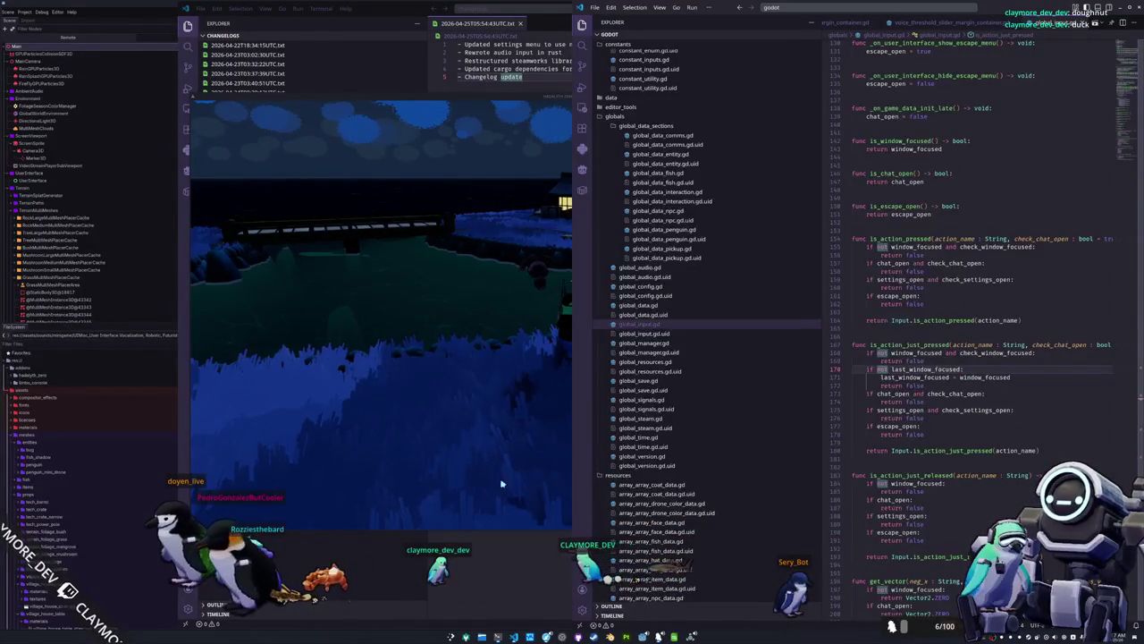
pyautogui.click(489, 461)
pyautogui.hotkey('alt', 'Tab')
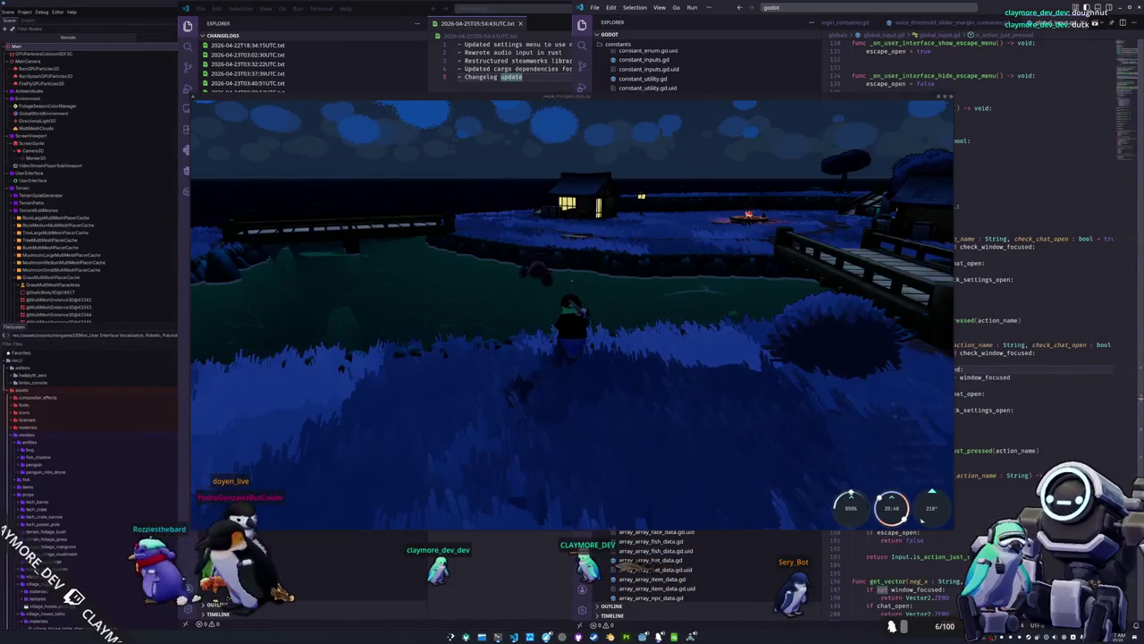
pyautogui.click(498, 430)
pyautogui.hotkey('alt', 'Tab')
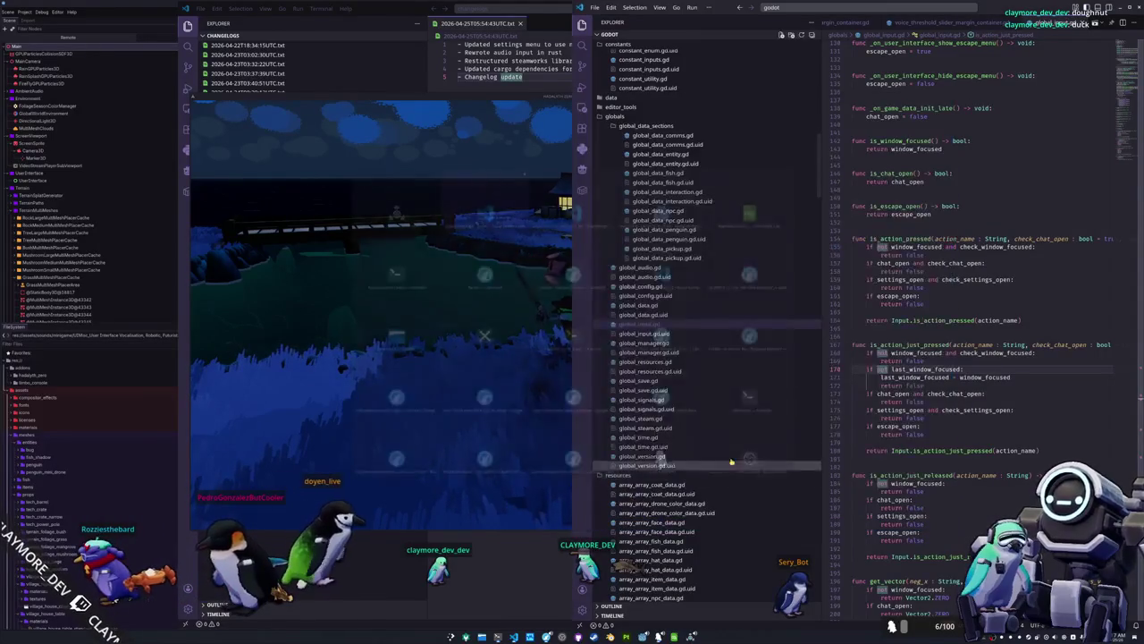
# Select the new three-line last_window_focused check on lines 170–172.
pyautogui.click(933, 386)
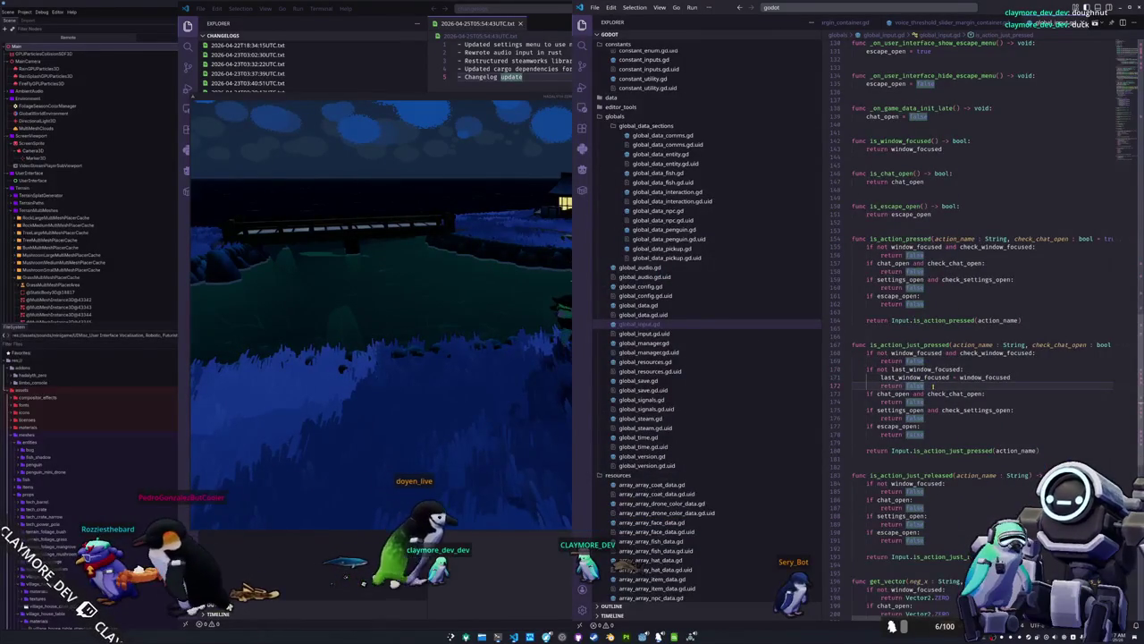
pyautogui.click(929, 377)
pyautogui.press('Up')
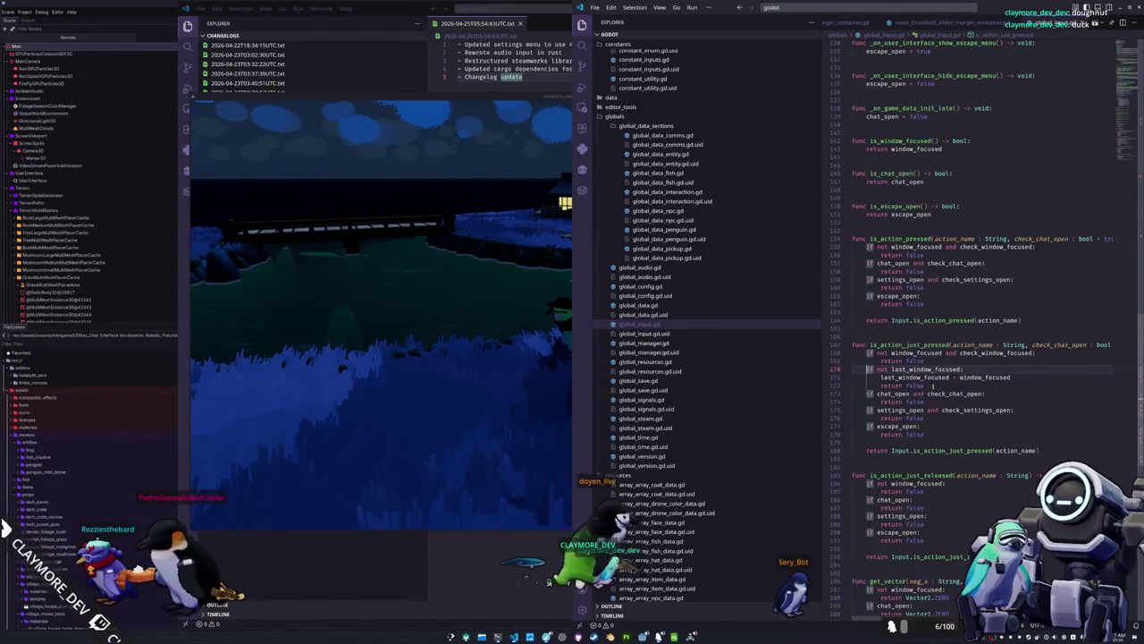
pyautogui.press('Down')
pyautogui.press('Down')
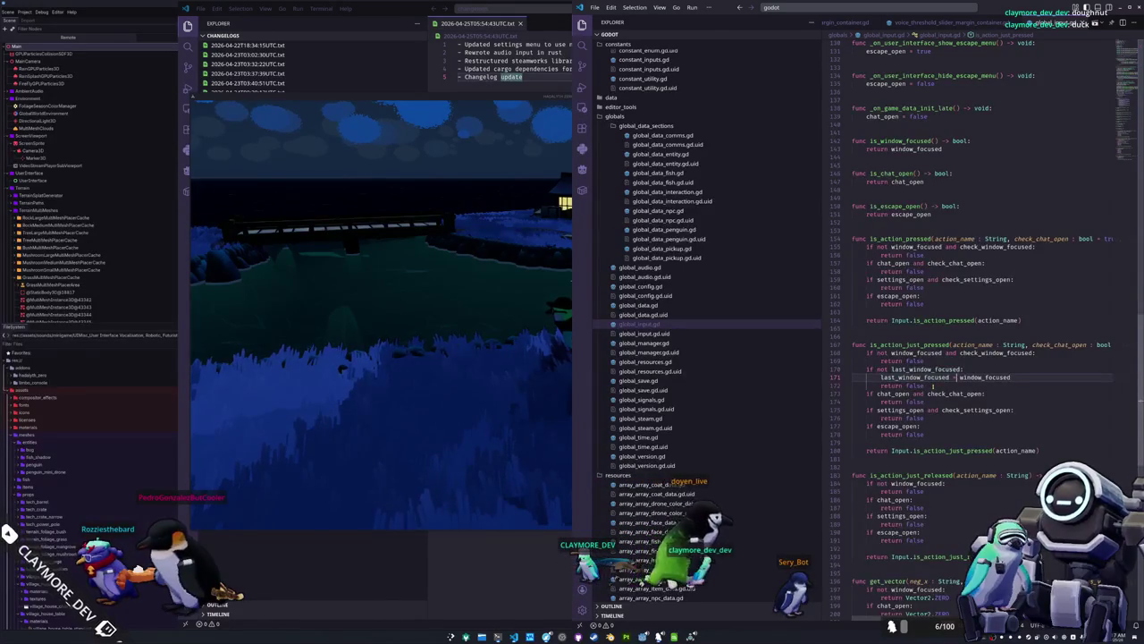
pyautogui.click(932, 386)
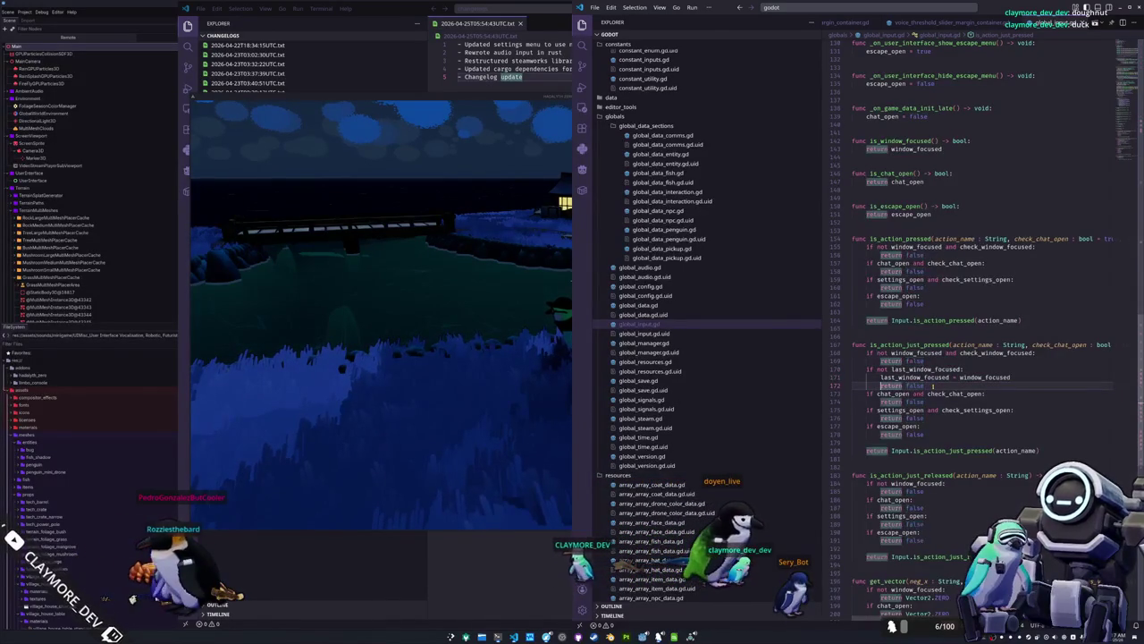
pyautogui.press('Home')
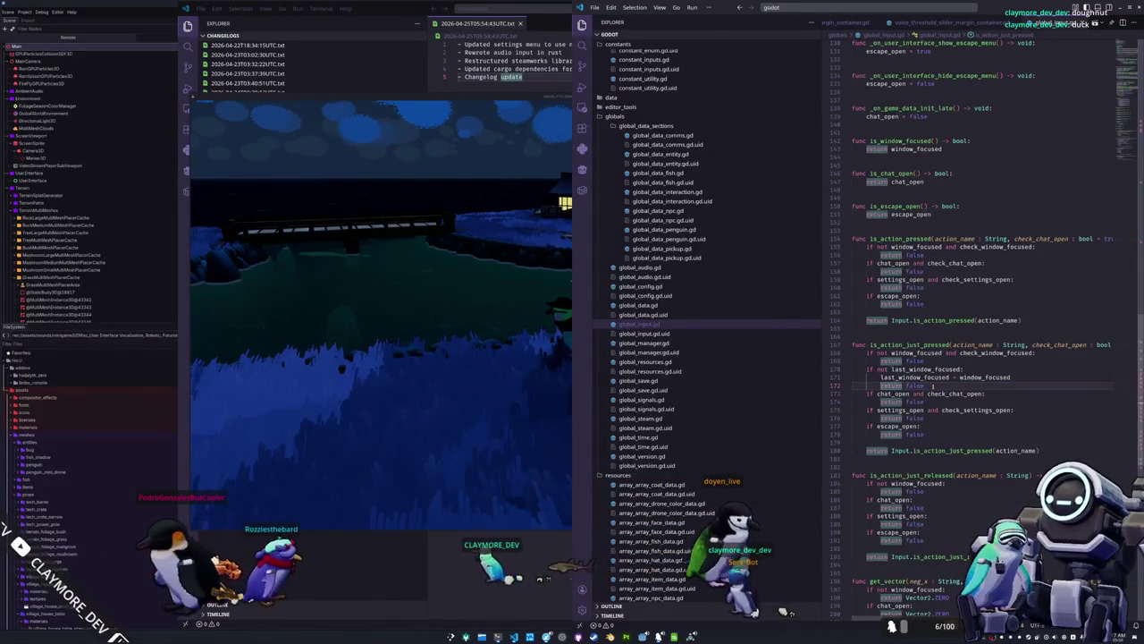
pyautogui.press('End')
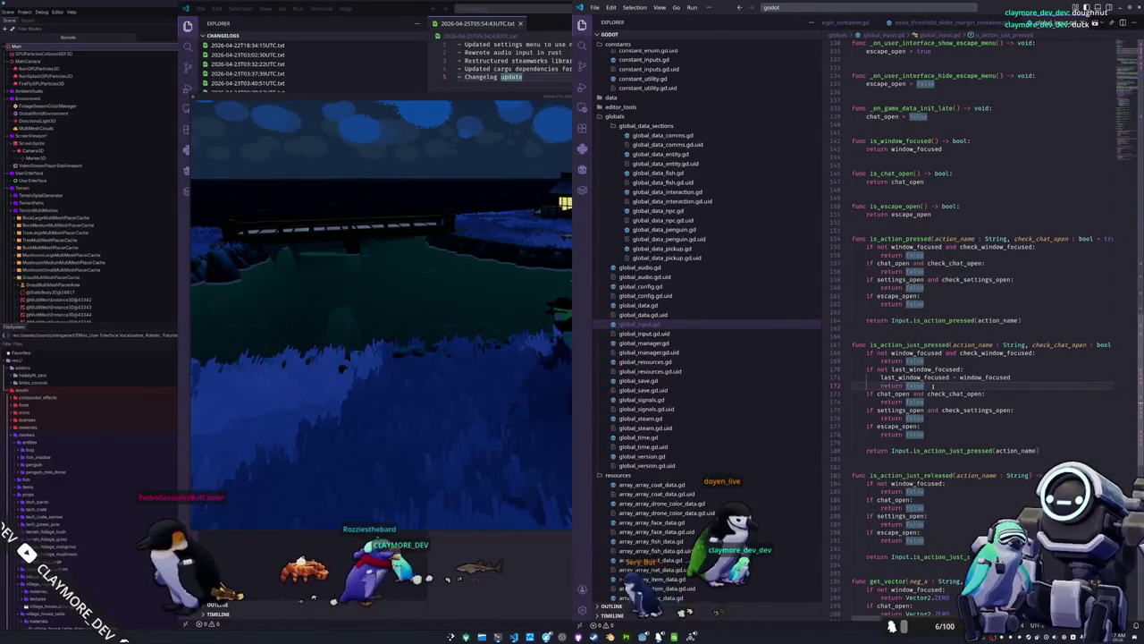
pyautogui.hotkey('shift', 'Up')
pyautogui.hotkey('shift', 'Up')
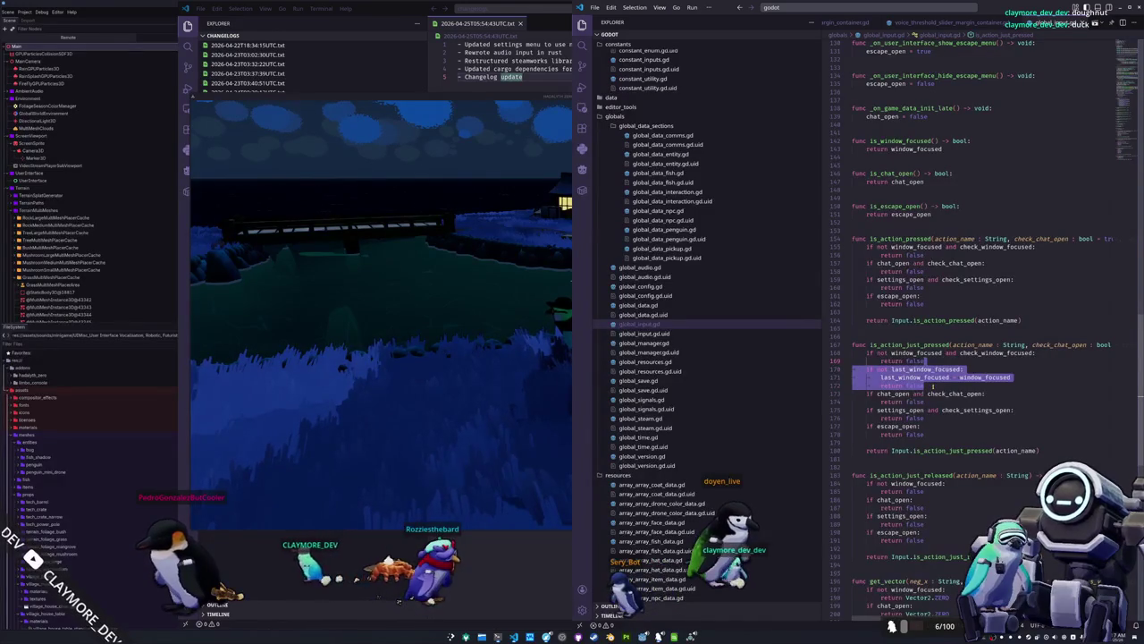
pyautogui.press('Down')
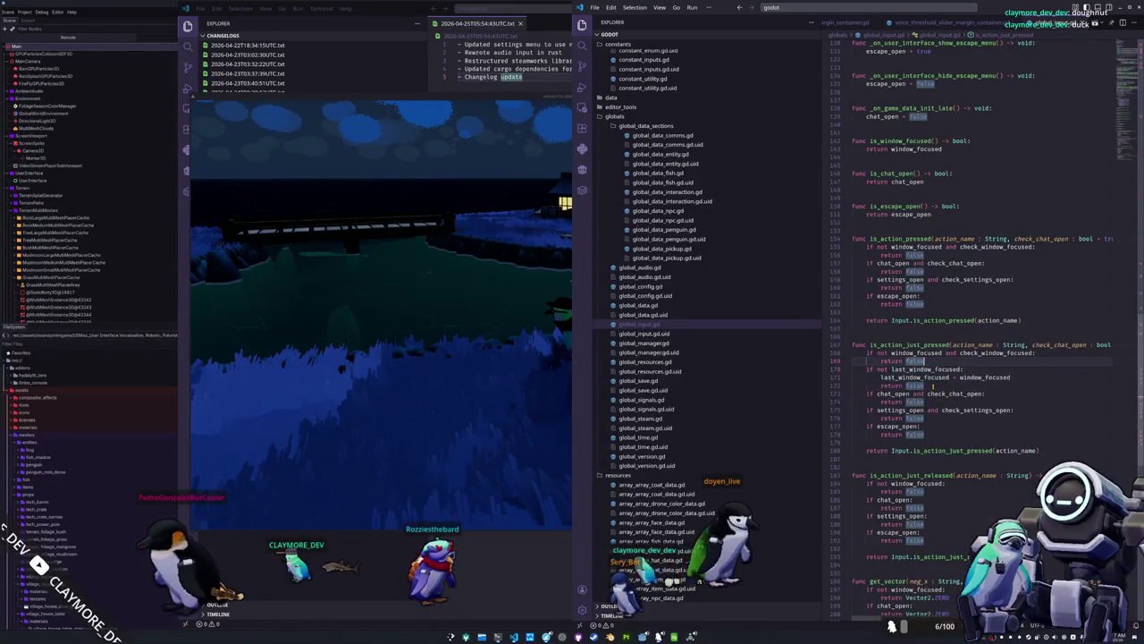
pyautogui.press('Down')
pyautogui.press('Up')
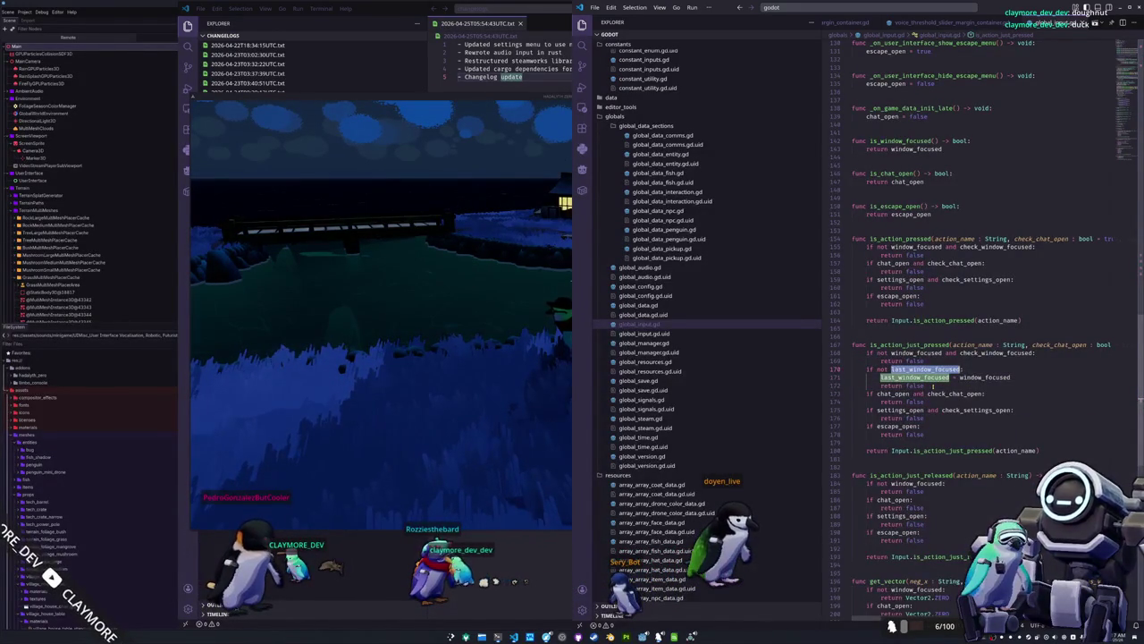
pyautogui.hotkey('shift', 'Down')
pyautogui.hotkey('shift', 'Down')
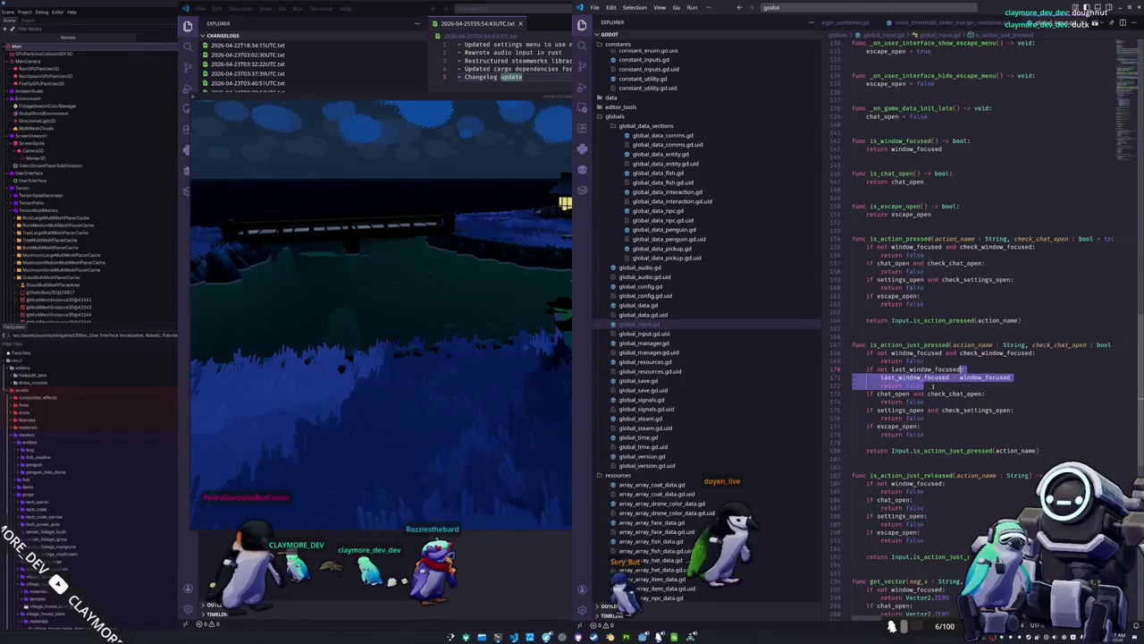
# Comment out the MOUSE_ENTER focus-update lines in _notification.
pyautogui.scroll(20, 933, 387)
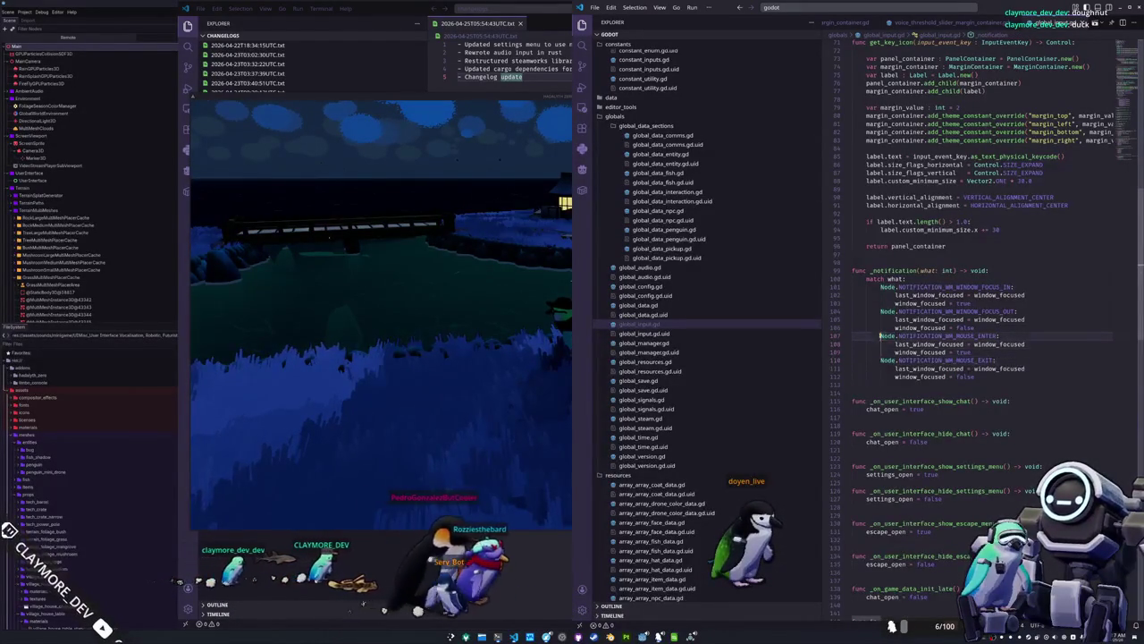
pyautogui.press('Down')
pyautogui.hotkey('ctrl', '/')
pyautogui.press('Down')
pyautogui.hotkey('ctrl', '/')
# Playtest input in the running game, then return to the code editor.
pyautogui.click(571, 390)
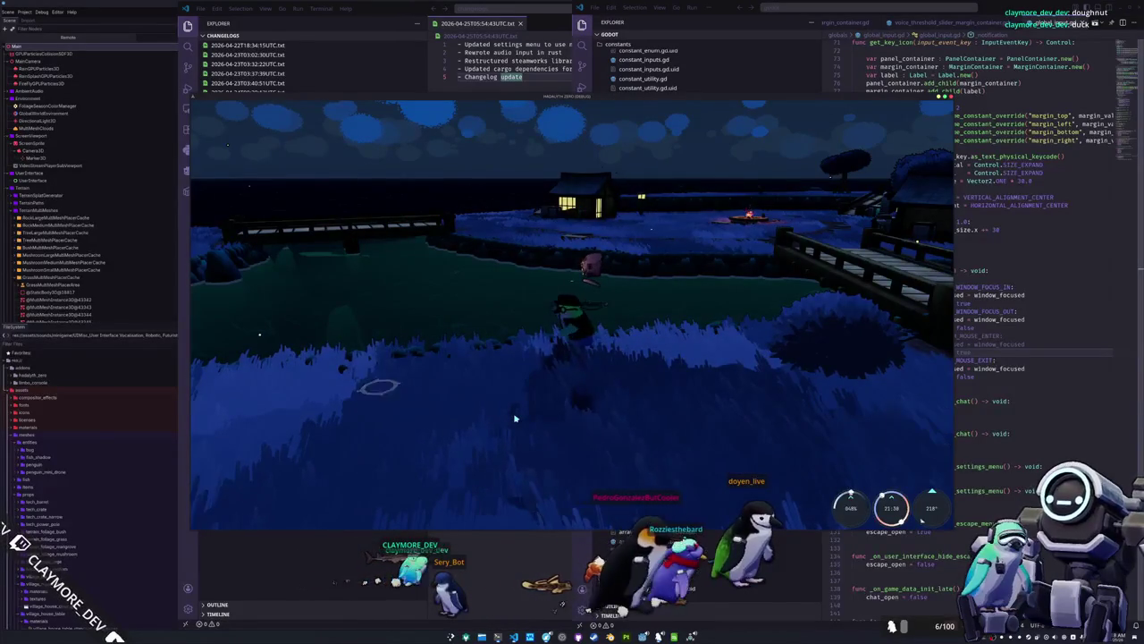
pyautogui.hotkey('alt', 'Tab')
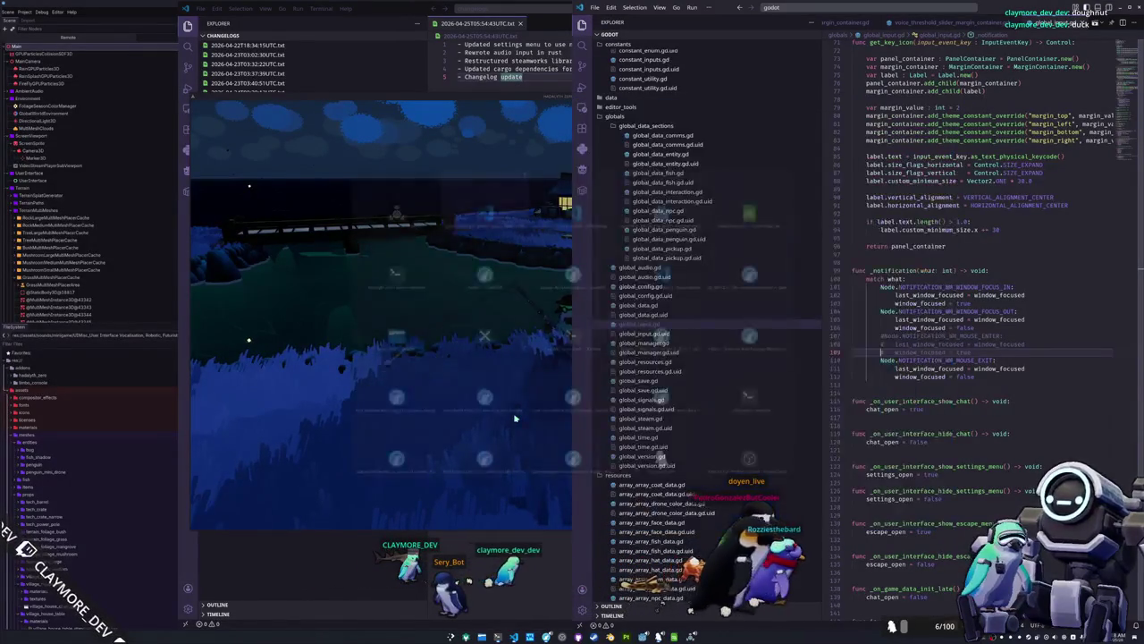
pyautogui.click(523, 454)
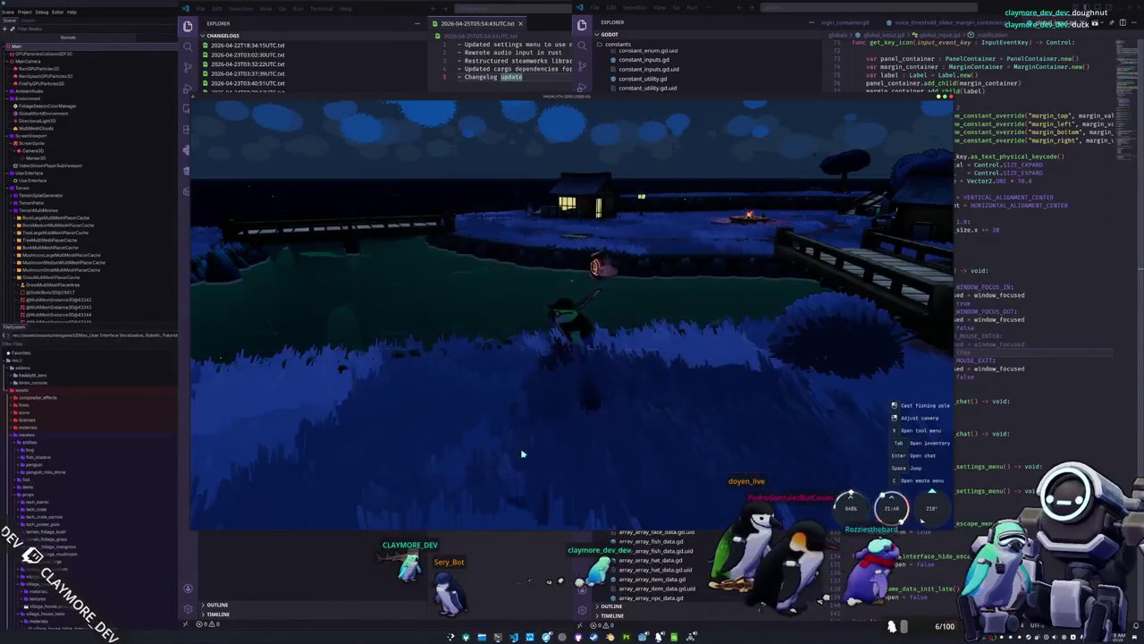
pyautogui.hotkey('alt', 'Tab')
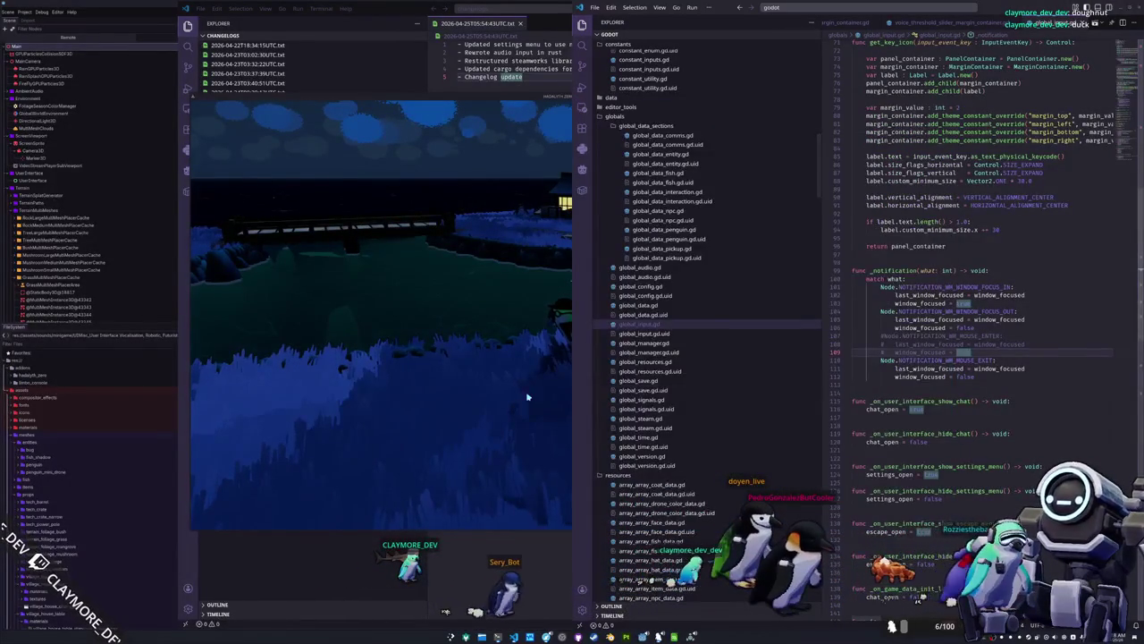
pyautogui.click(524, 396)
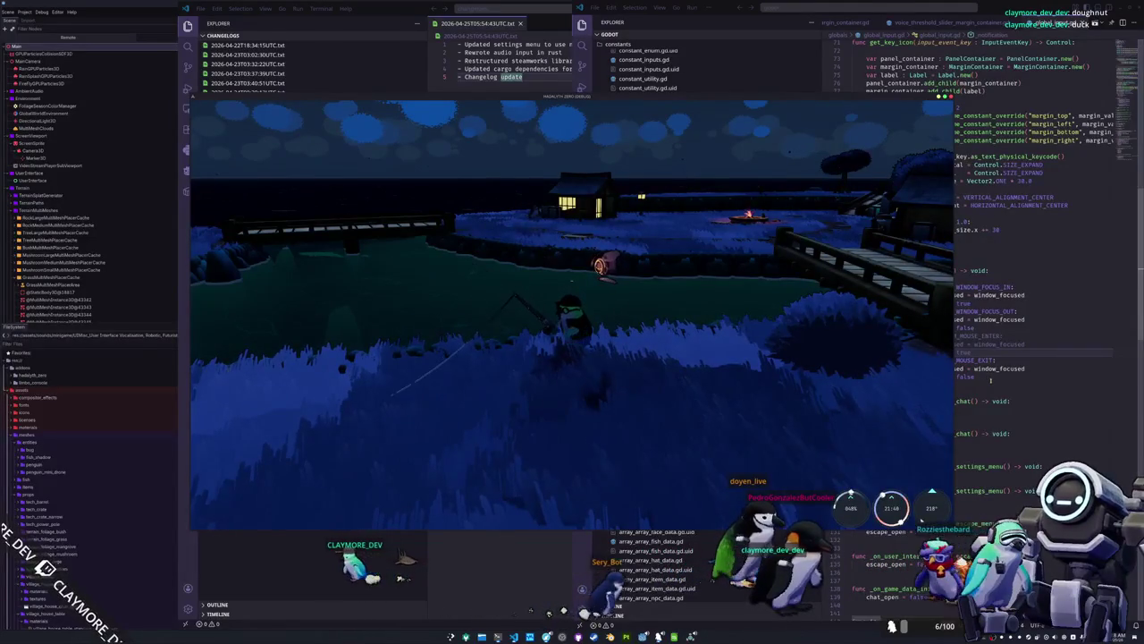
pyautogui.hotkey('alt', 'Tab')
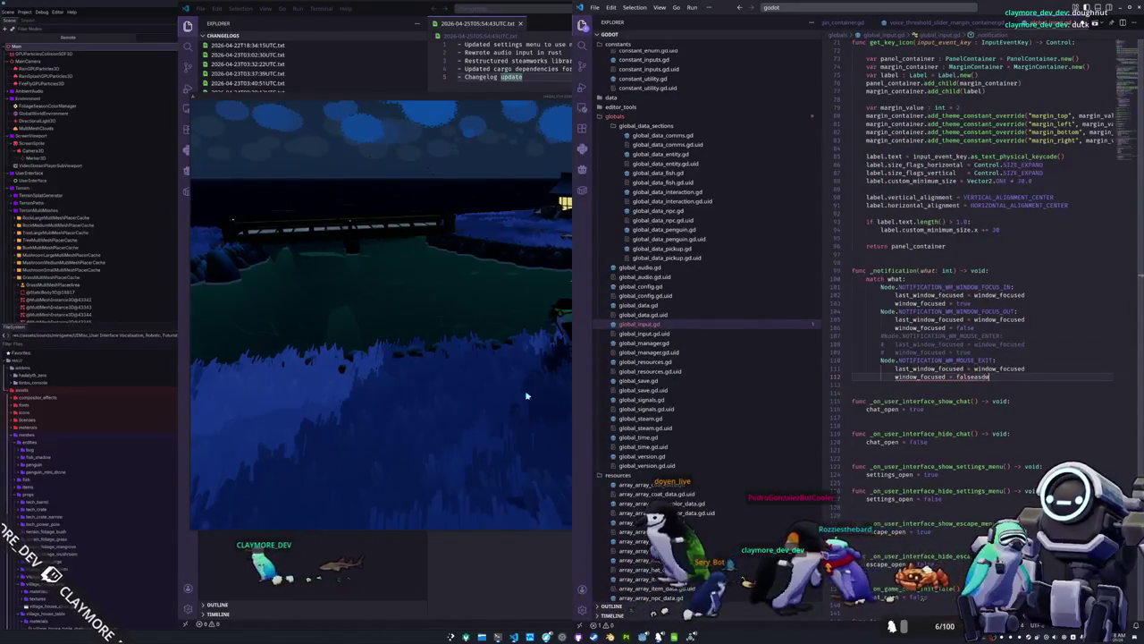
pyautogui.press('Up')
pyautogui.press('Up')
pyautogui.press('Up')
# Uncomment the MOUSE_ENTER branch on lines 107–109.
pyautogui.hotkey('ctrl', '/')
pyautogui.press('Up')
pyautogui.hotkey('ctrl', '/')
pyautogui.press('Up')
pyautogui.hotkey('ctrl', '/')
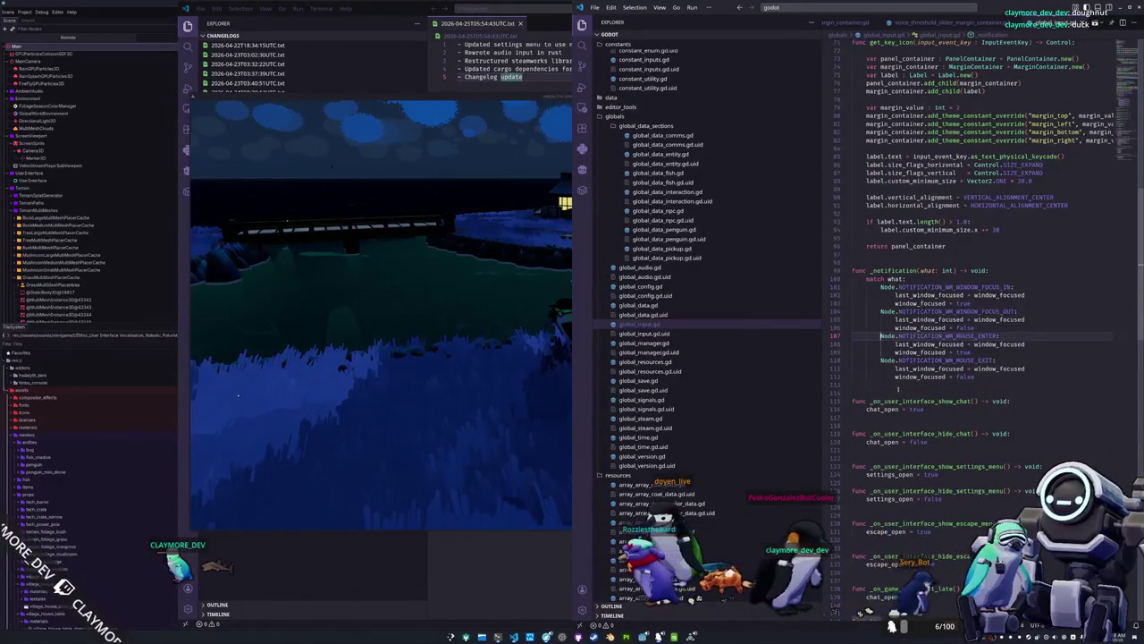
# Delete the three-line last_window_focused block and append 'and not last_window_focused' to line 168.
pyautogui.scroll(-5, 889, 389)
pyautogui.scroll(-5, 887, 390)
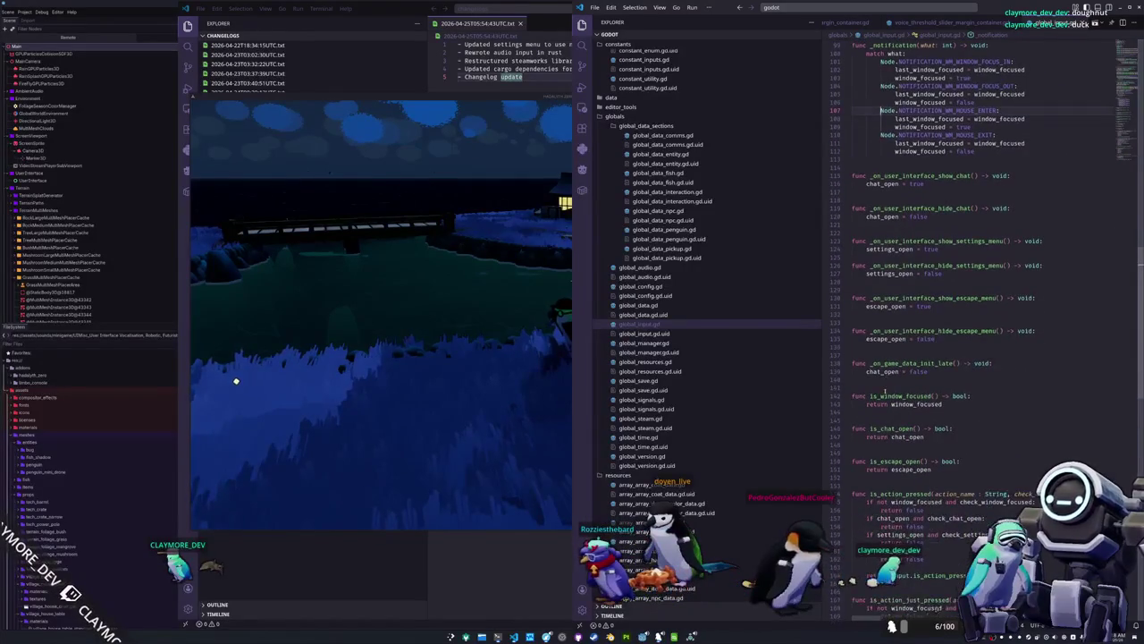
pyautogui.scroll(-10, 885, 394)
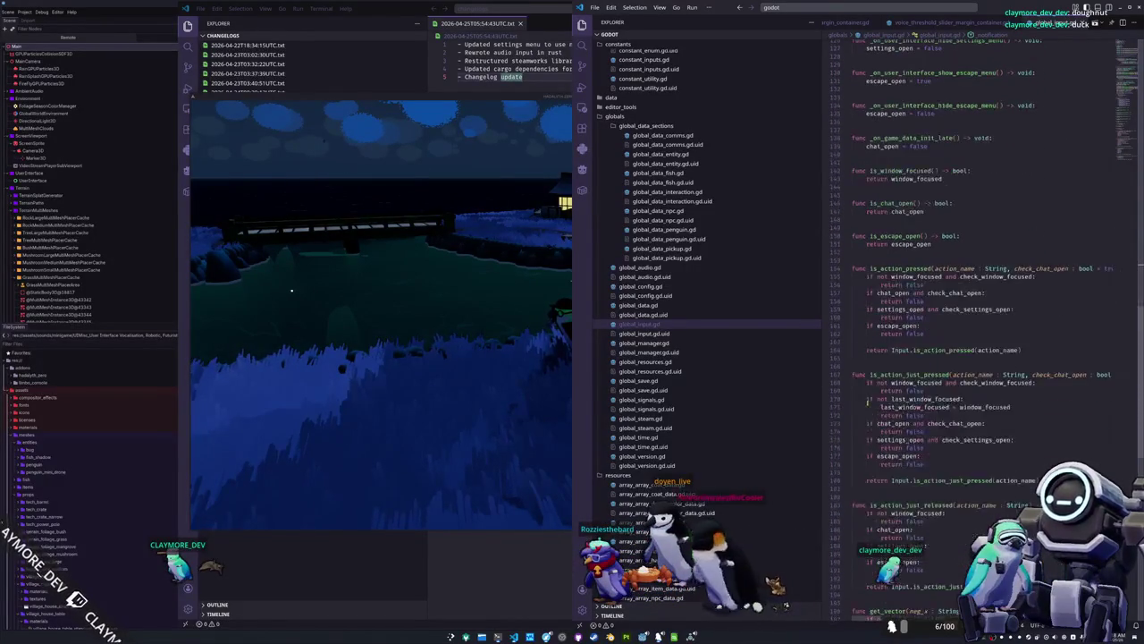
pyautogui.scroll(-3, 867, 403)
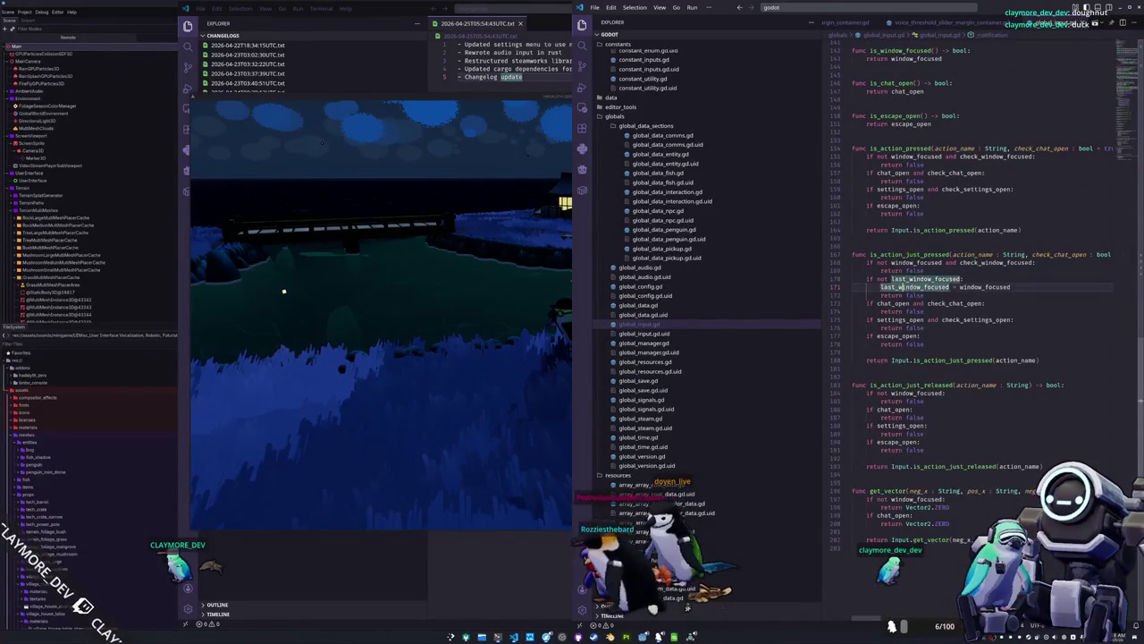
pyautogui.doubleClick(984, 287)
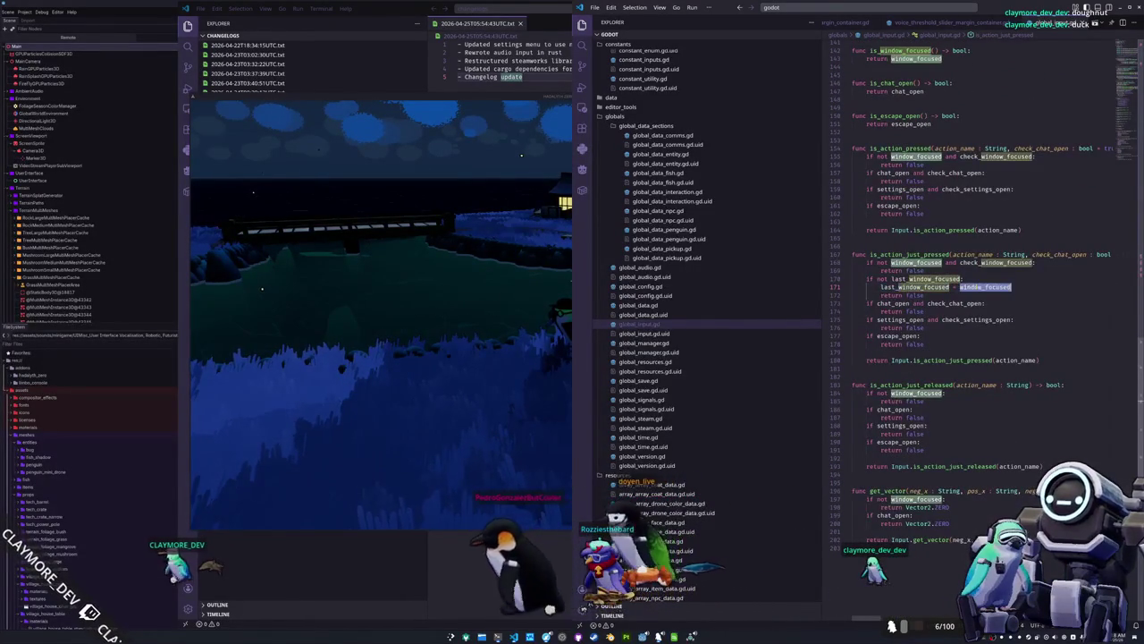
pyautogui.moveTo(985, 287); pyautogui.dragTo(982, 302)
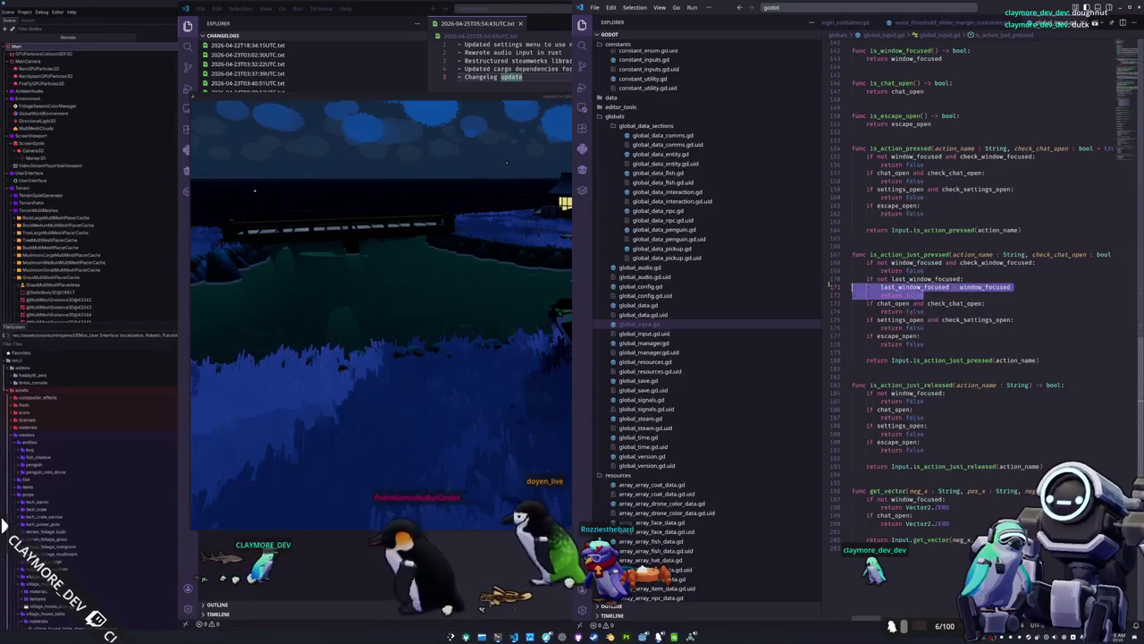
pyautogui.press('Delete')
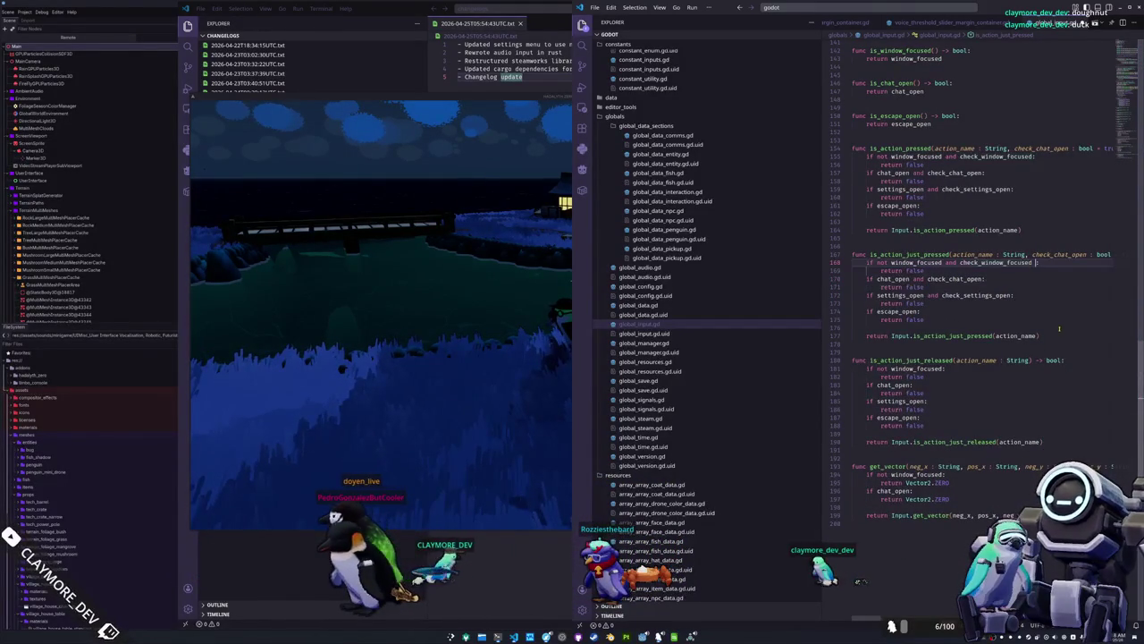
pyautogui.write('and')
pyautogui.write(' not ')
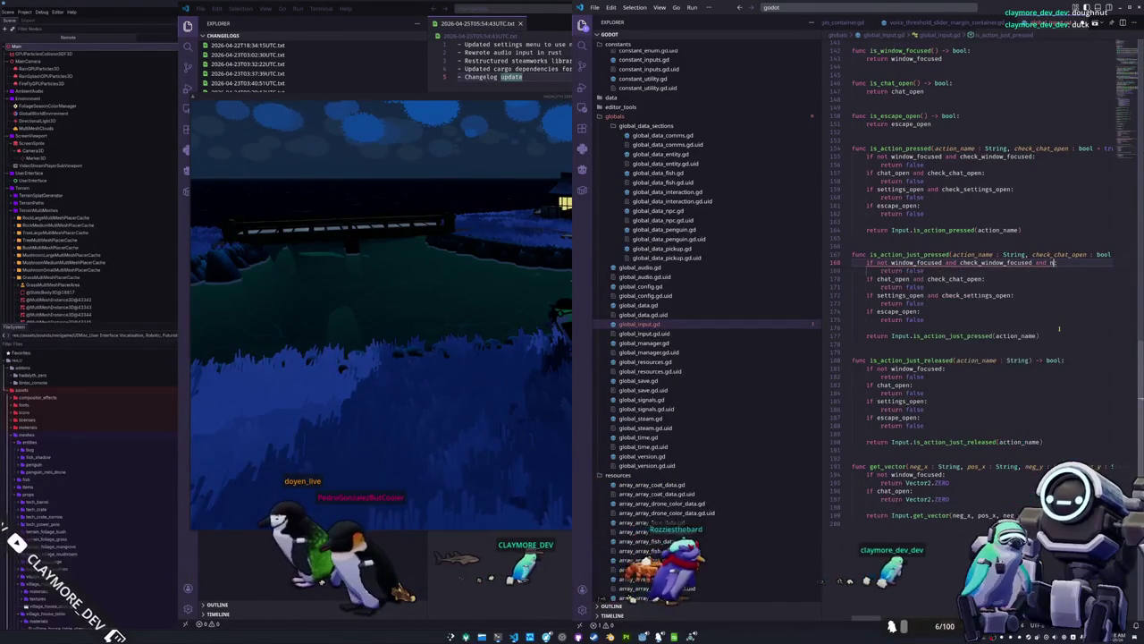
pyautogui.write('last_window_focused:')
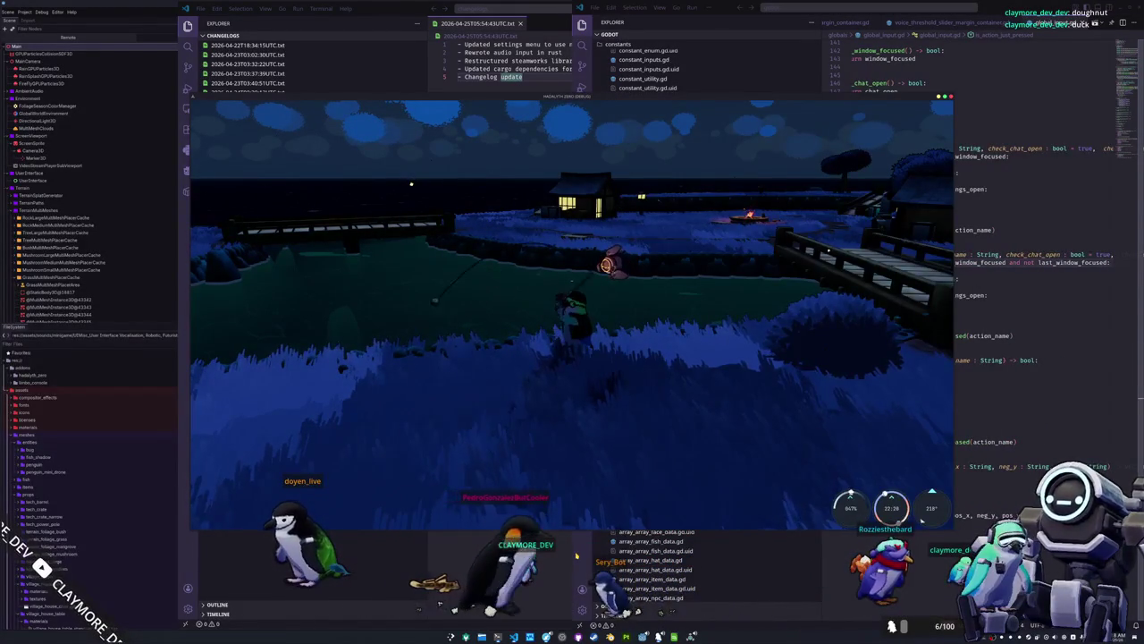
# Return to VS Code and undo the 'and not last_window_focused' clause on line 168.
pyautogui.click(878, 327)
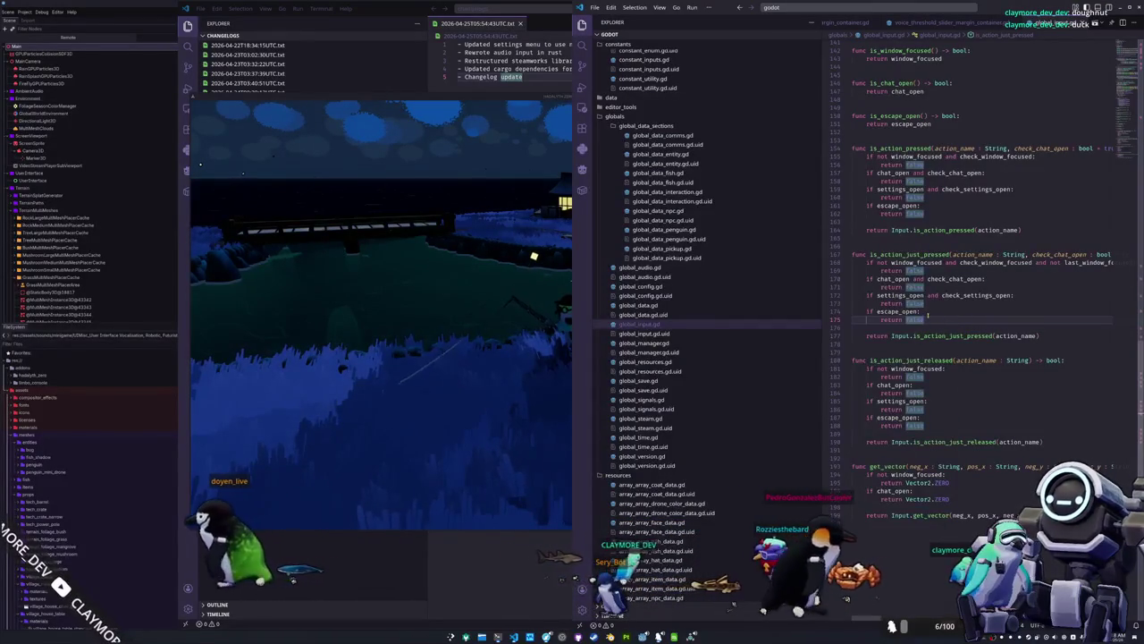
pyautogui.click(932, 310)
pyautogui.hotkey('ctrl', 'z')
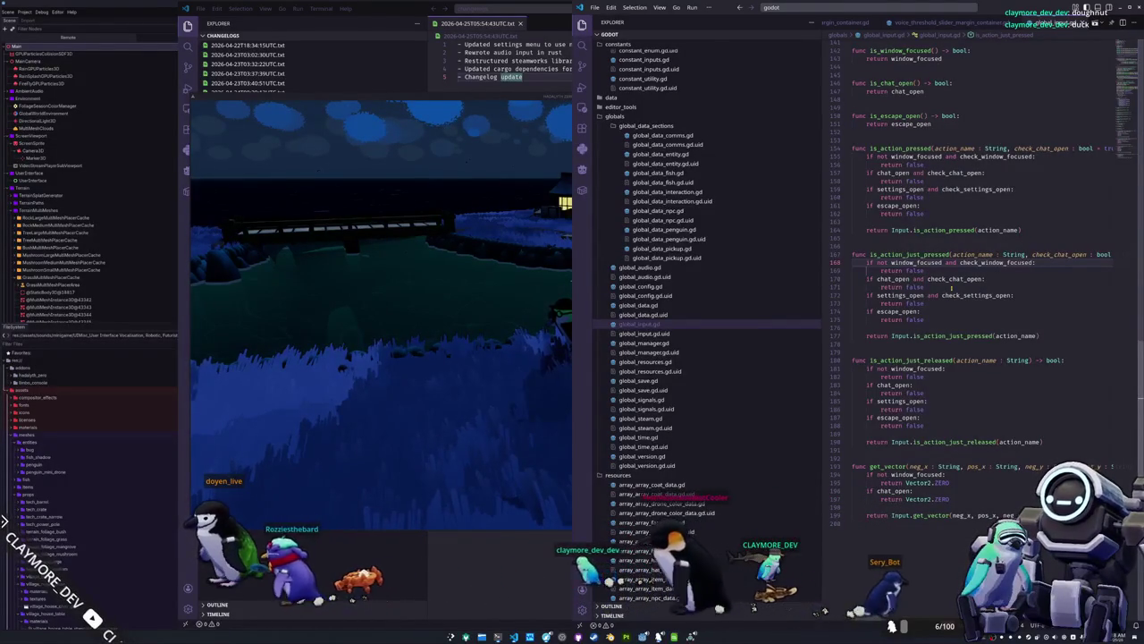
pyautogui.scroll(15, 951, 287)
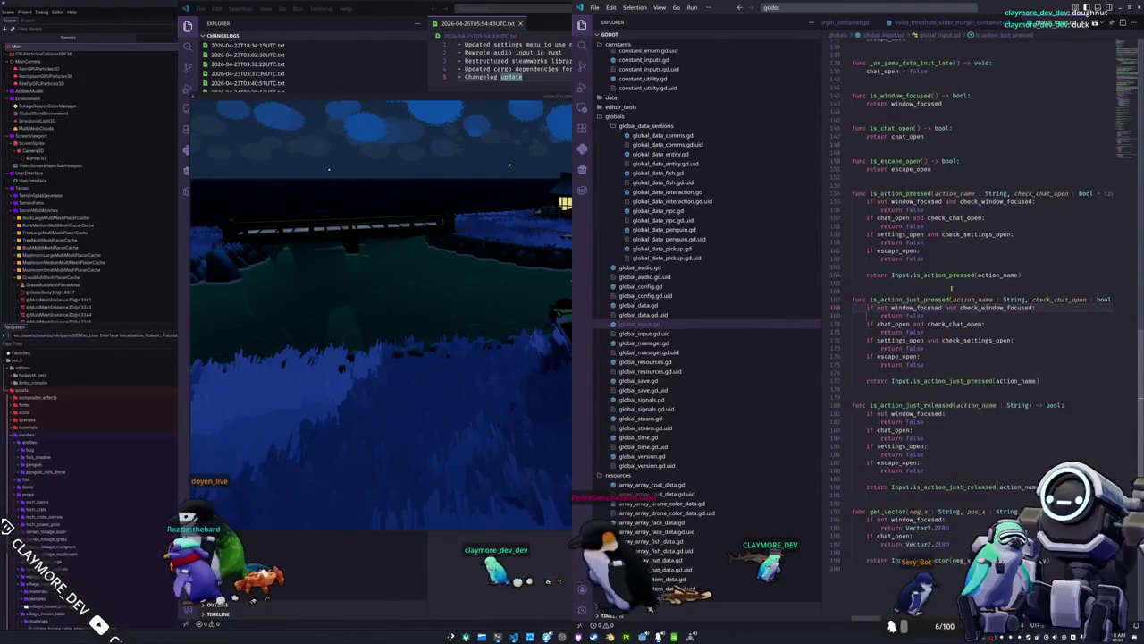
pyautogui.scroll(20, 974, 319)
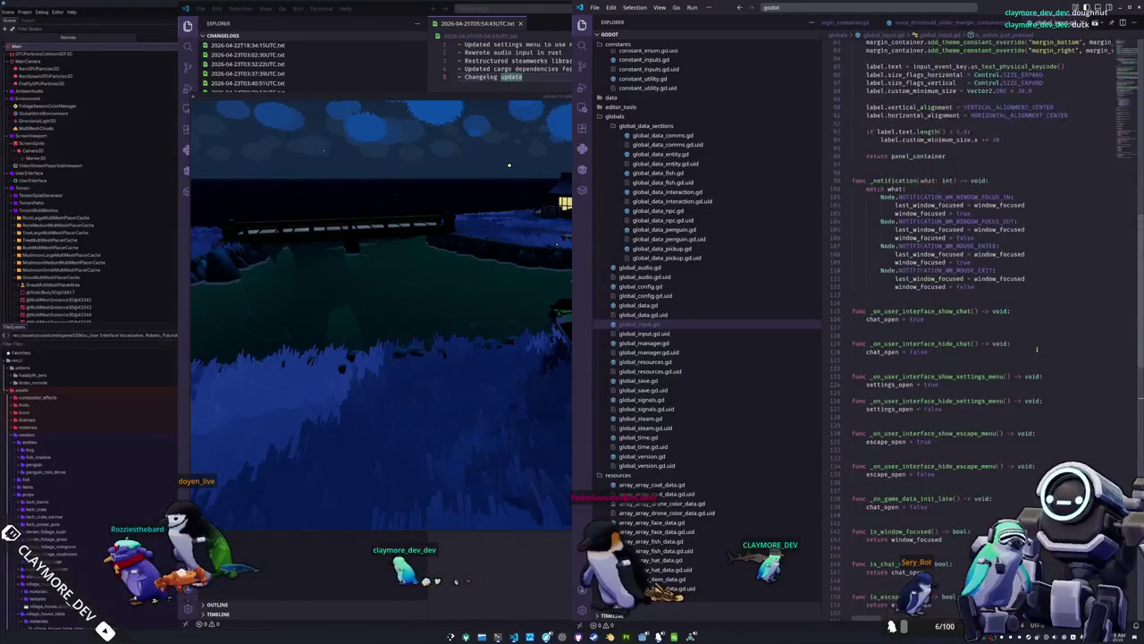
pyautogui.scroll(7, 924, 334)
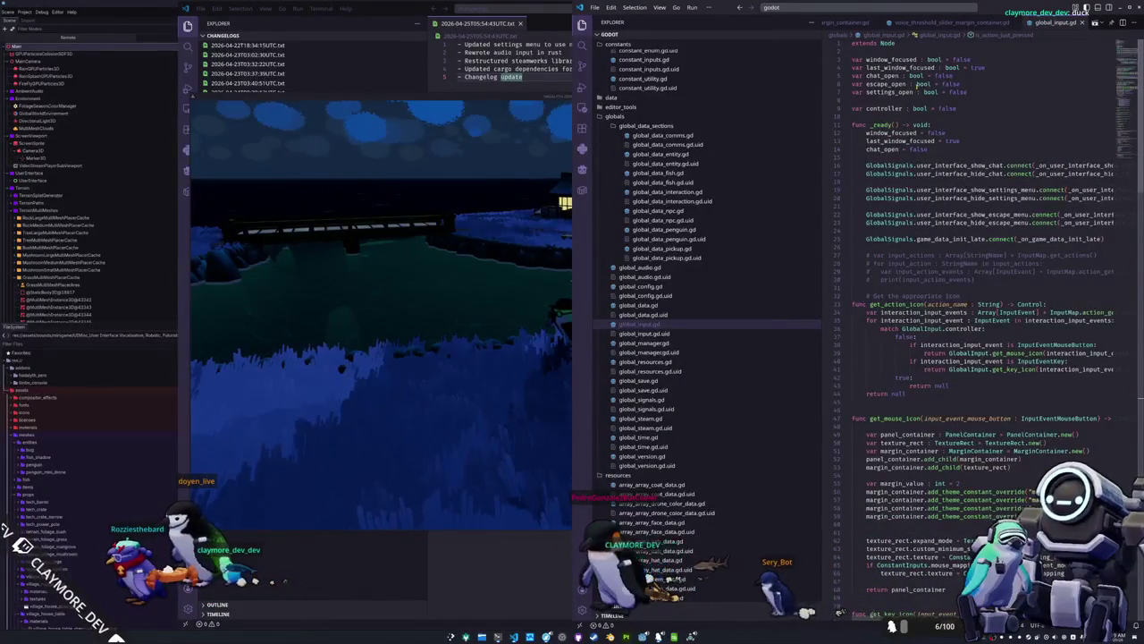
pyautogui.scroll(-7, 897, 106)
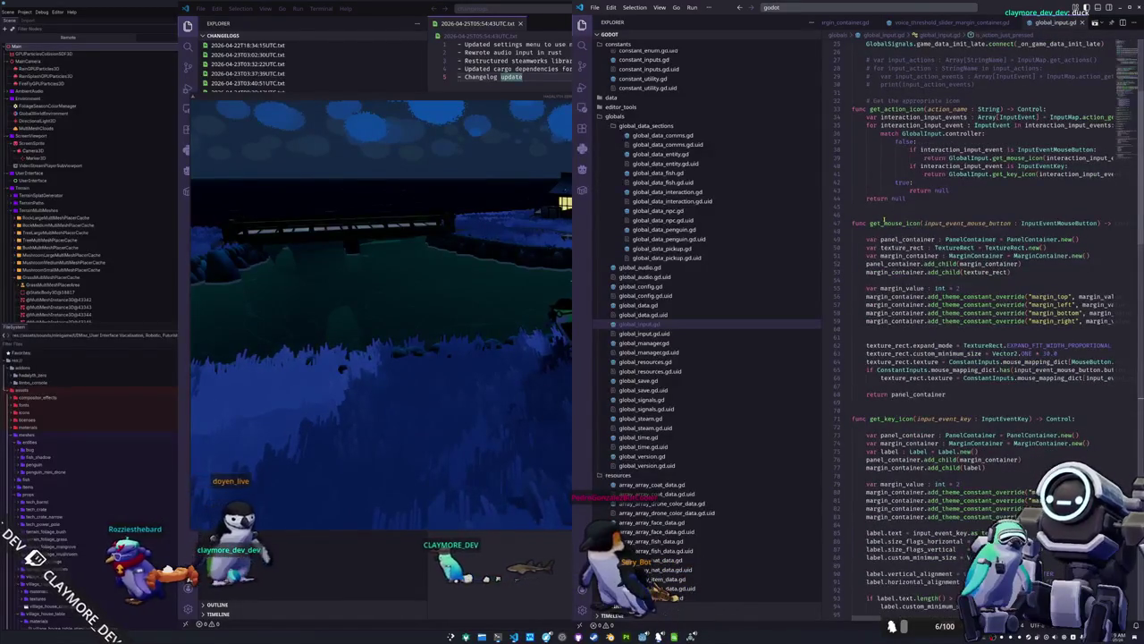
pyautogui.scroll(-12, 885, 221)
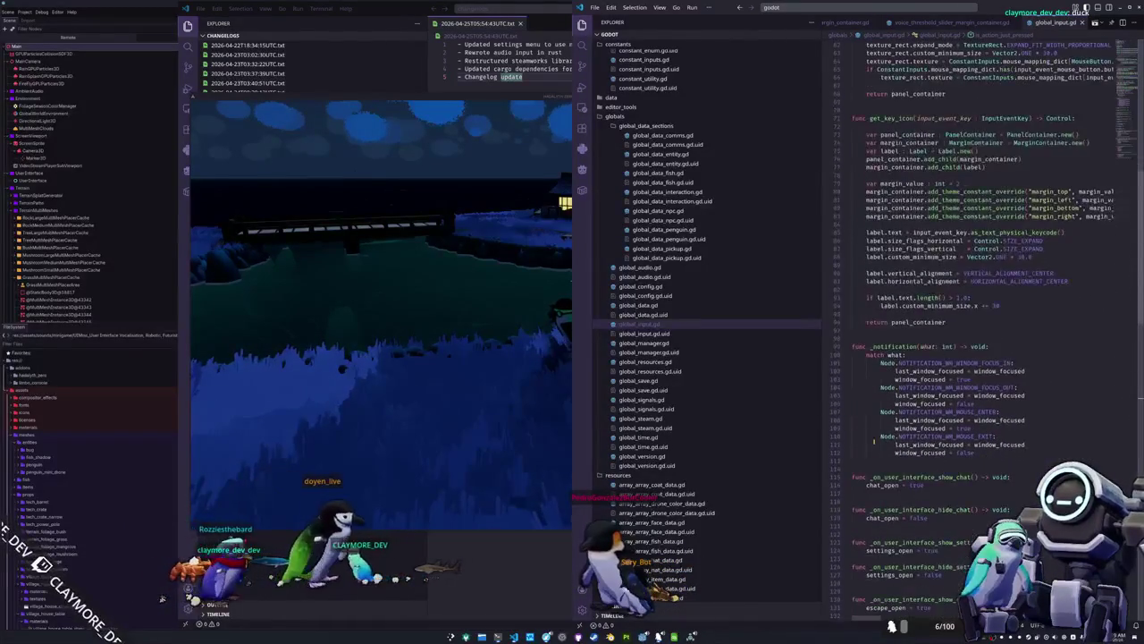
pyautogui.doubleClick(920, 403)
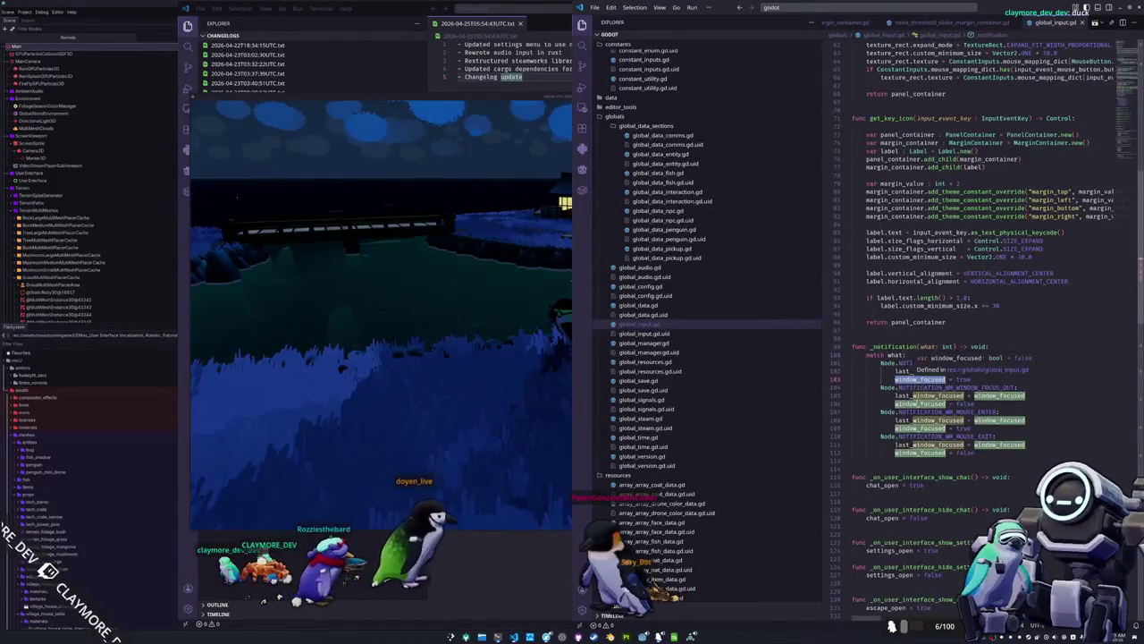
pyautogui.doubleClick(919, 428)
pyautogui.doubleClick(920, 452)
pyautogui.doubleClick(991, 452)
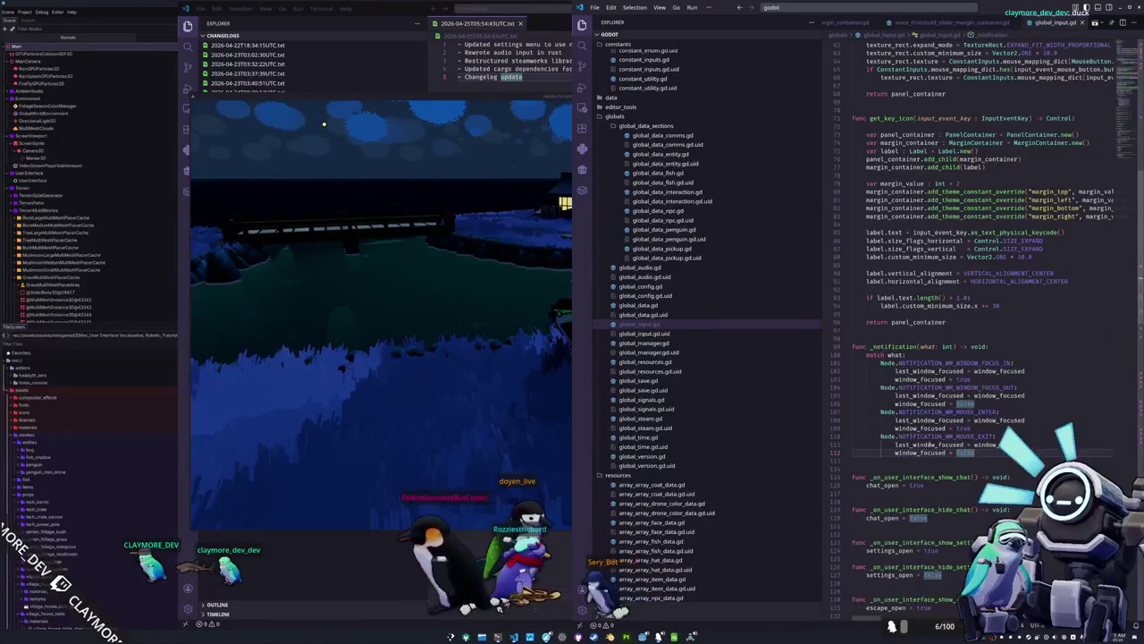
pyautogui.doubleClick(932, 444)
pyautogui.doubleClick(1019, 444)
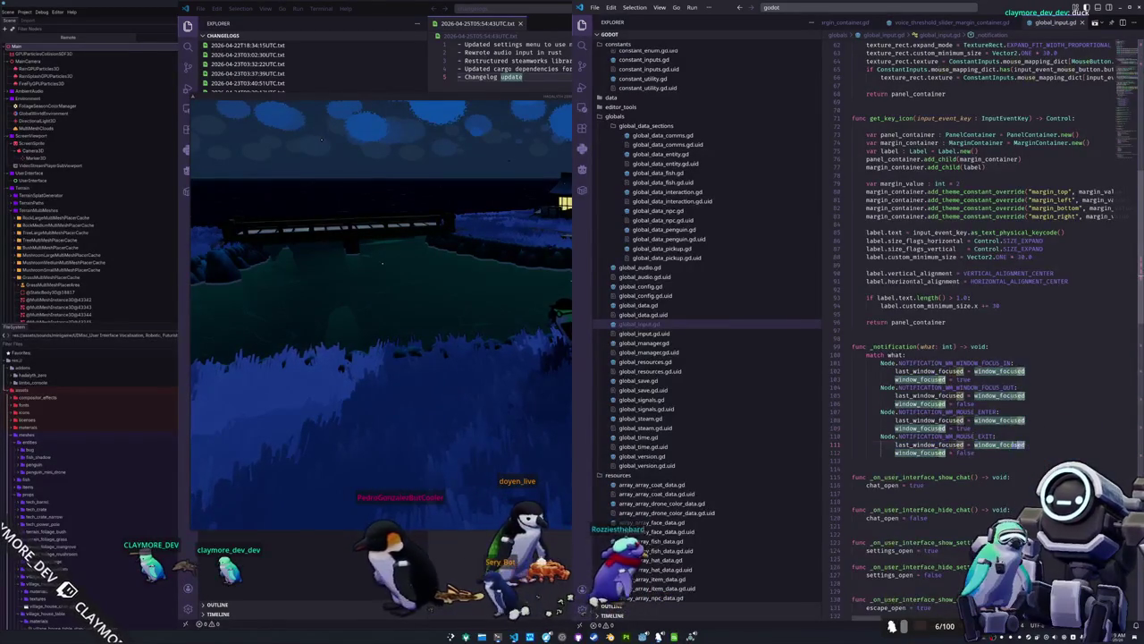
pyautogui.hotkey('shift', 'Home')
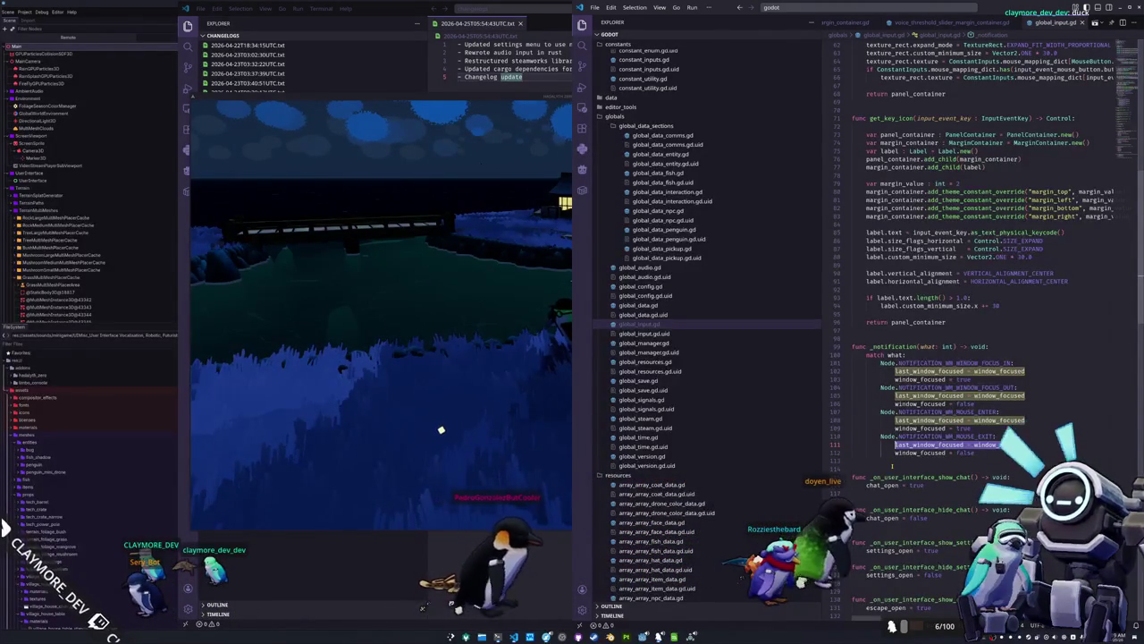
pyautogui.scroll(20, 891, 465)
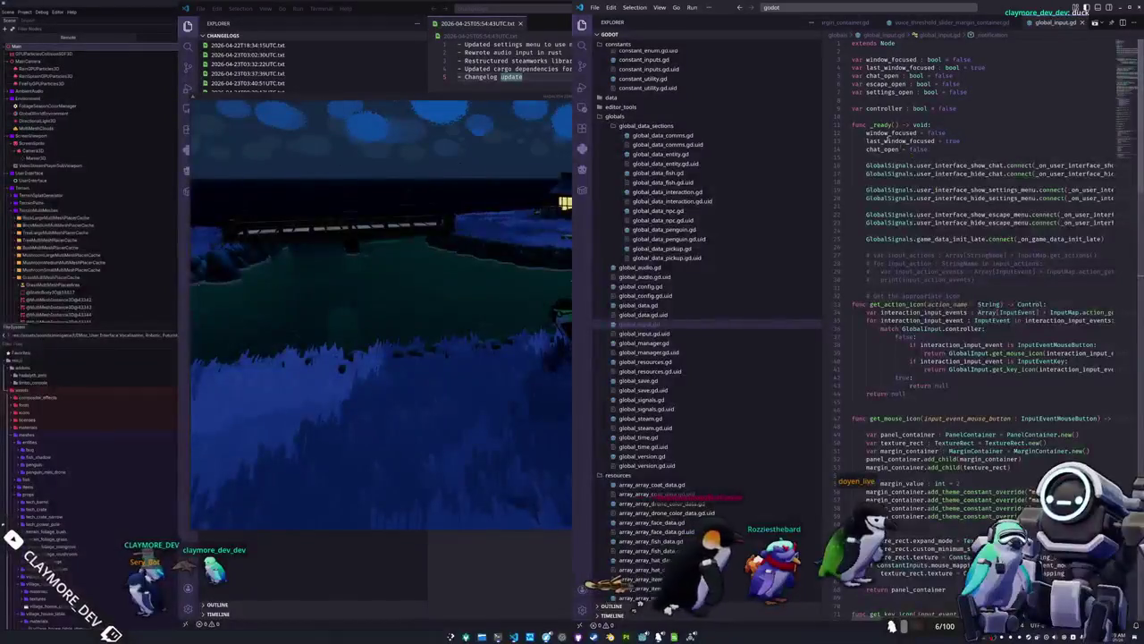
# Rename the last_window_focused declaration to window_timeout with default value false.
pyautogui.doubleClick(892, 59)
pyautogui.write('window_timeout')
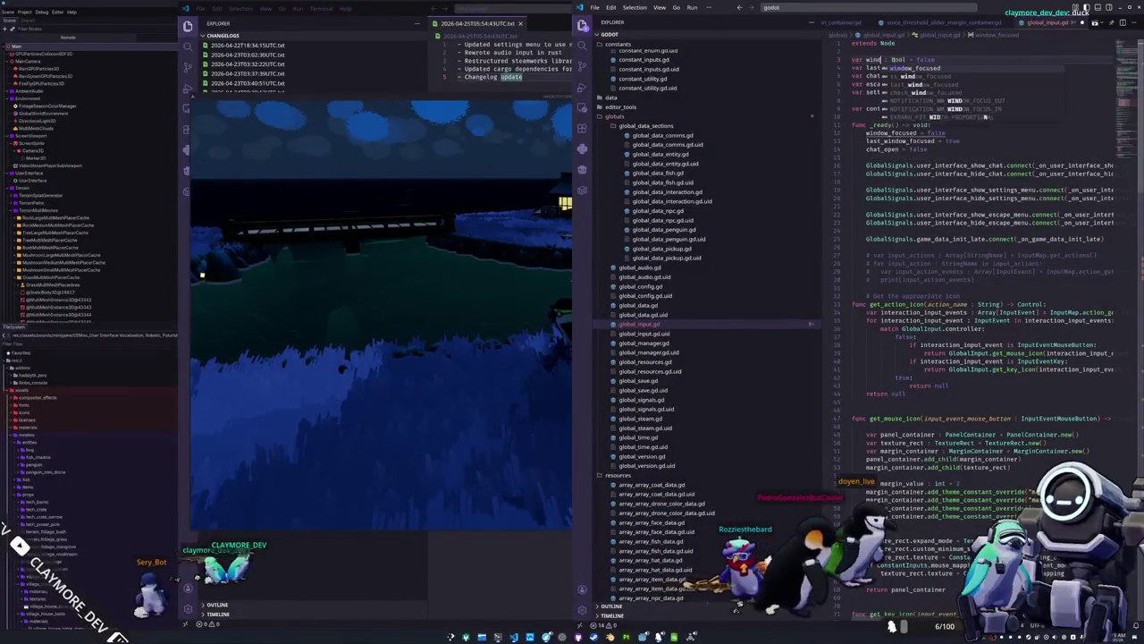
pyautogui.hotkey('ctrl', 'z')
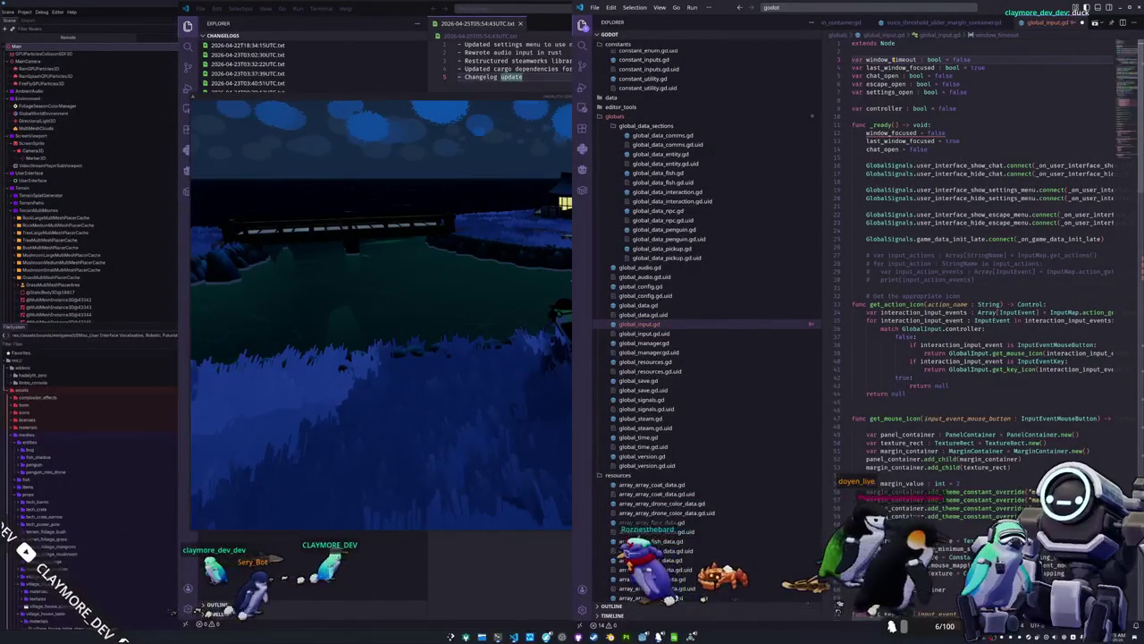
pyautogui.doubleClick(900, 67)
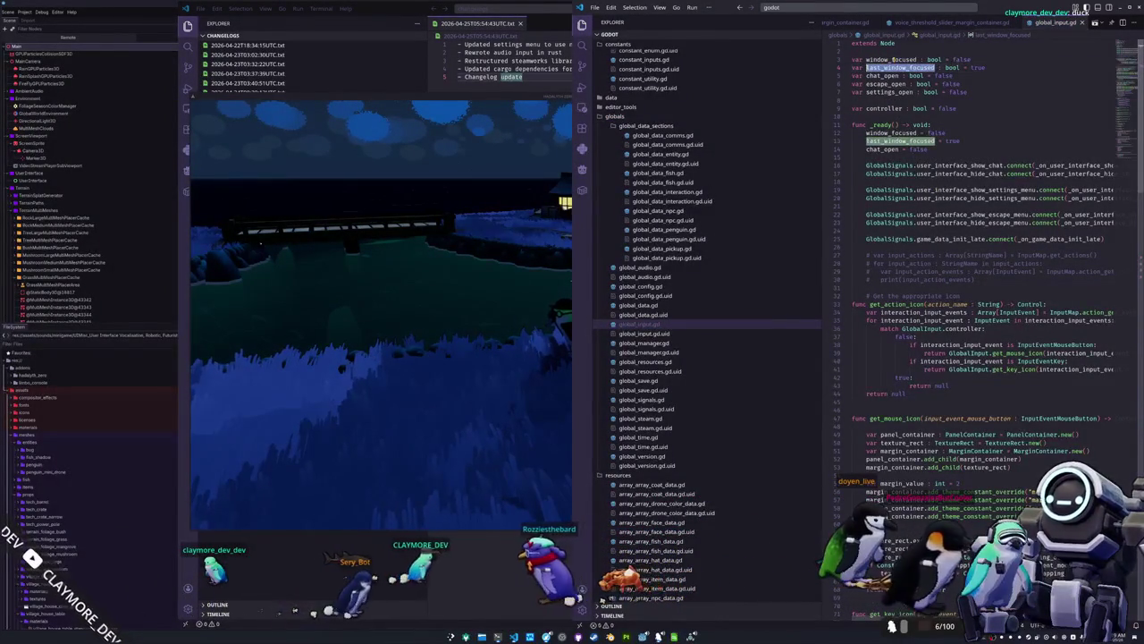
pyautogui.write('window_timeout')
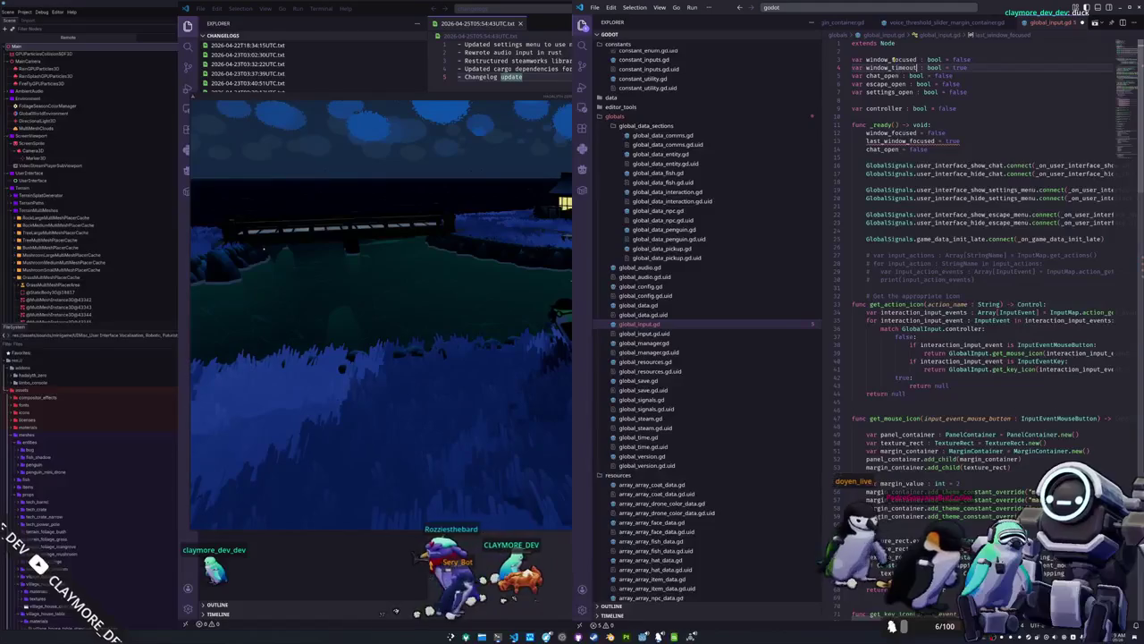
pyautogui.doubleClick(959, 67)
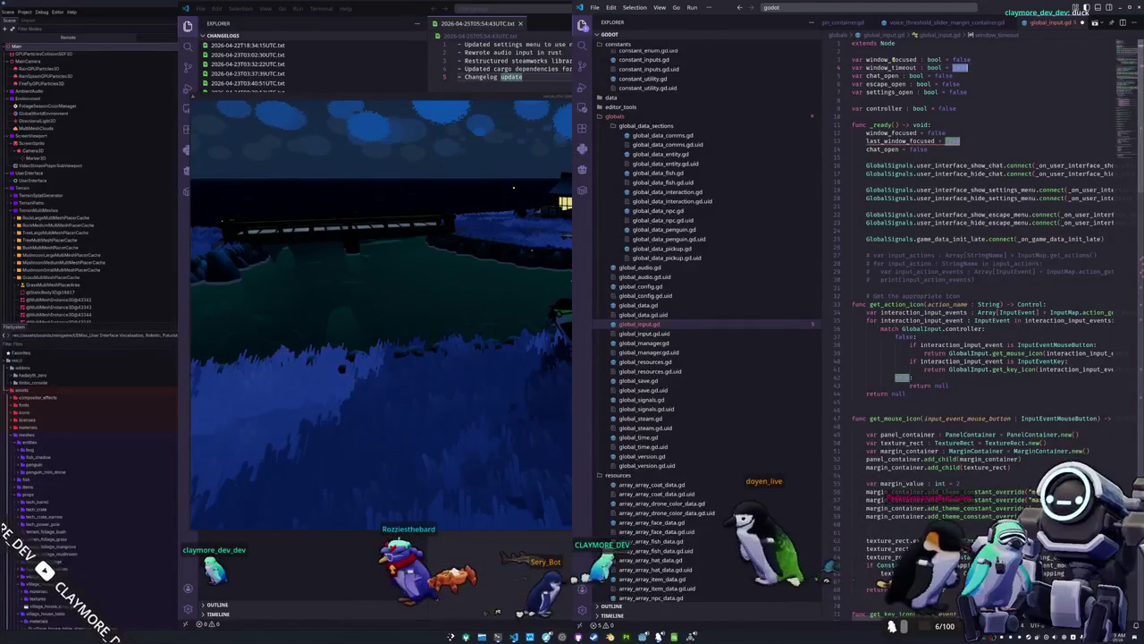
pyautogui.write('false')
# Change the _ready assignment to 'window_timeout = false'.
pyautogui.click(852, 124)
pyautogui.click(852, 140)
pyautogui.write('window_timeout')
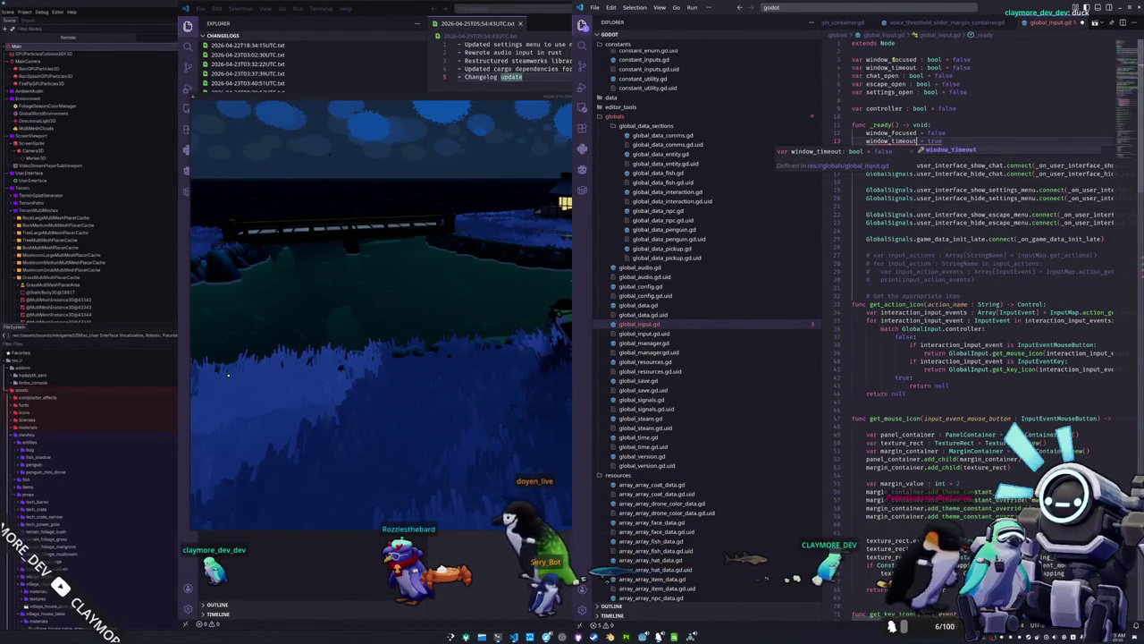
pyautogui.press('Tab')
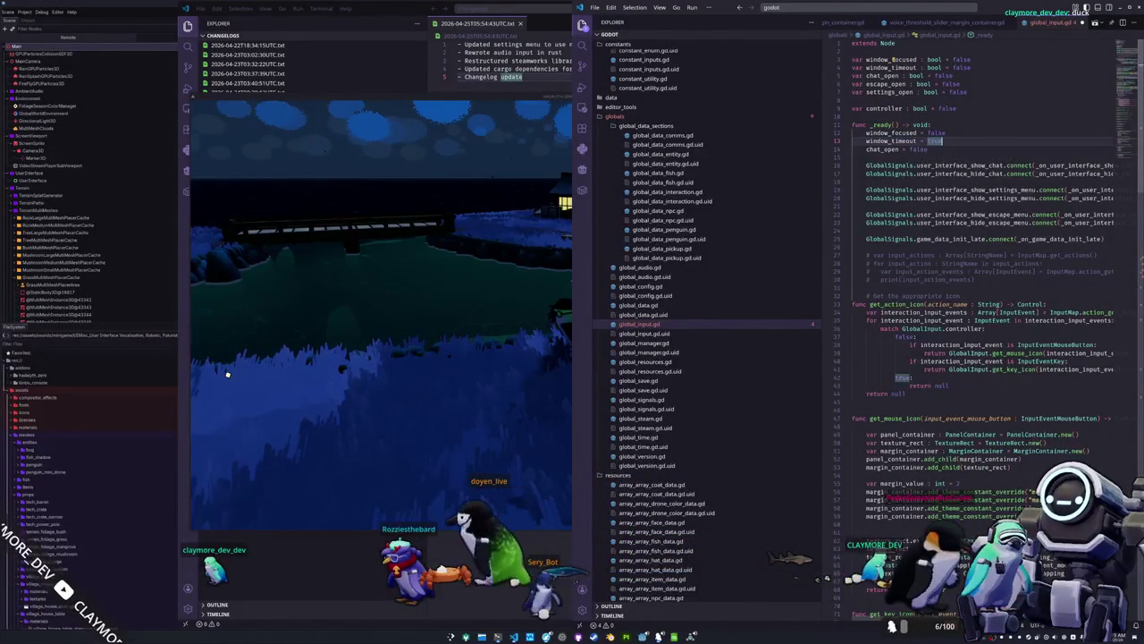
pyautogui.write('false')
pyautogui.press('Tab')
pyautogui.scroll(-3, 876, 178)
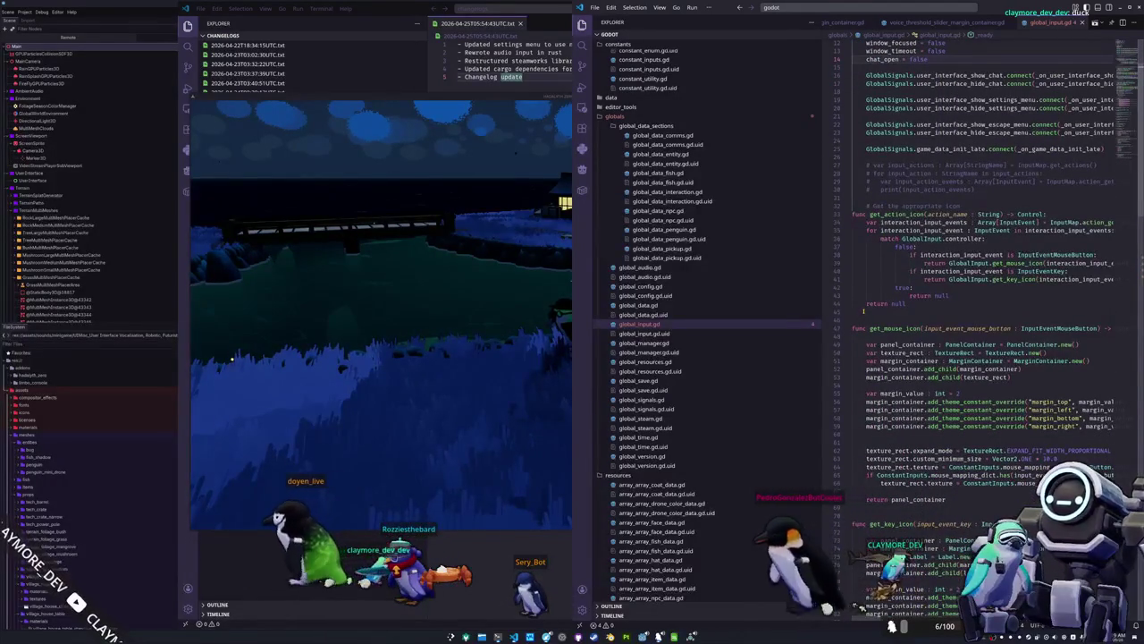
pyautogui.scroll(-15, 863, 310)
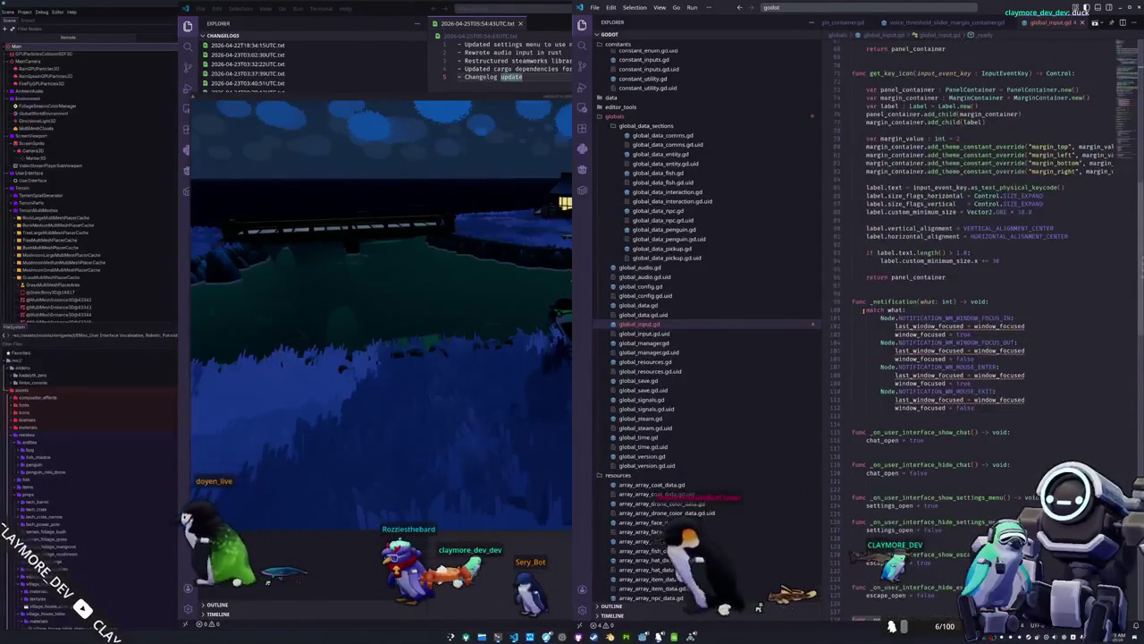
pyautogui.moveTo(974, 325); pyautogui.dragTo(913, 325)
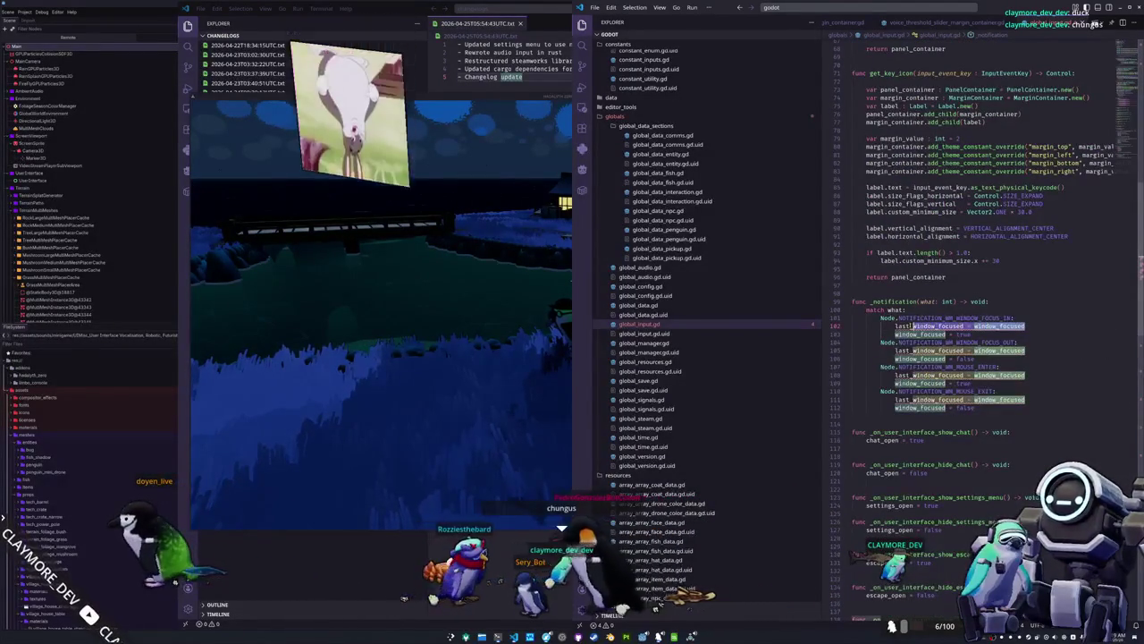
# Set 'window_timeout = true' on focus-in and remove the other last_window_focused lines.
pyautogui.write('window_timeout = true')
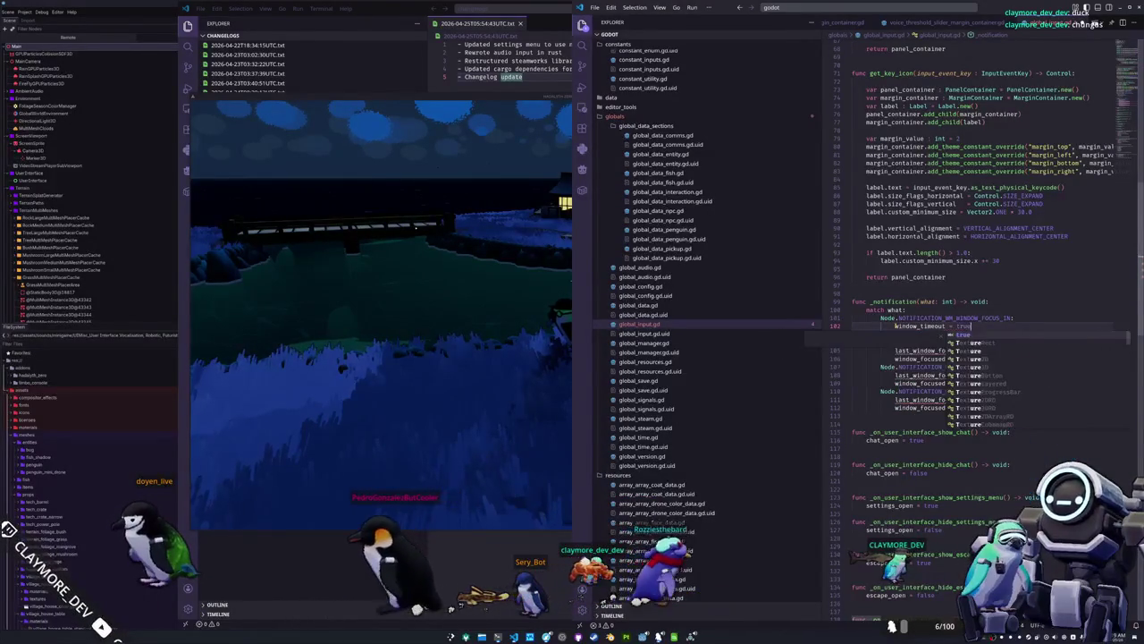
pyautogui.click(852, 367)
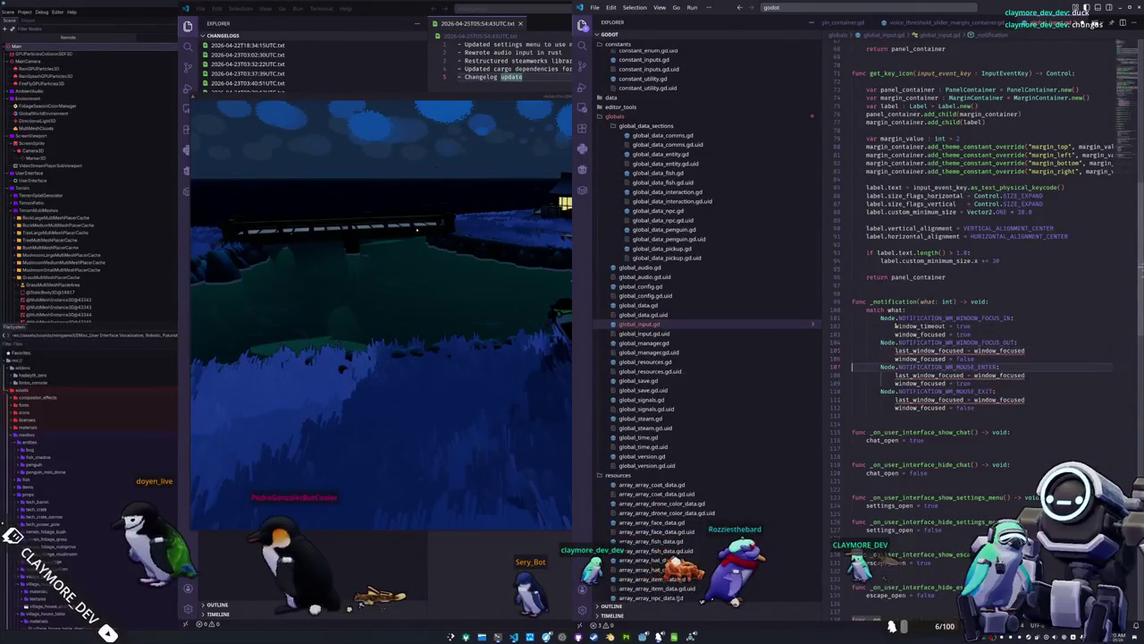
pyautogui.tripleClick(939, 374)
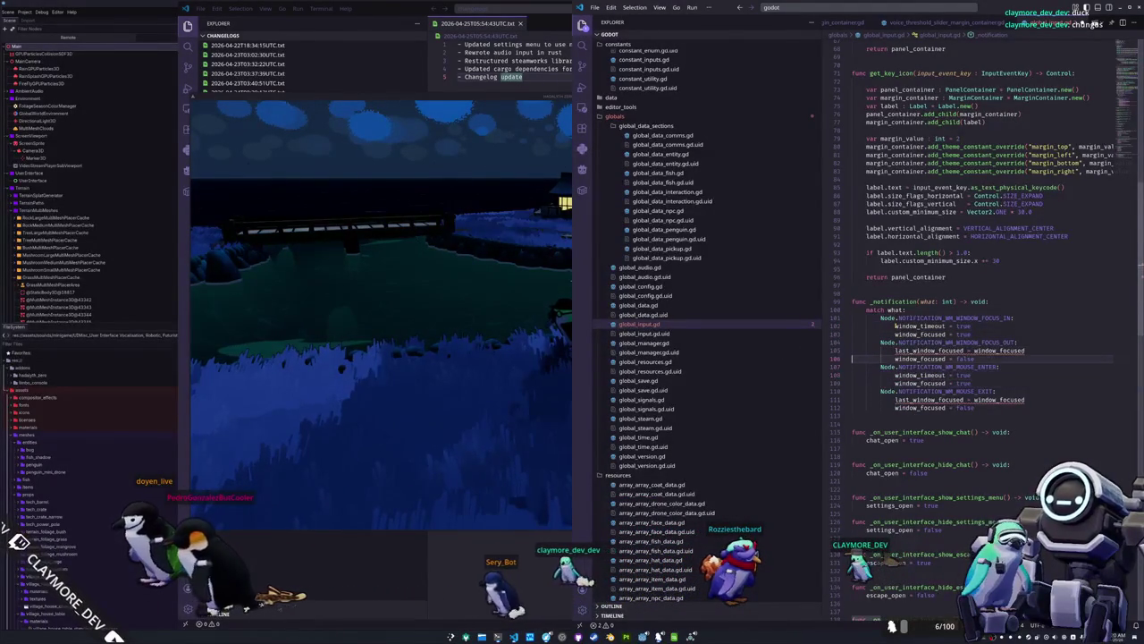
pyautogui.click(930, 351)
pyautogui.hotkey('ctrl', 'shift', 'k')
pyautogui.press('BackSpace')
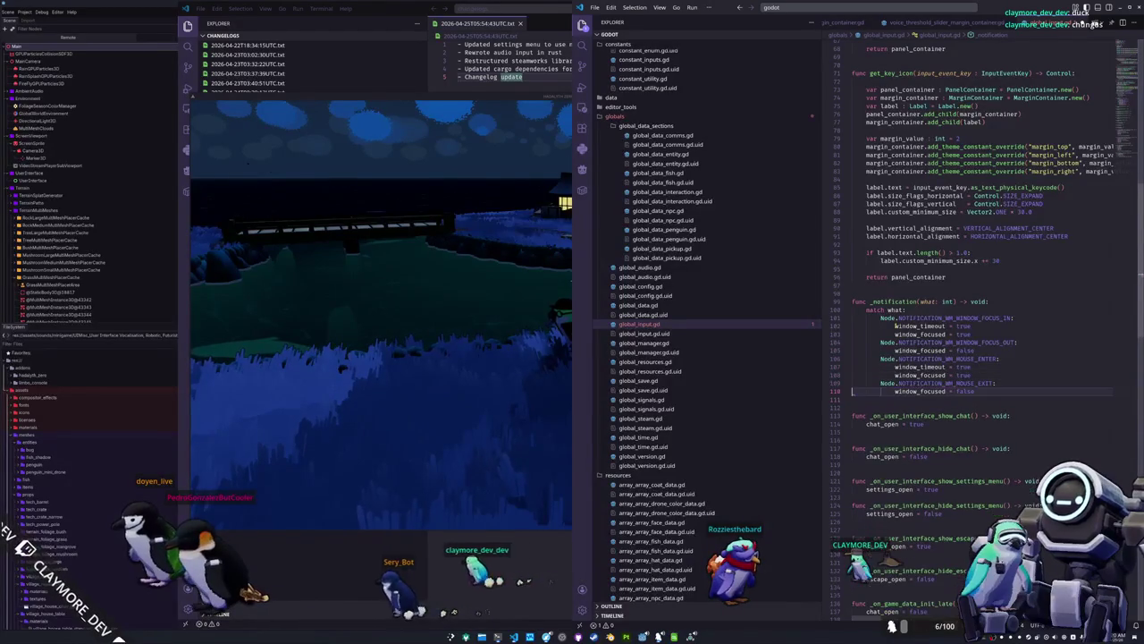
pyautogui.press('Return')
pyautogui.press('Up')
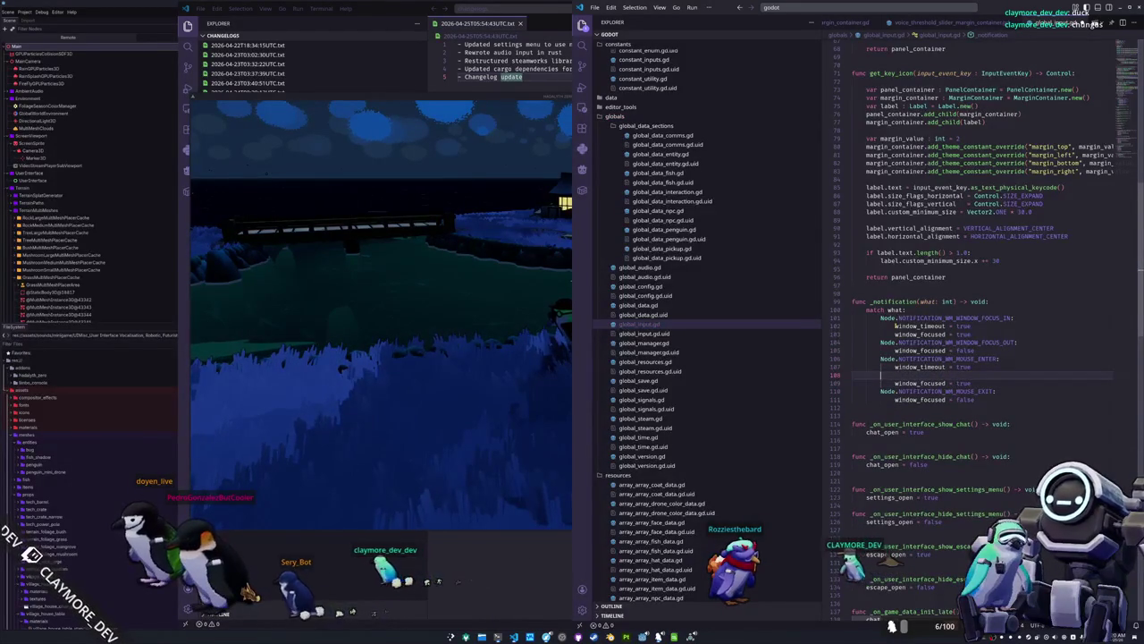
# Add a 0.1 s create_timer connected to _clear_window_timeout, copy it to focus-in, and start its function header.
pyautogui.write('get_tree()')
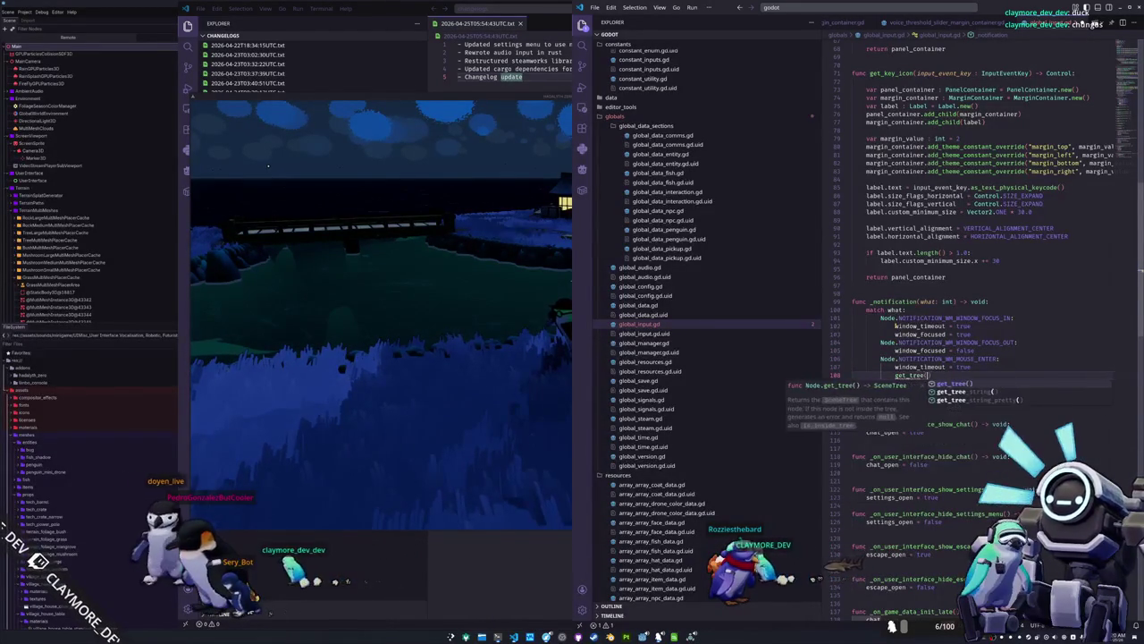
pyautogui.write('.create_timer(')
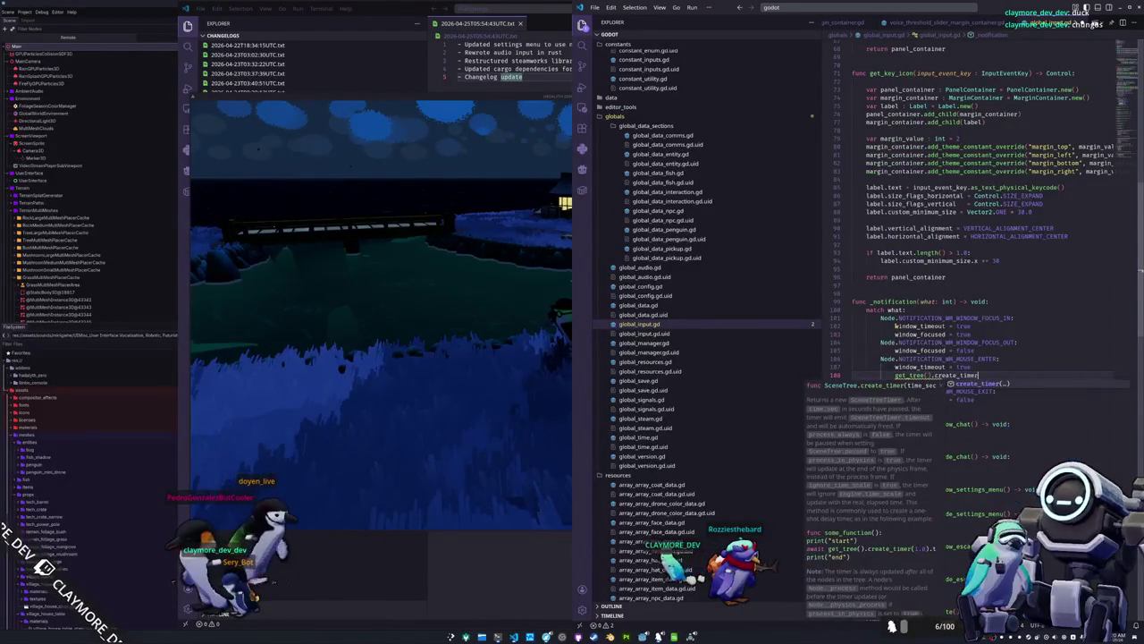
pyautogui.write(').timeout.connect')
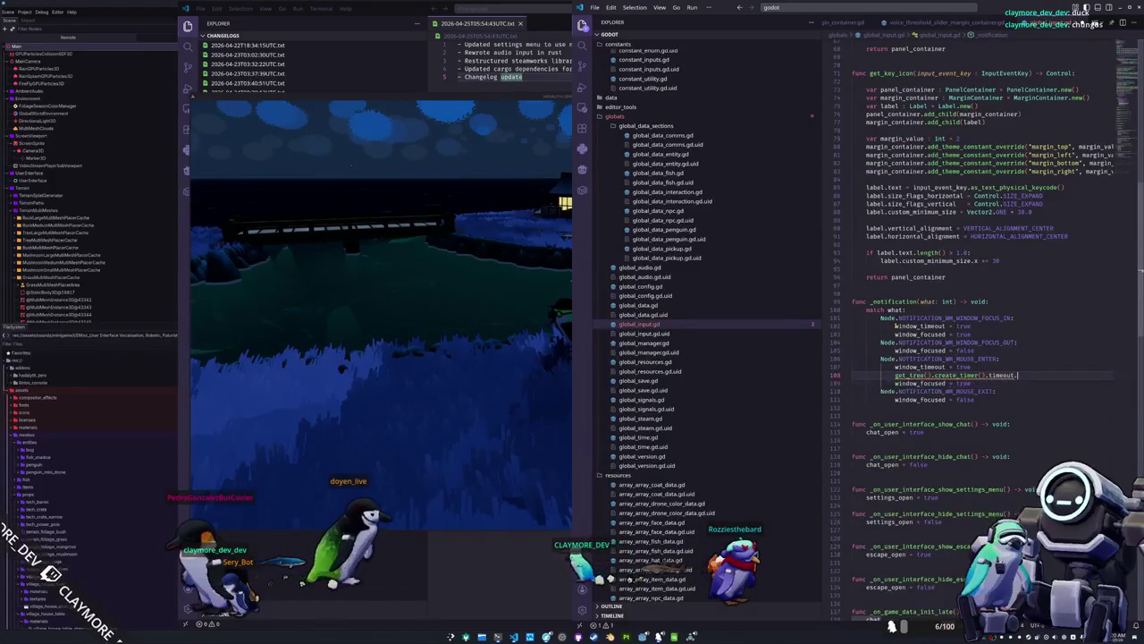
pyautogui.write('(')
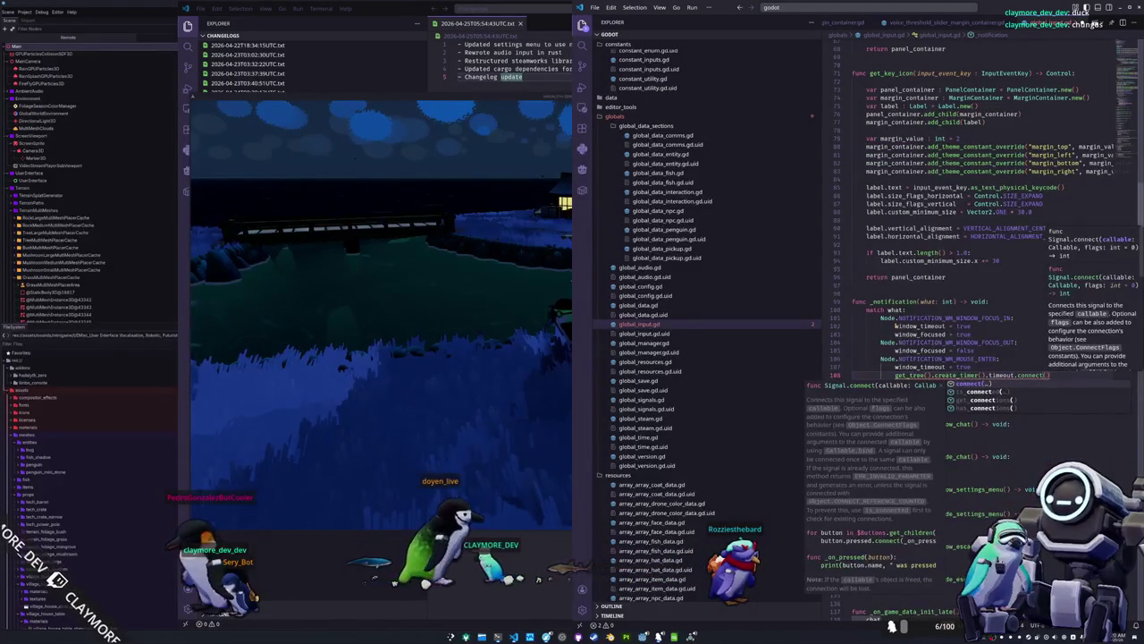
pyautogui.write('_clear')
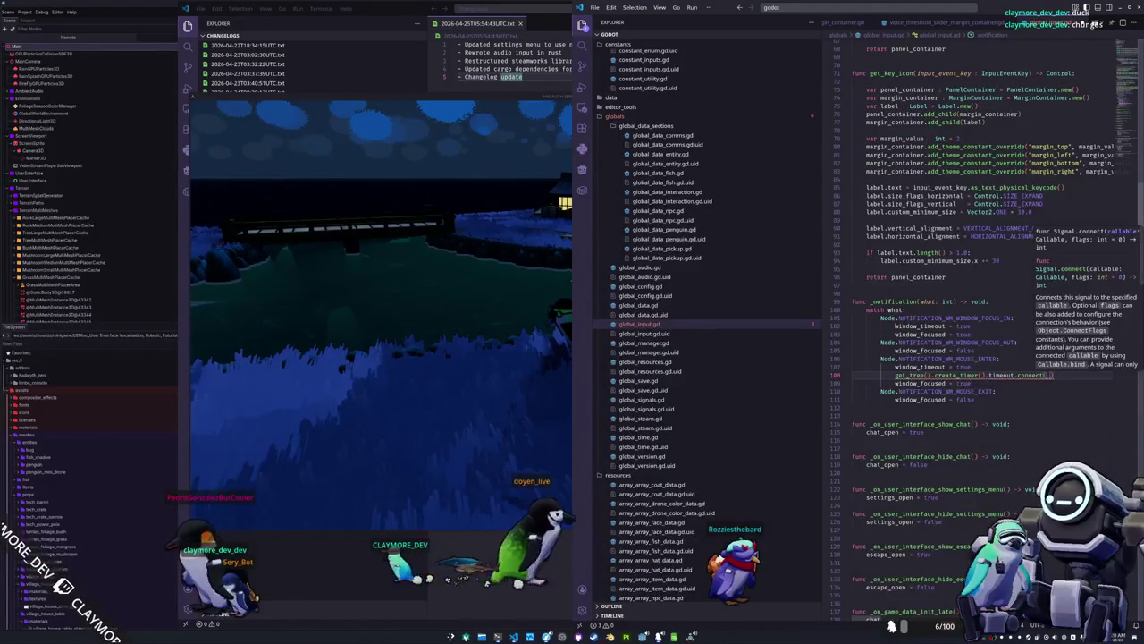
pyautogui.write('_window_timeout')
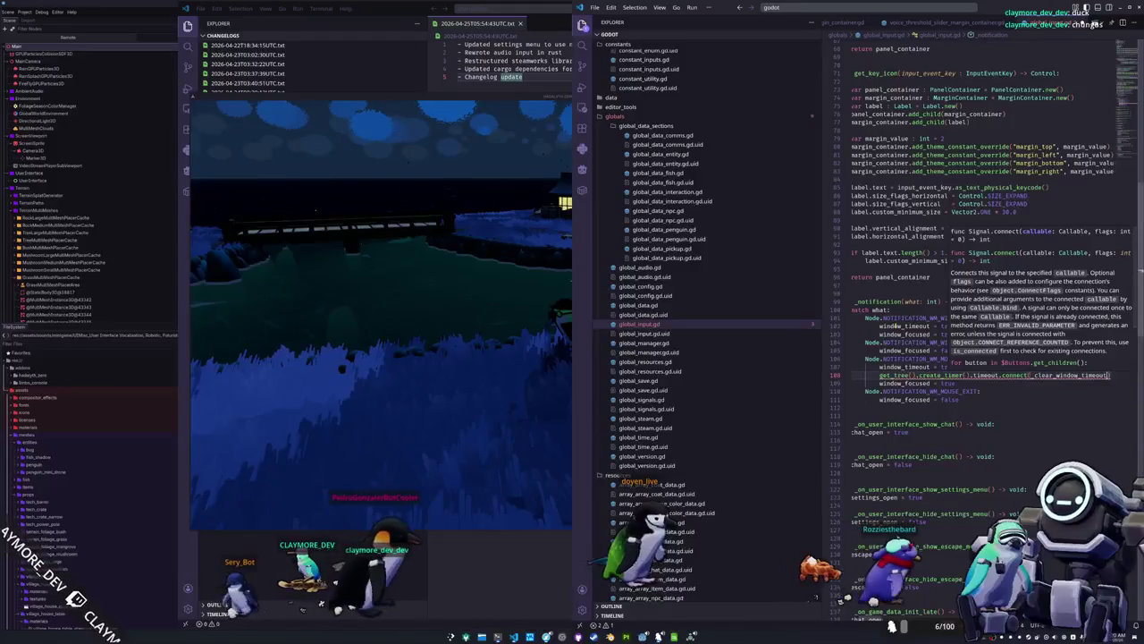
pyautogui.doubleClick(942, 375)
pyautogui.write('1')
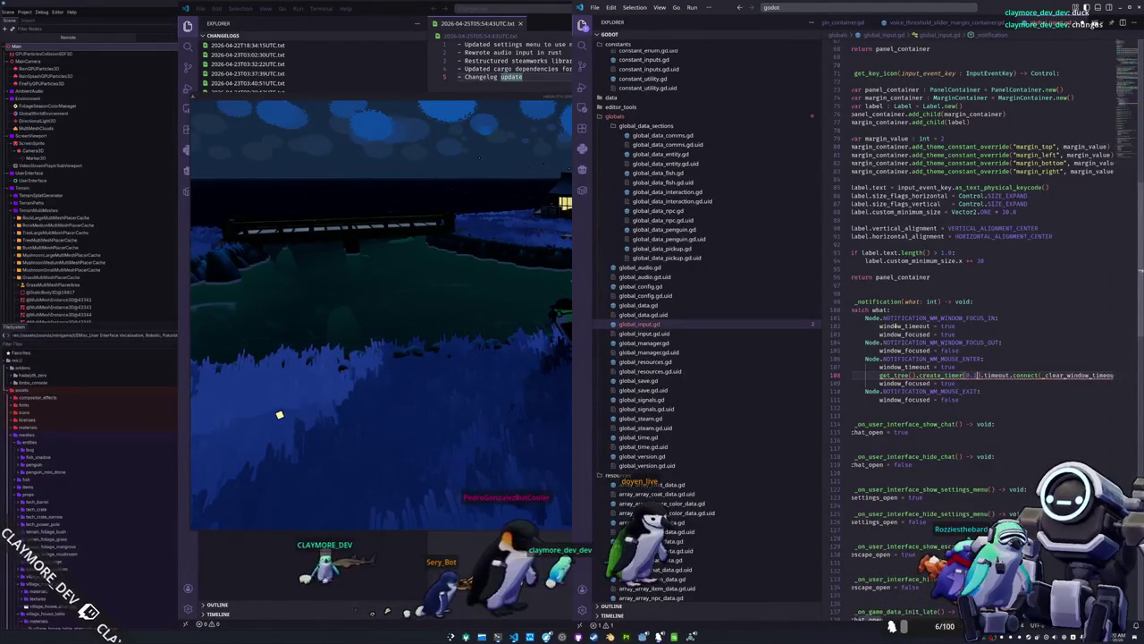
pyautogui.press('Home')
pyautogui.hotkey('shift', 'End')
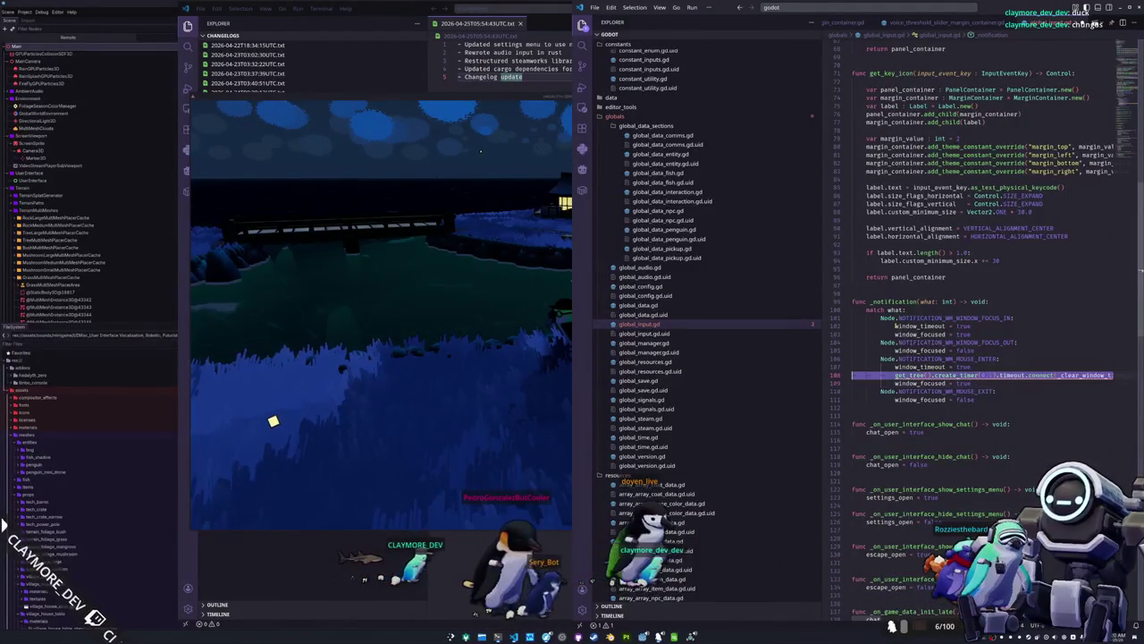
pyautogui.write('get_tree().create_timer(0.1).timeout.connect(_clear_window_timeout)')
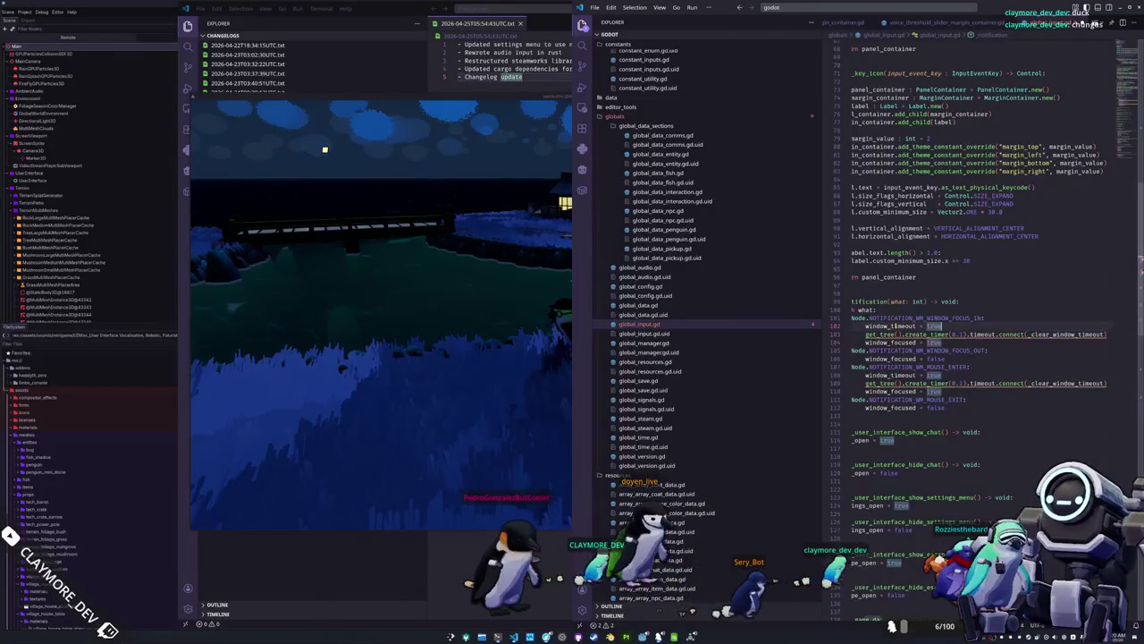
pyautogui.click(851, 293)
pyautogui.write('unc _clear_window_timeo')
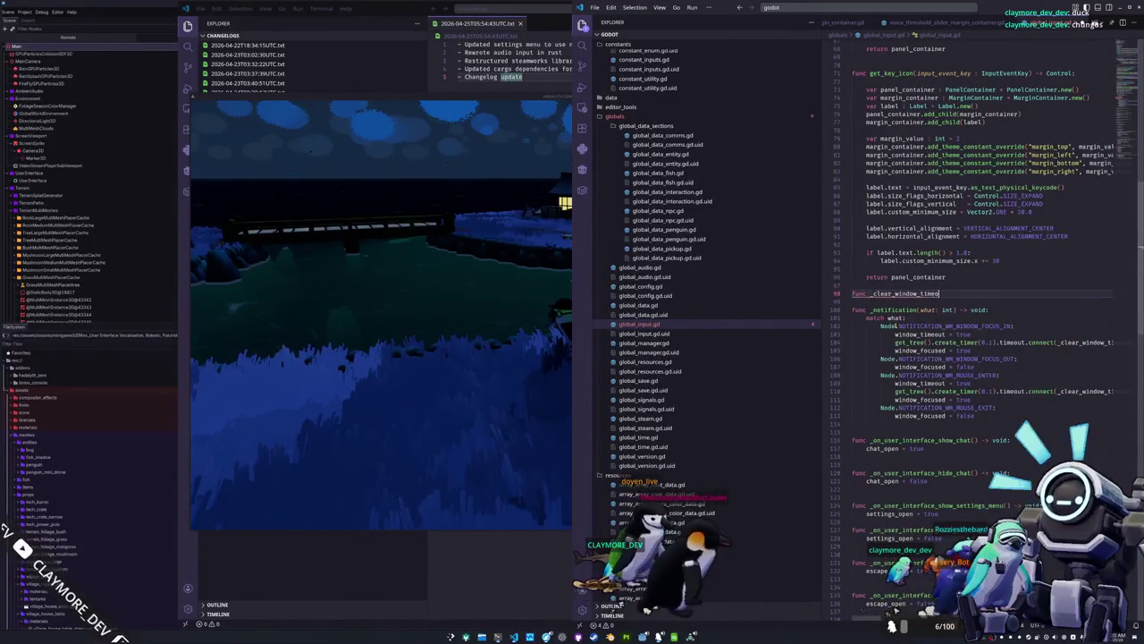
pyautogui.write('ut() -> void:')
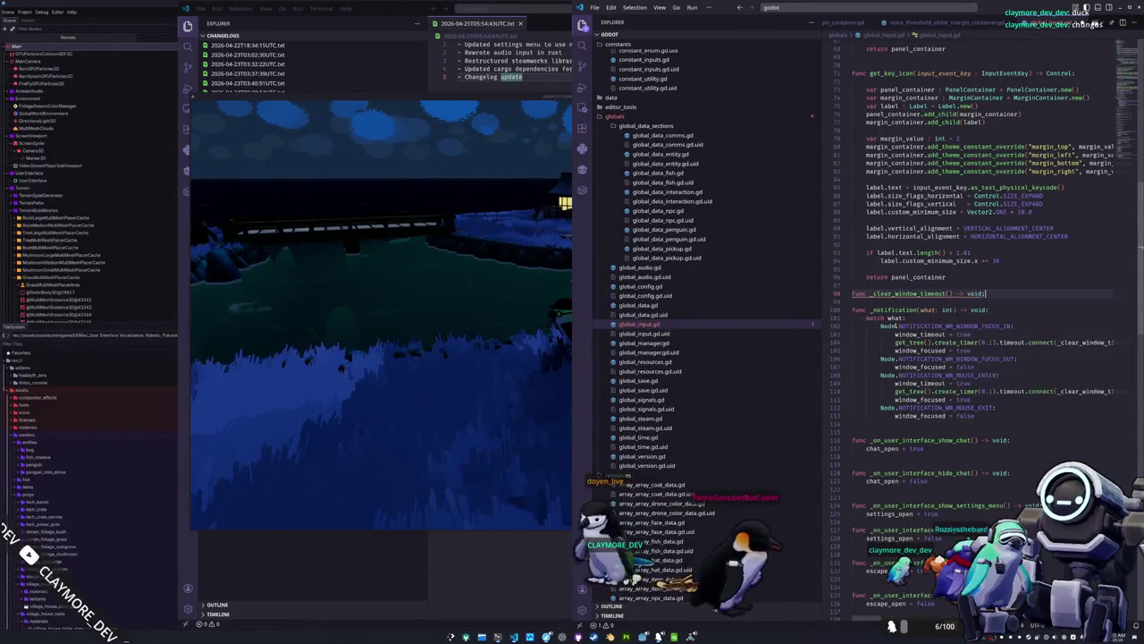
# Give _clear_window_timeout the body 'window_timeout = false' and save the script.
pyautogui.press('Return')
pyautogui.write('window_timeout')
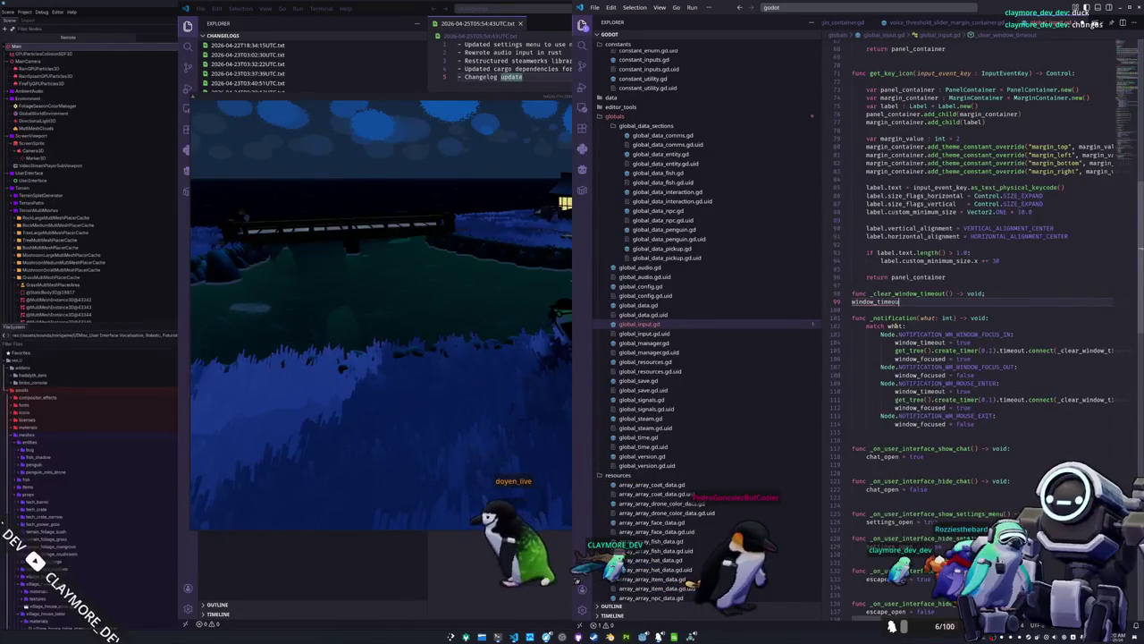
pyautogui.write(' = false')
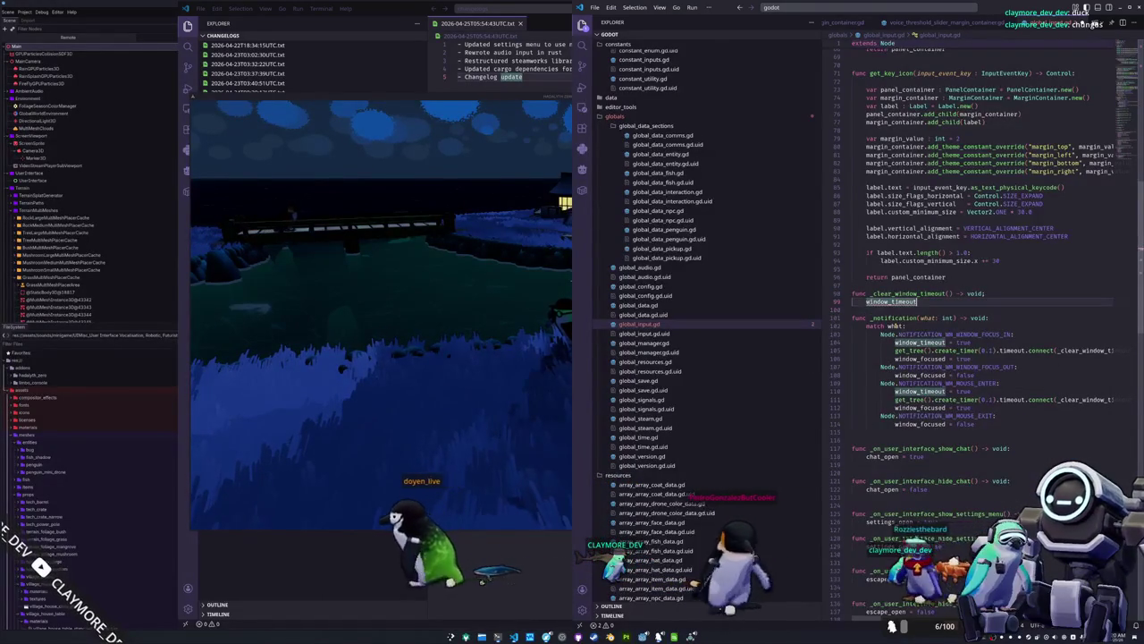
pyautogui.press('Return')
pyautogui.press('Return')
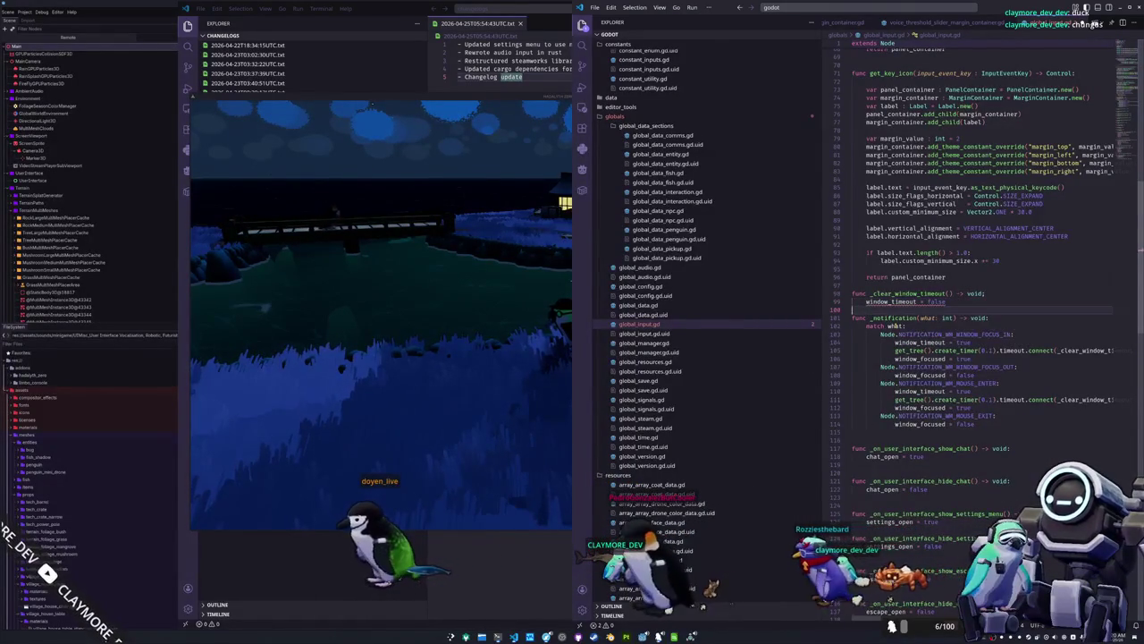
pyautogui.hotkey('ctrl', 'shift', 'p')
pyautogui.press('Escape')
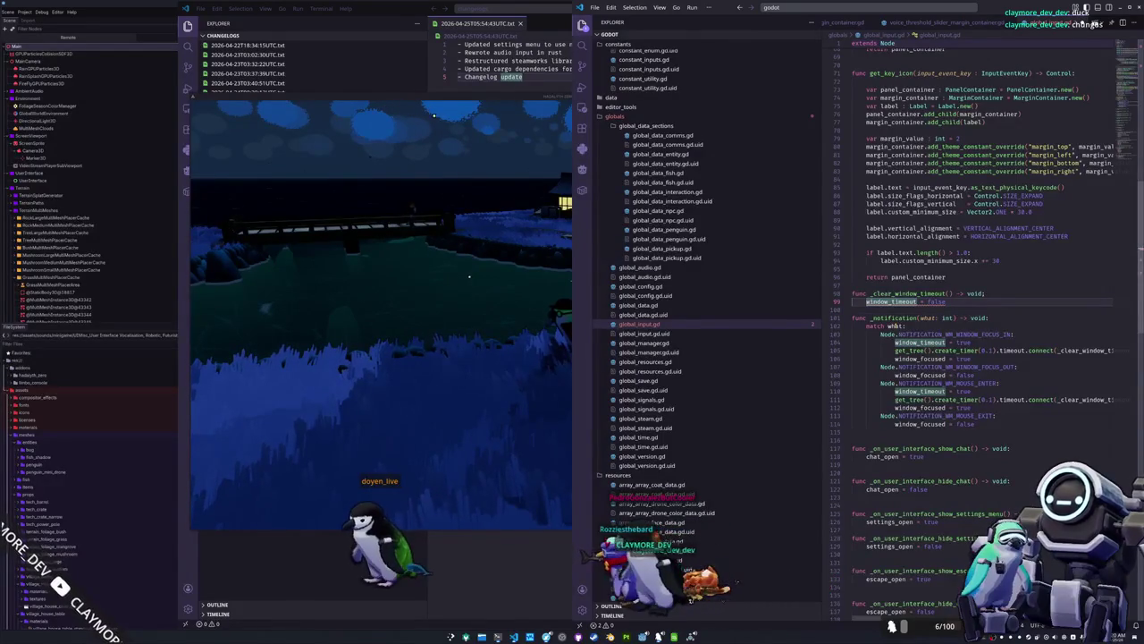
pyautogui.press('Down')
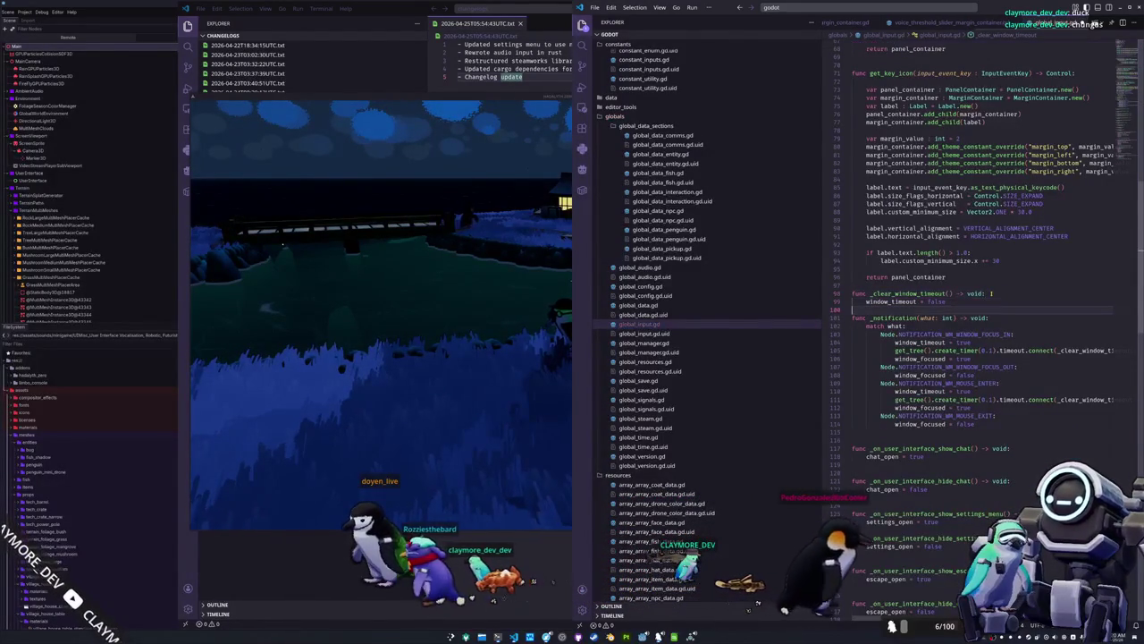
pyautogui.hotkey('ctrl', 's')
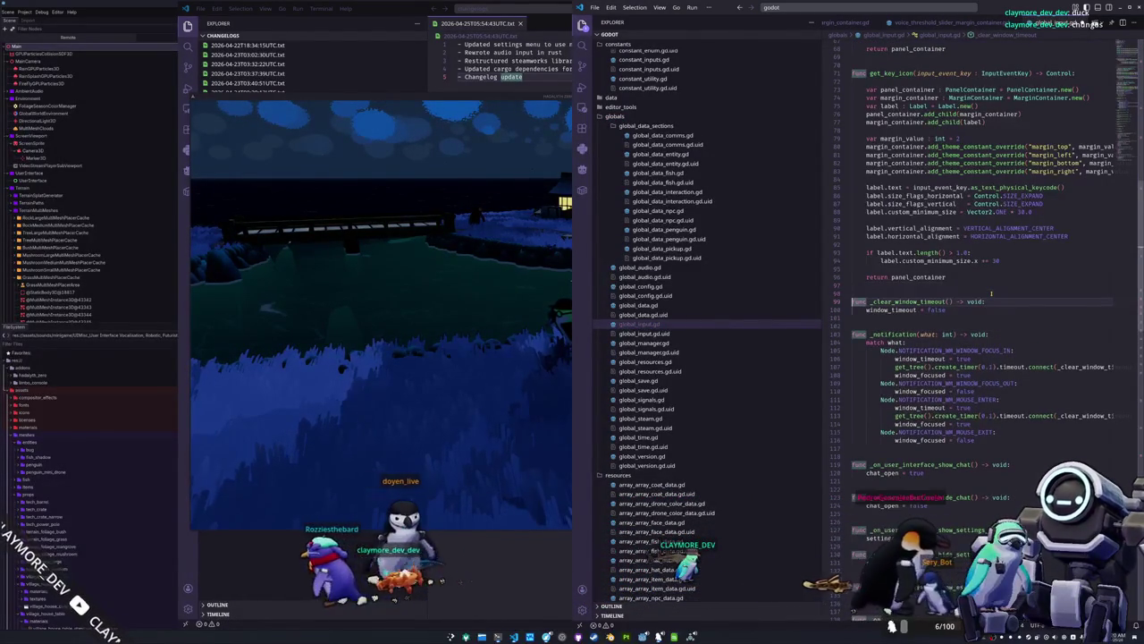
pyautogui.scroll(-2, 991, 294)
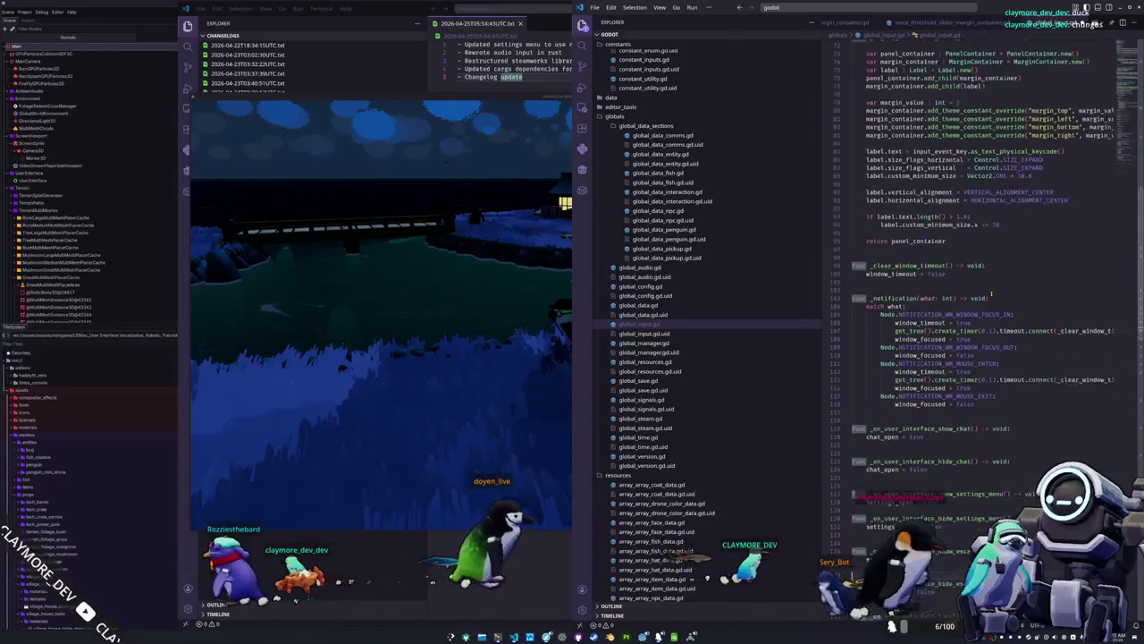
# Add 'if window_timeout: return false' at the start of is_action_pressed.
pyautogui.scroll(-15, 991, 292)
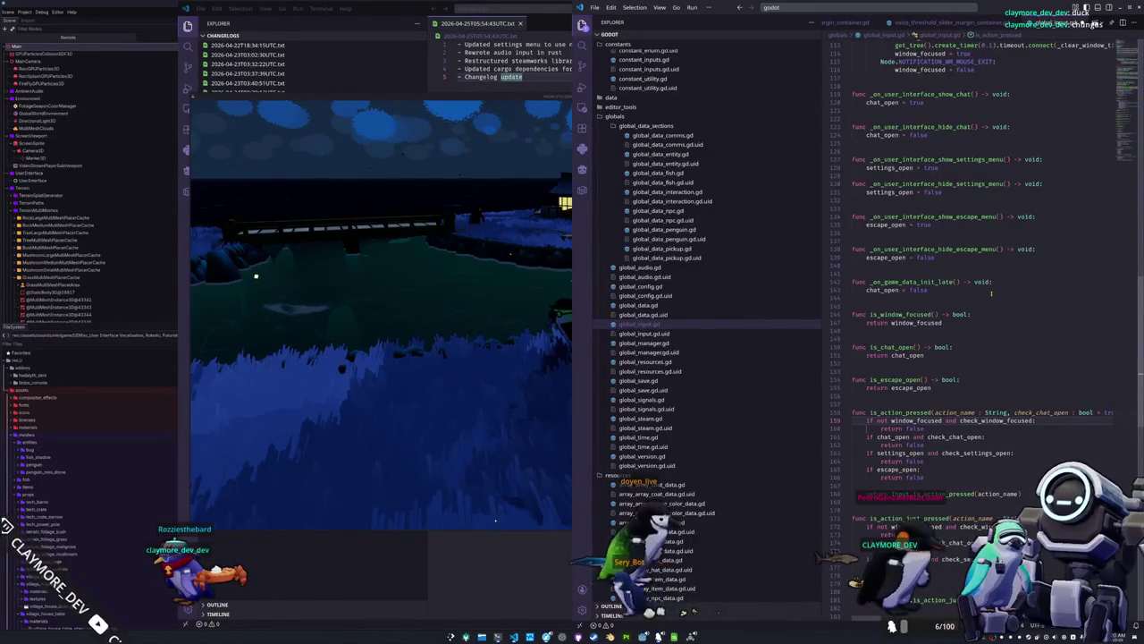
pyautogui.press('Return')
pyautogui.press('BackSpace')
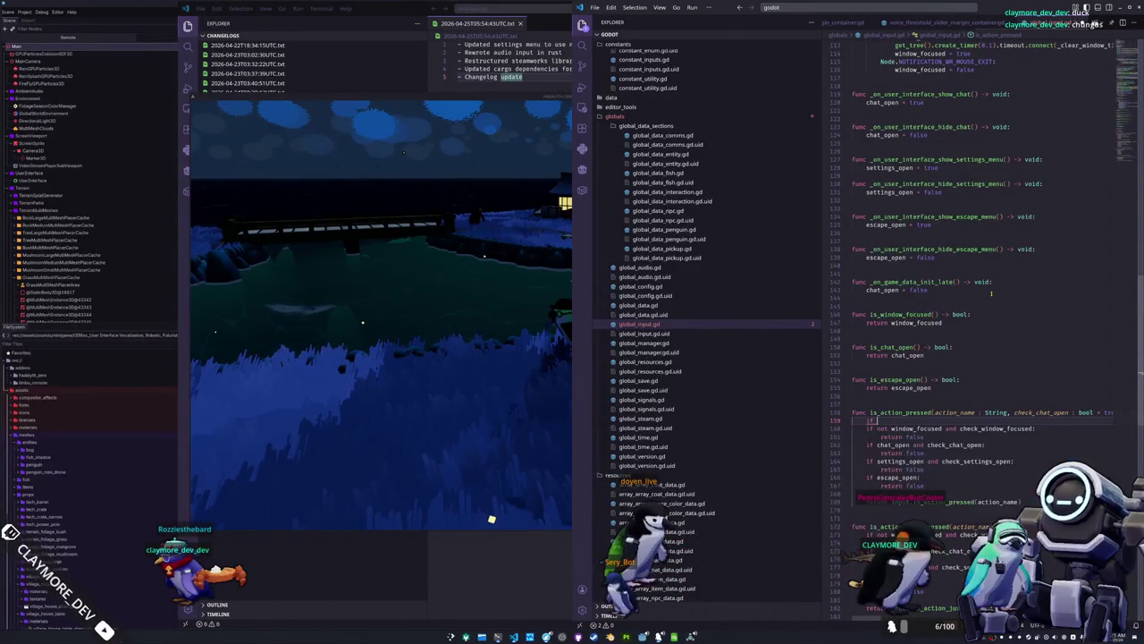
pyautogui.write('indow_timeout')
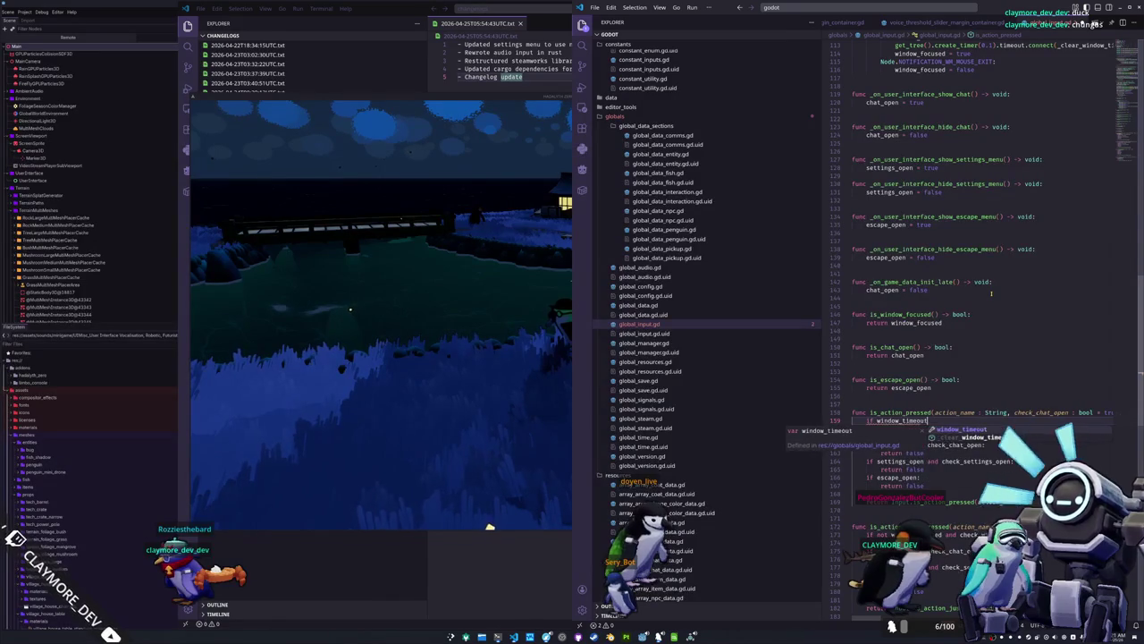
pyautogui.write(':')
pyautogui.press('Return')
pyautogui.write('return ')
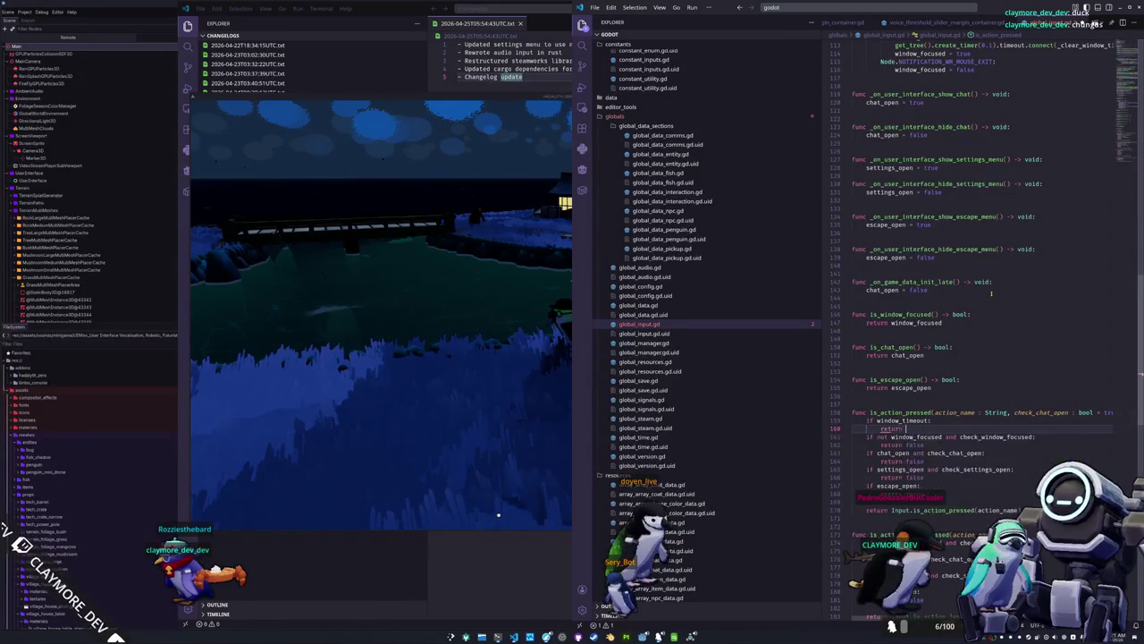
pyautogui.write('e')
pyautogui.press('Down')
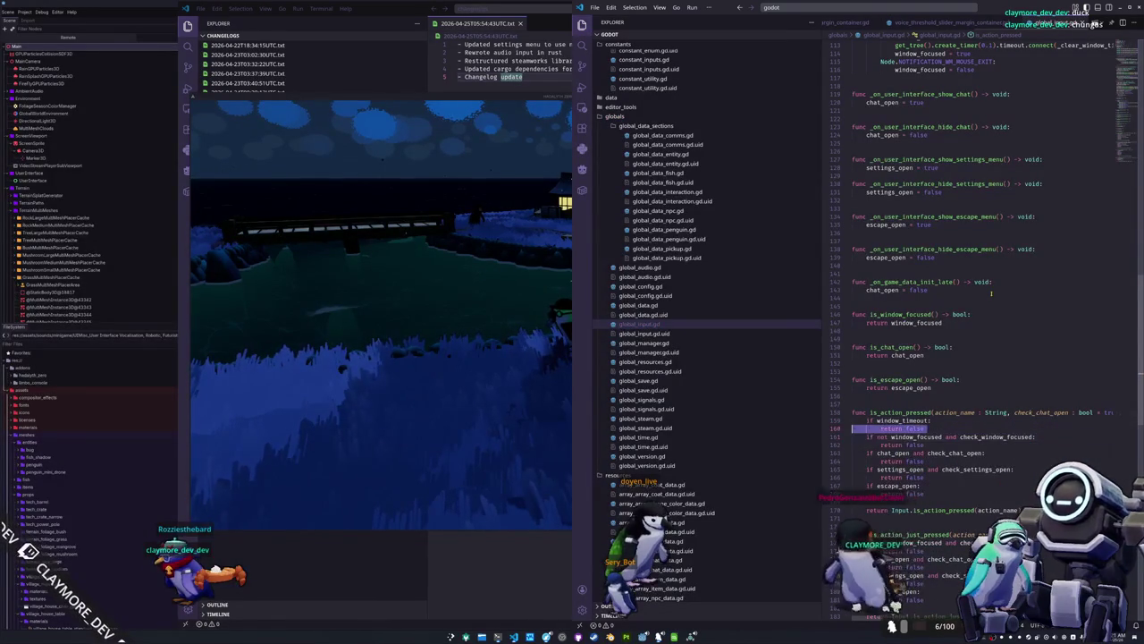
# Paste the timeout check into is_action_just_pressed and is_action_just_released; return Vector2.ZERO in get_vector.
pyautogui.press('Down')
pyautogui.press('Down')
pyautogui.press('Down')
pyautogui.hotkey('ctrl', 'v')
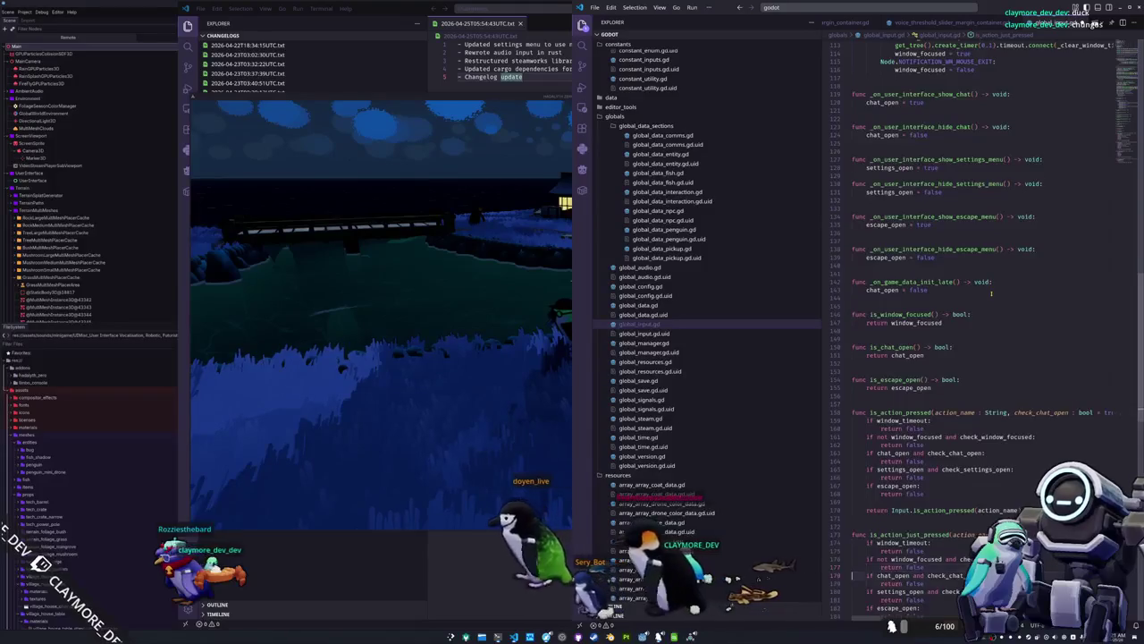
pyautogui.press('Down')
pyautogui.press('Down')
pyautogui.press('Down')
pyautogui.press('Up')
pyautogui.press('Up')
pyautogui.press('Up')
pyautogui.hotkey('ctrl', 'v')
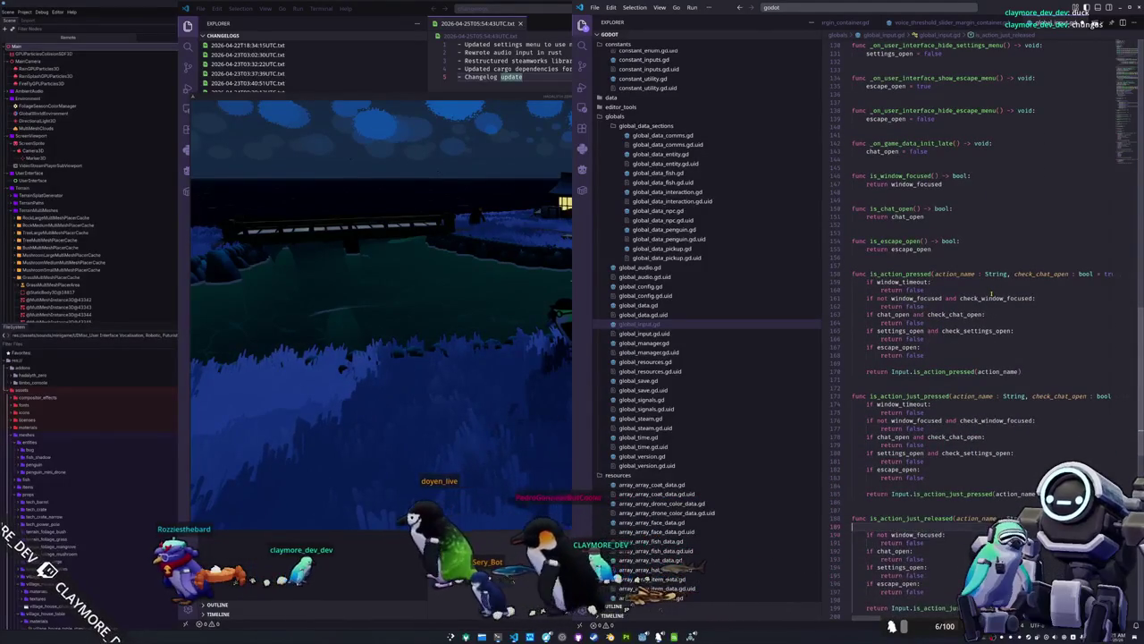
pyautogui.press('Down')
pyautogui.press('Down')
pyautogui.press('Down')
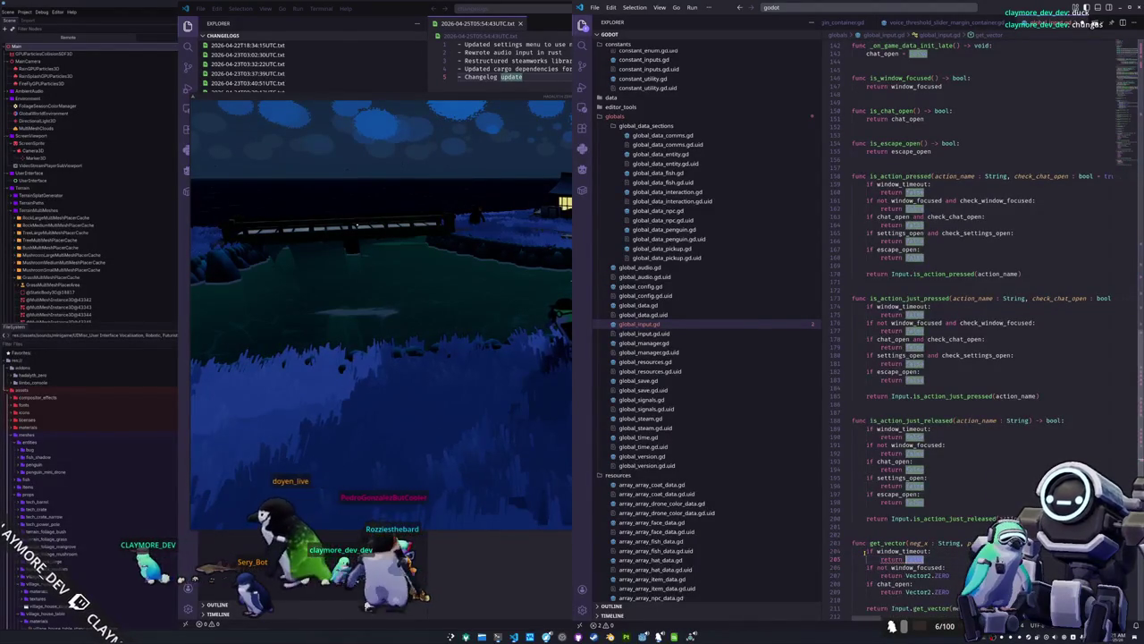
pyautogui.write('Vector2.ZERO')
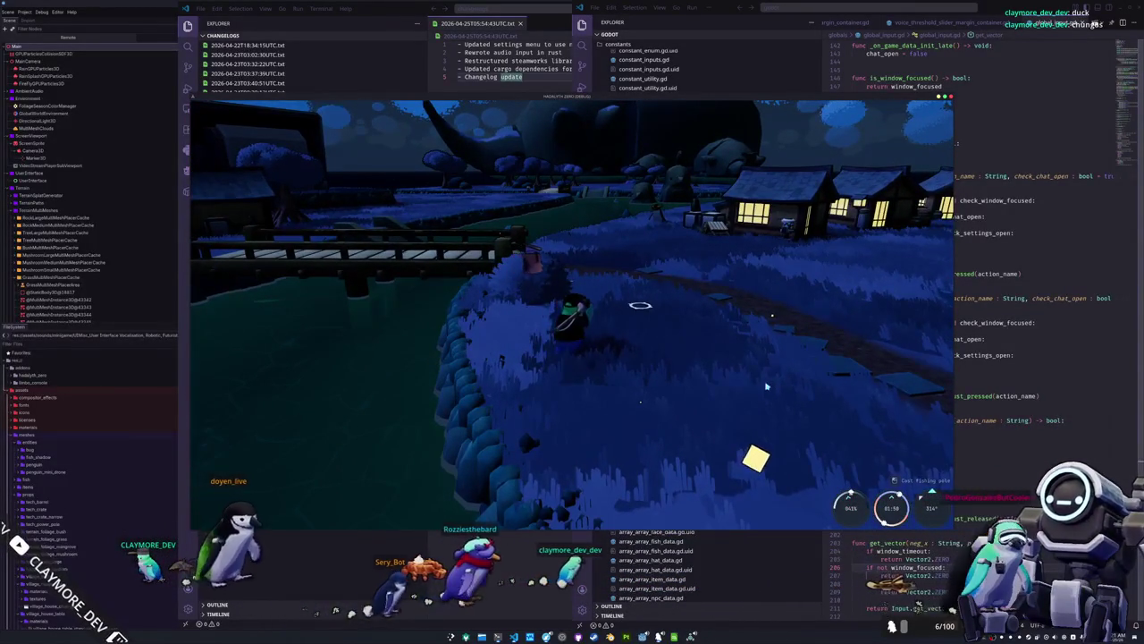
# Briefly playtest the running game, then switch over to the terminal.
pyautogui.hotkey('alt', 'Tab')
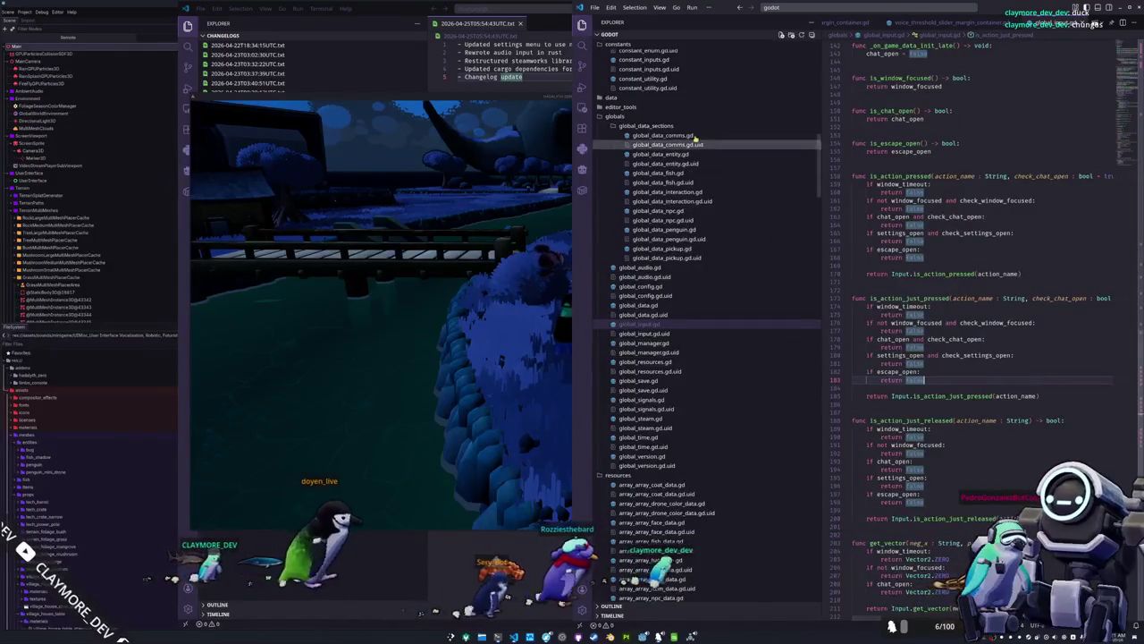
pyautogui.click(513, 324)
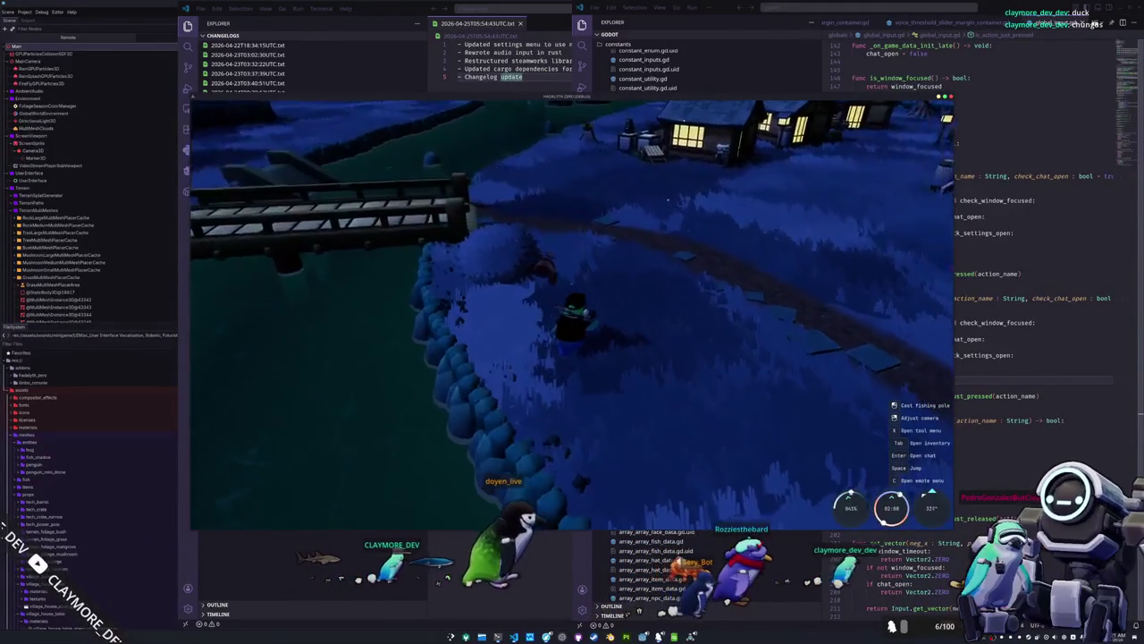
pyautogui.hotkey('alt', 'Tab')
# Check git status and stage all changed files with git add *.
pyautogui.write('git status')
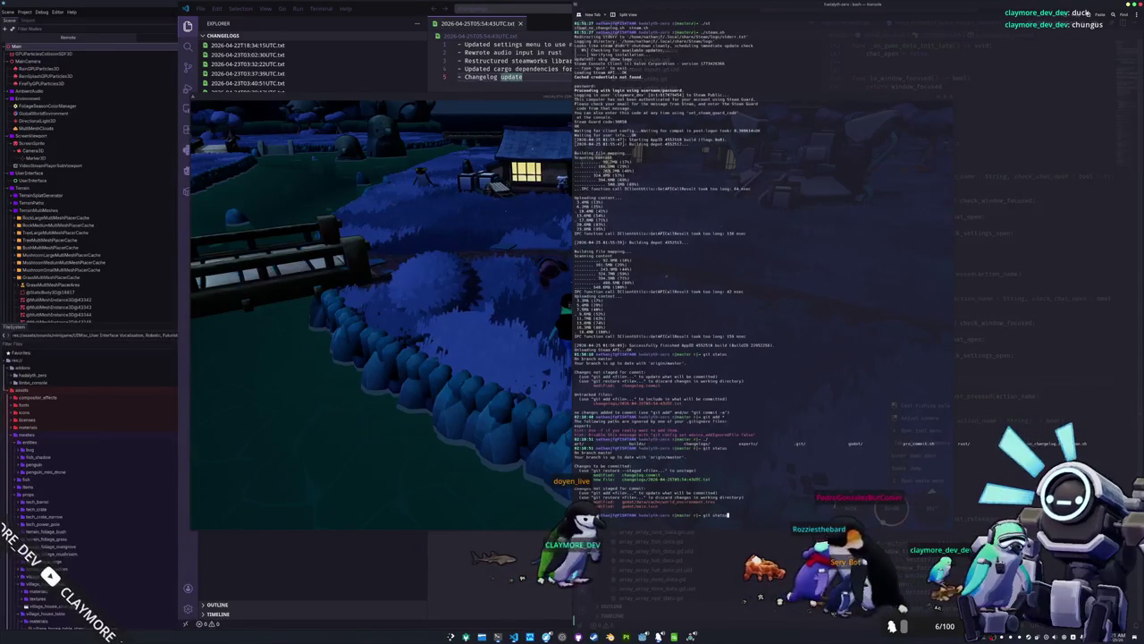
pyautogui.press('Return')
pyautogui.write('git add *')
pyautogui.press('Return')
# Commit as 'Added a grace window after tabbing into the game where inputs are ignored' and push.
pyautogui.write('git commit -m "Added a grace window after')
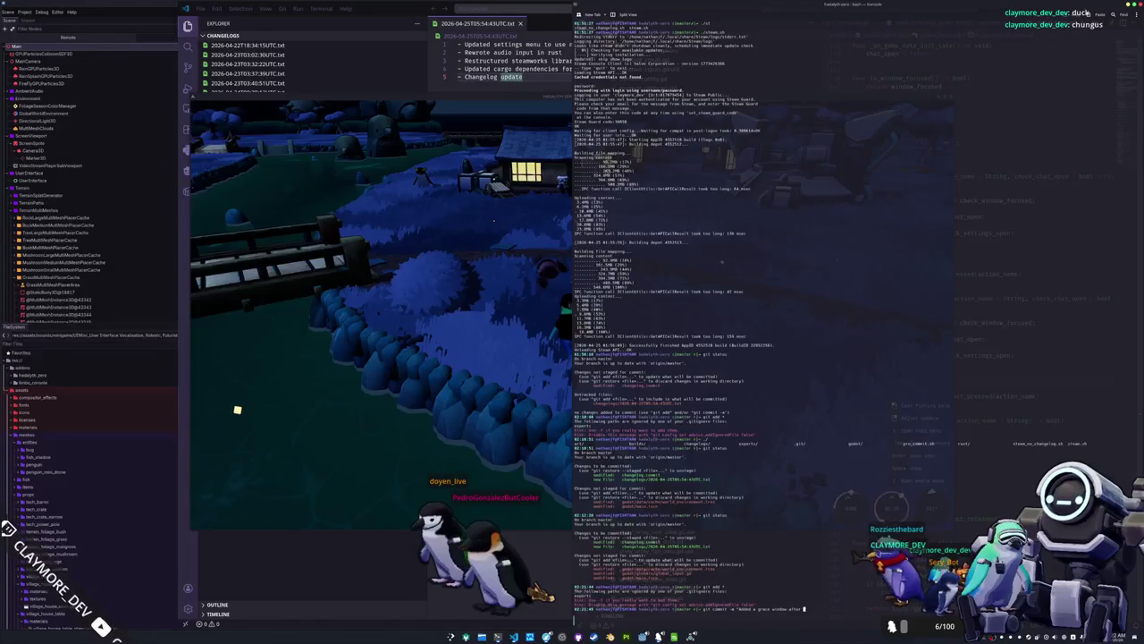
pyautogui.write('o the')
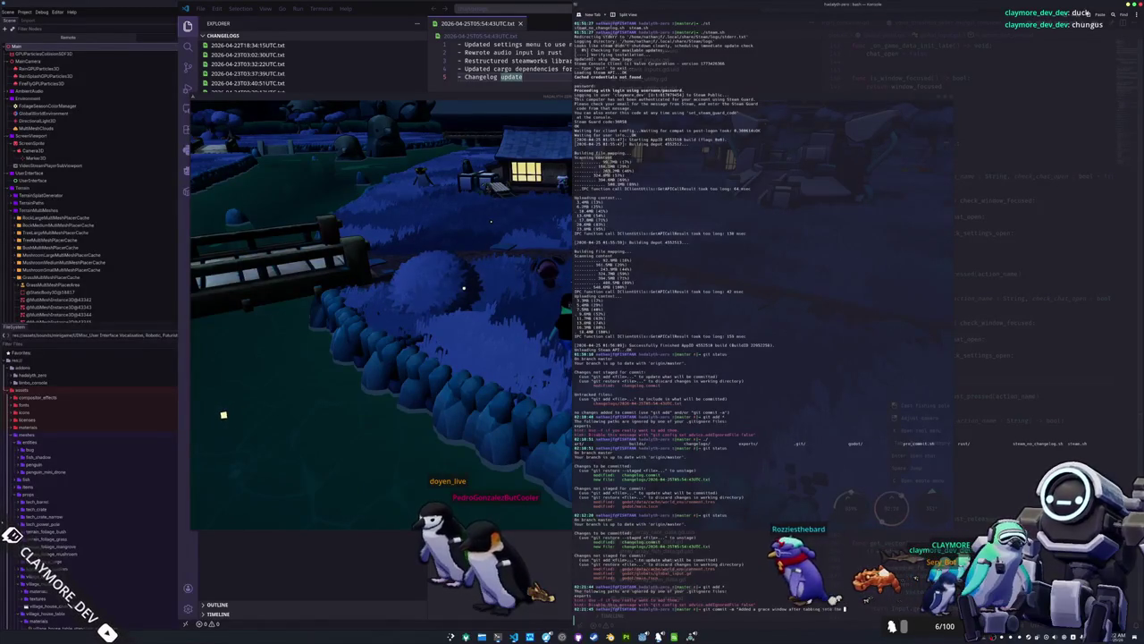
pyautogui.write(' game window where (inputs are ignored')
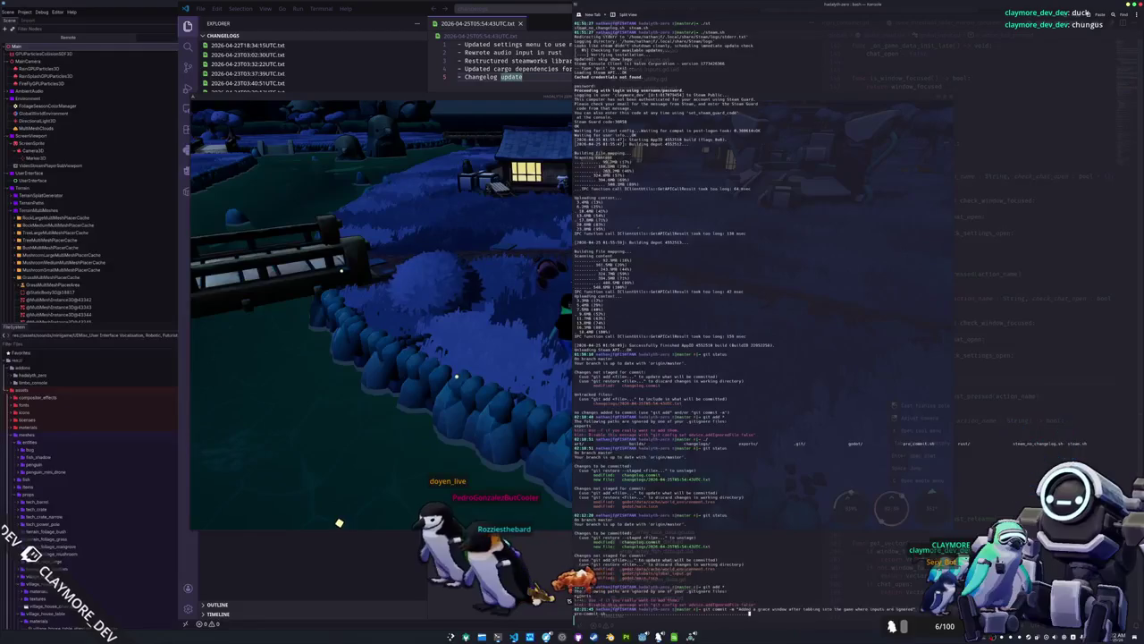
pyautogui.press('Return')
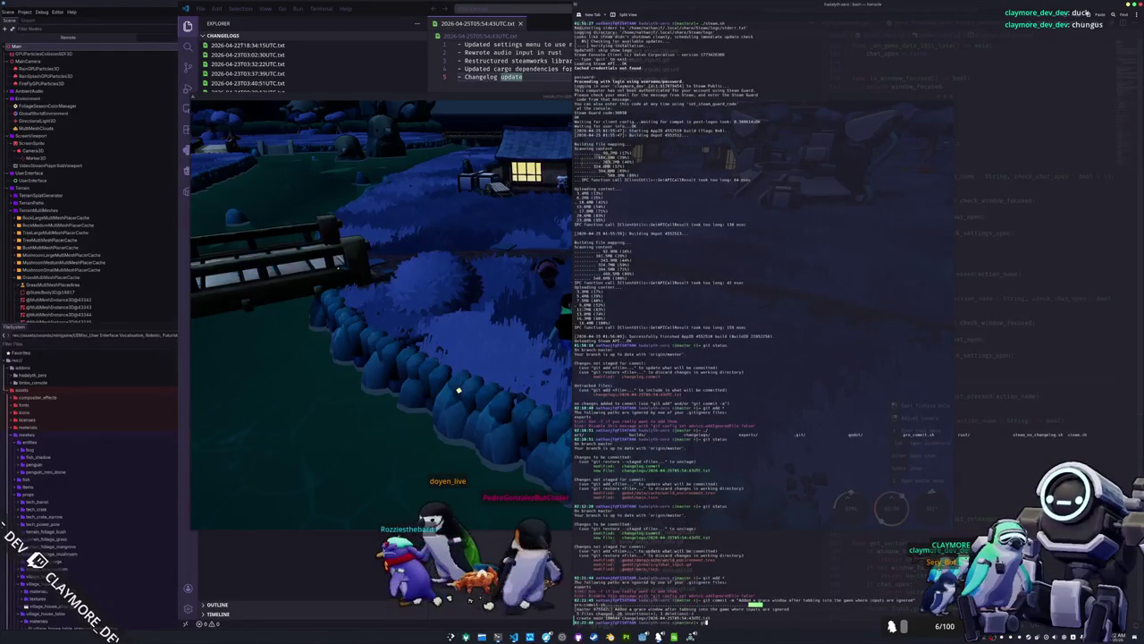
pyautogui.write('sh')
pyautogui.press('Return')
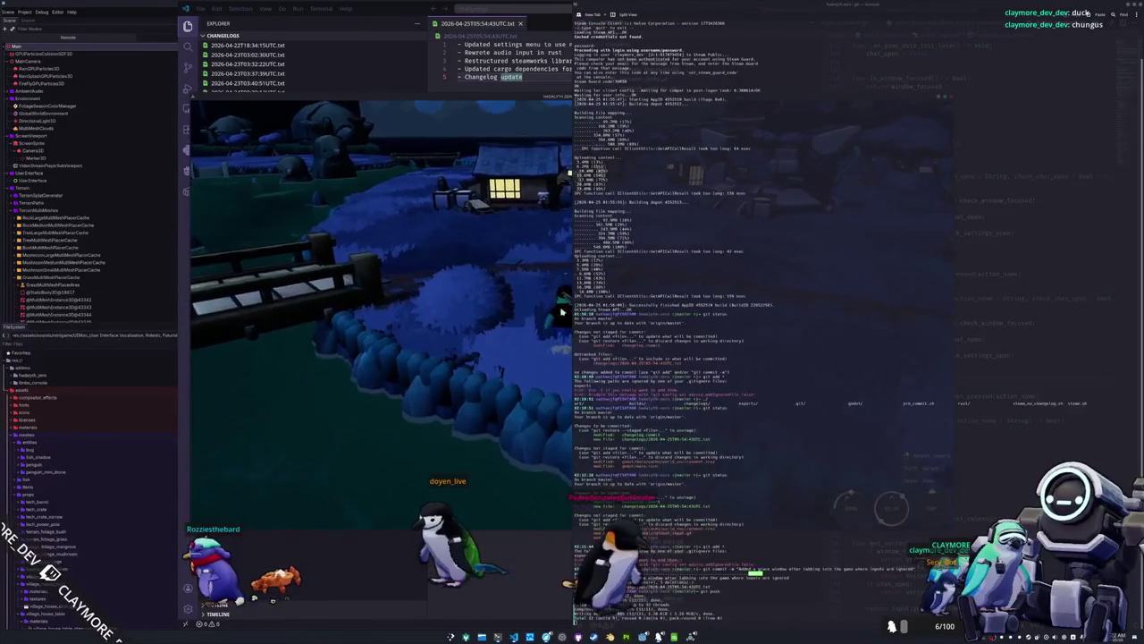
# Playtest the game in the village while checking the terminal's push log, ending back in the game.
pyautogui.click(526, 132)
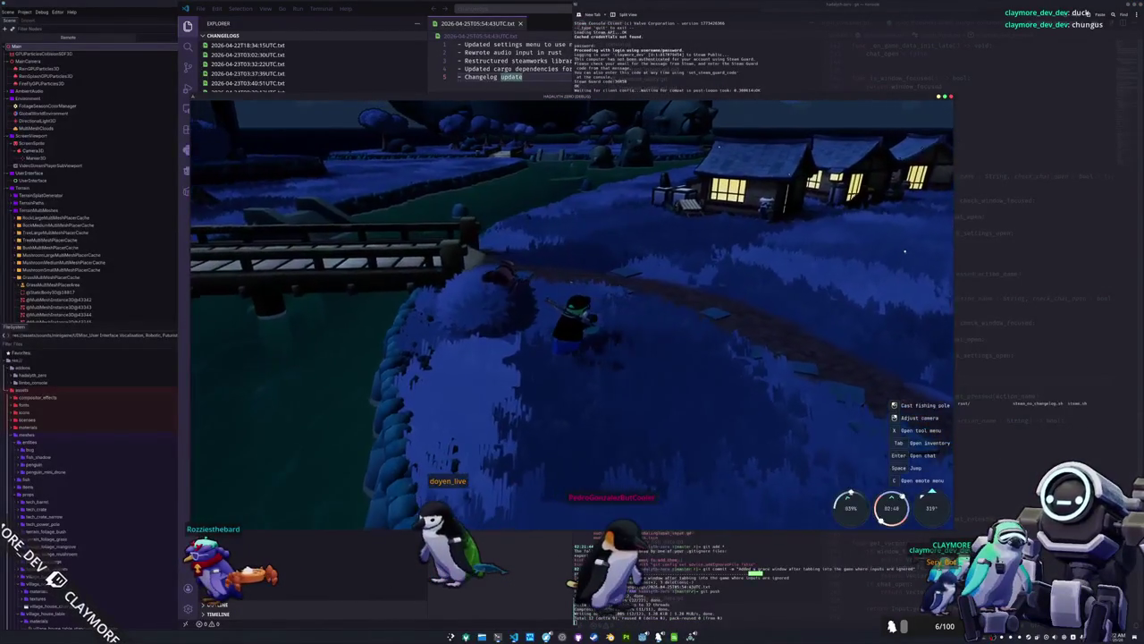
pyautogui.hotkey('alt', 'Tab')
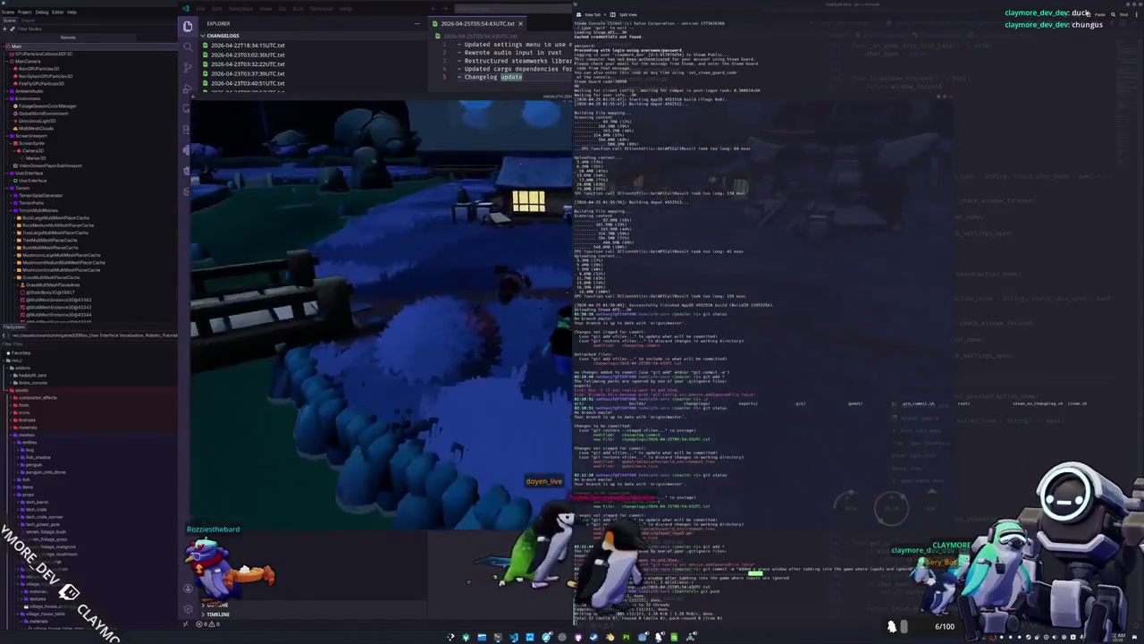
pyautogui.click(546, 326)
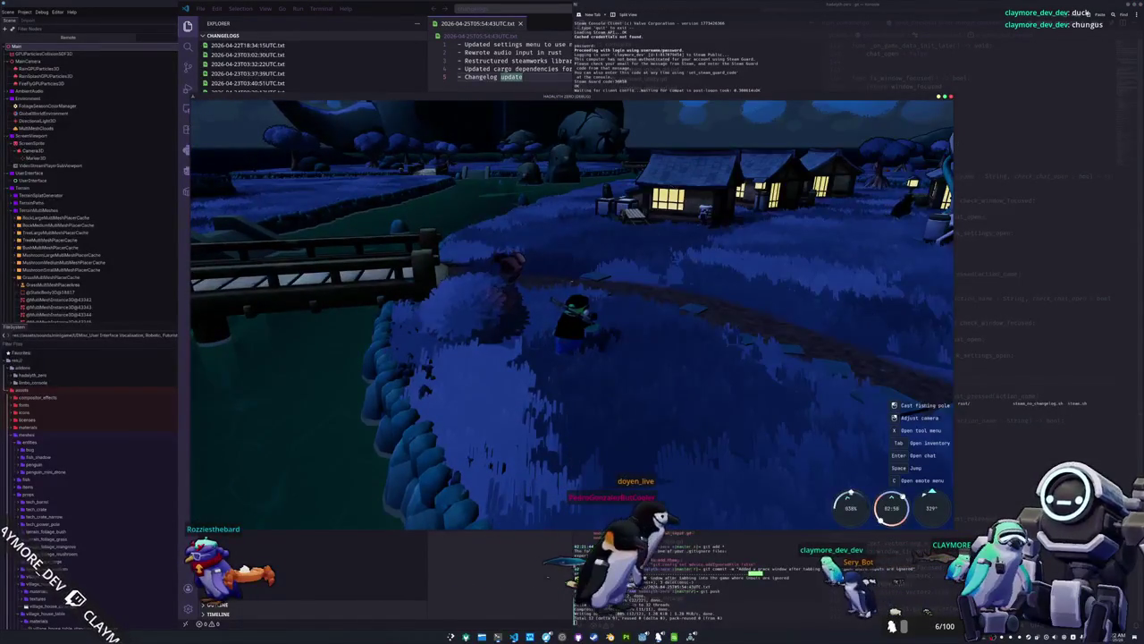
pyautogui.hotkey('alt', 'Tab')
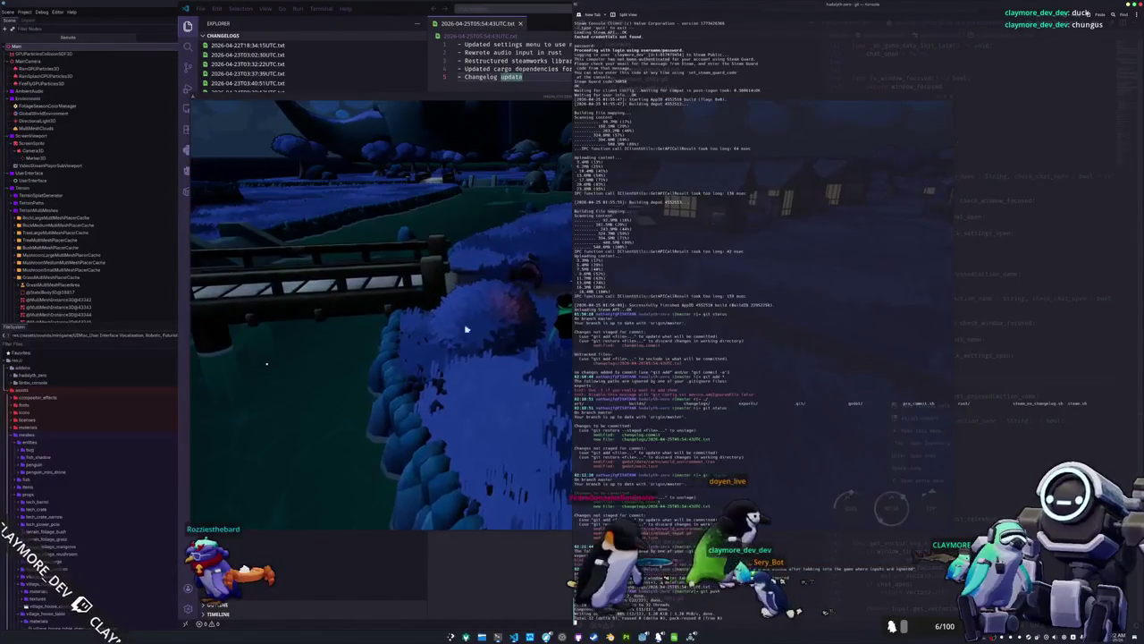
pyautogui.click(466, 329)
pyautogui.hotkey('alt', 'Tab')
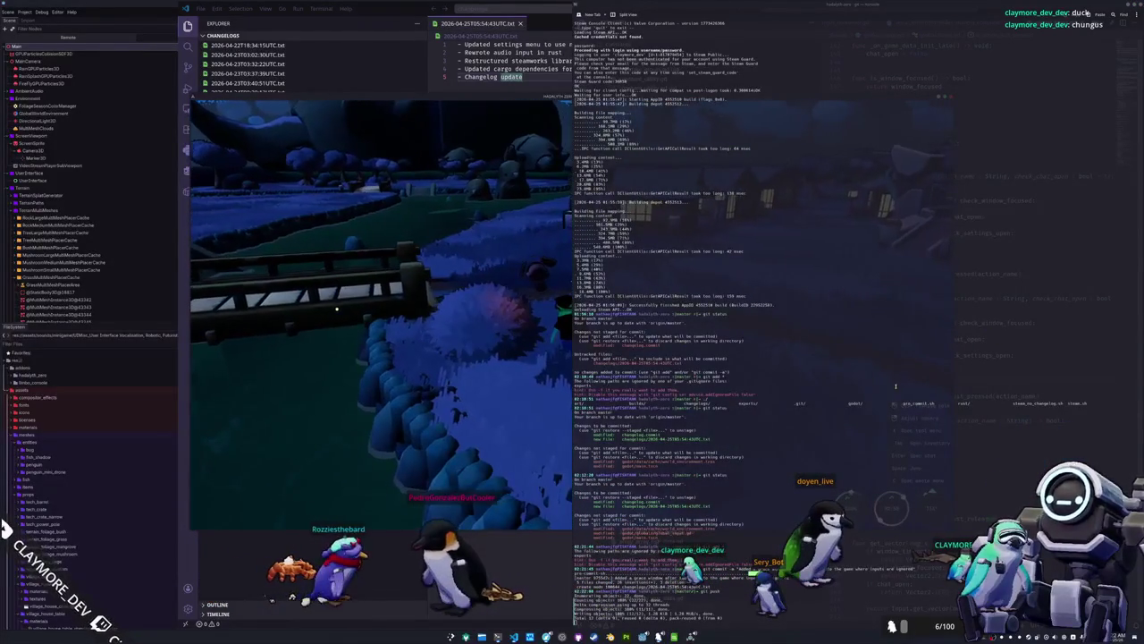
pyautogui.click(544, 298)
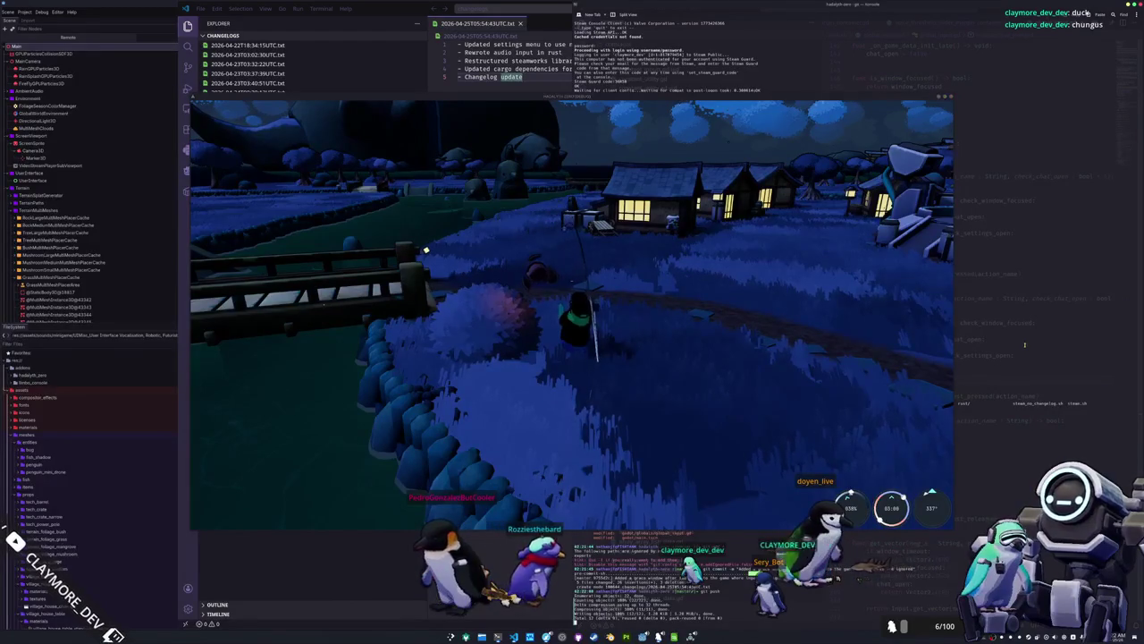
pyautogui.hotkey('alt', 'Tab')
pyautogui.click(509, 341)
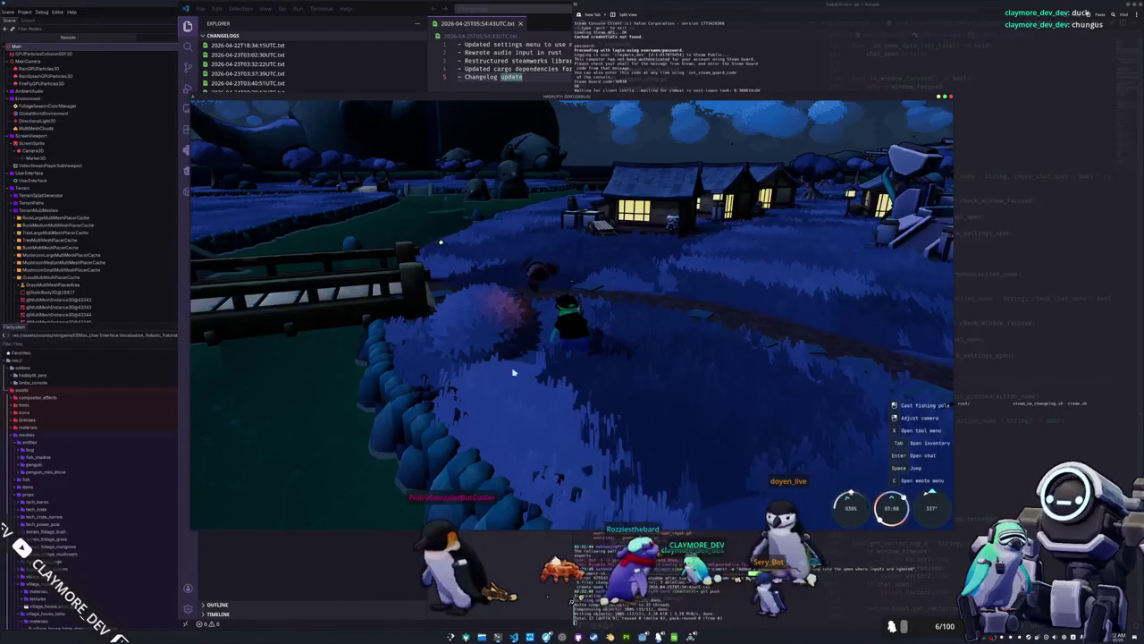
pyautogui.hotkey('alt', 'Tab')
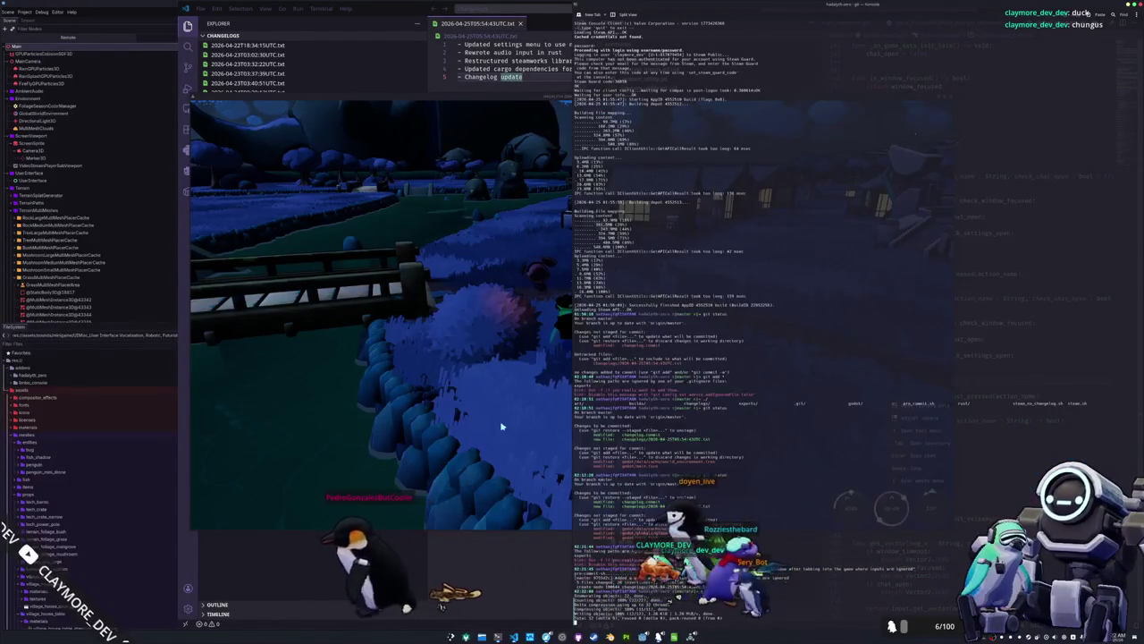
pyautogui.click(502, 428)
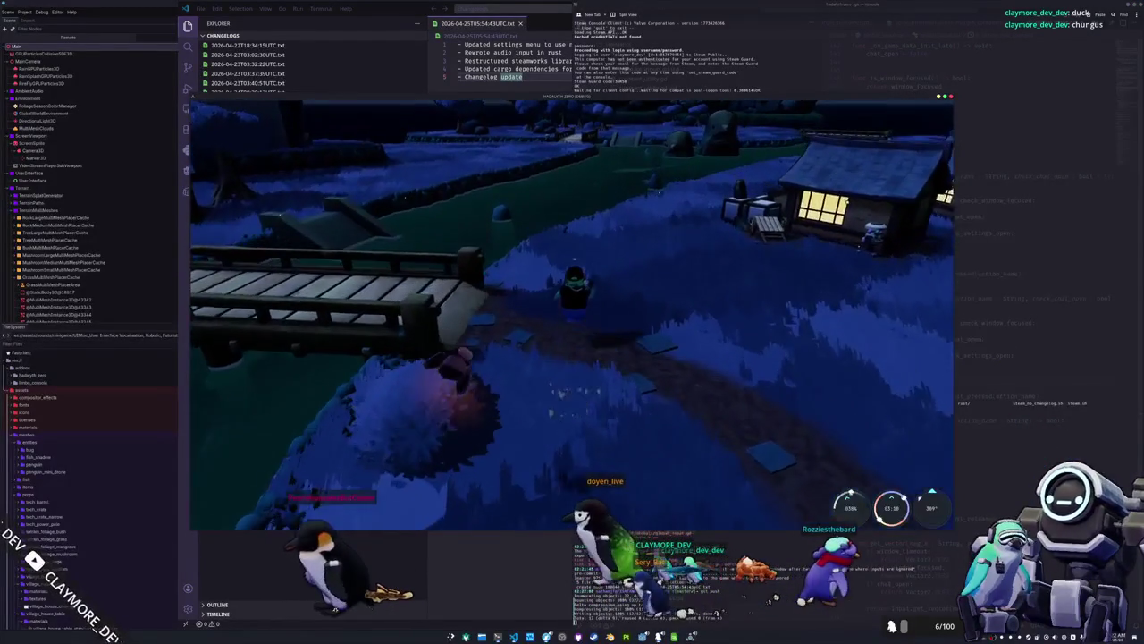
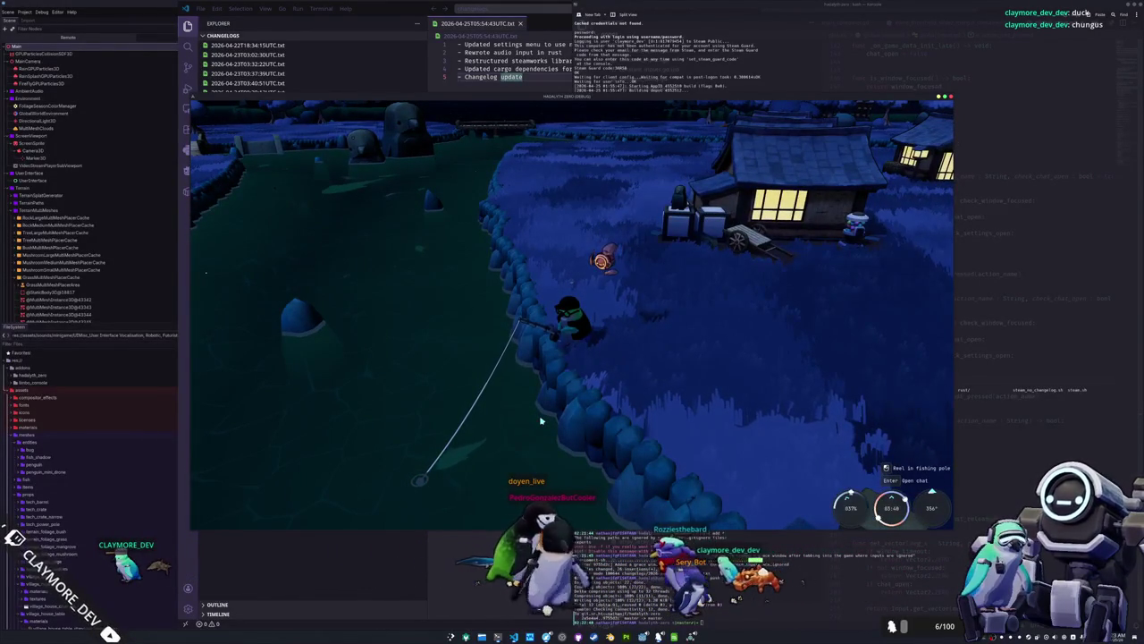
# Tilt the camera, hook a bite and answer the arrow sequence, then open Dolphin over the game.
pyautogui.moveTo(541, 420)
pyautogui.mouseDown()
pyautogui.moveTo(573, 317)
pyautogui.moveTo(550, 372)
pyautogui.moveTo(576, 319)
pyautogui.moveTo(629, 347)
pyautogui.mouseUp()
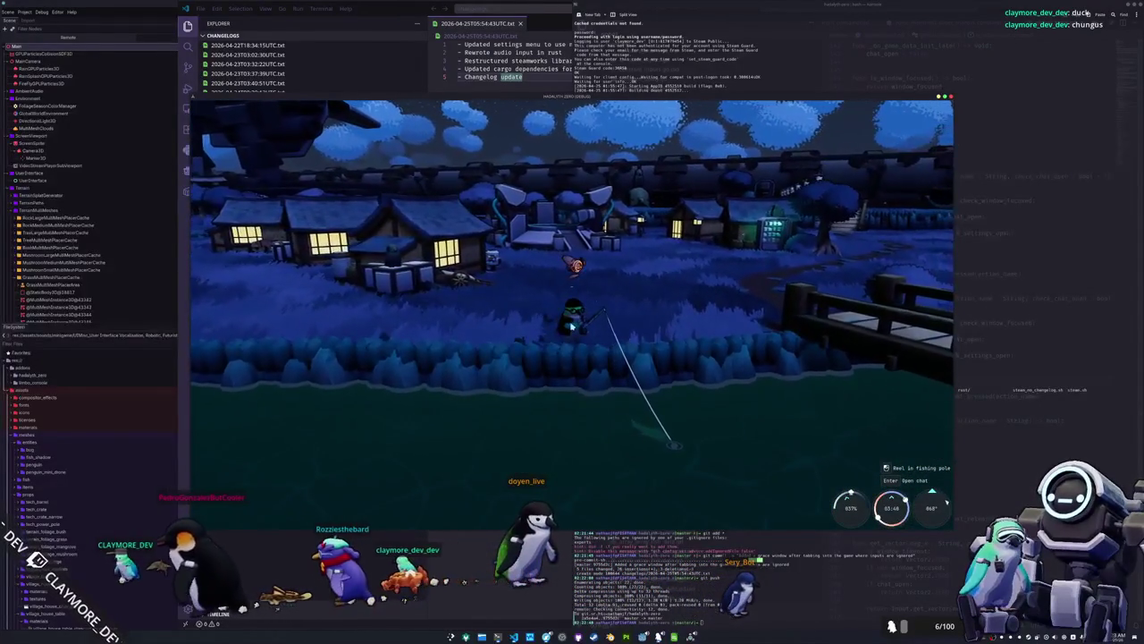
pyautogui.click(642, 367)
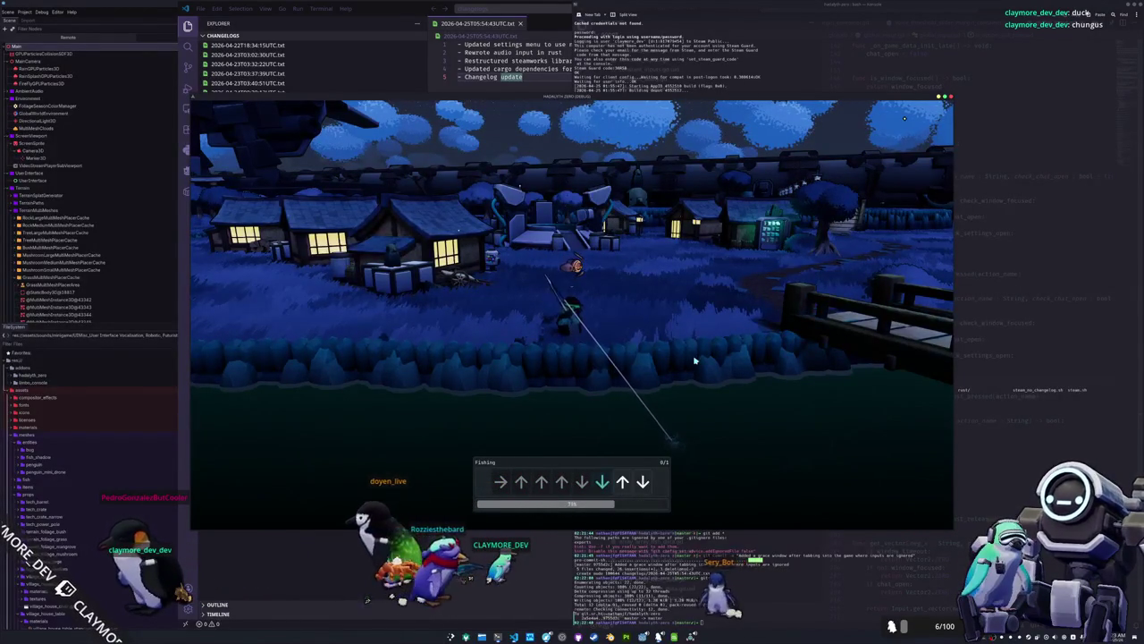
pyautogui.press('Down')
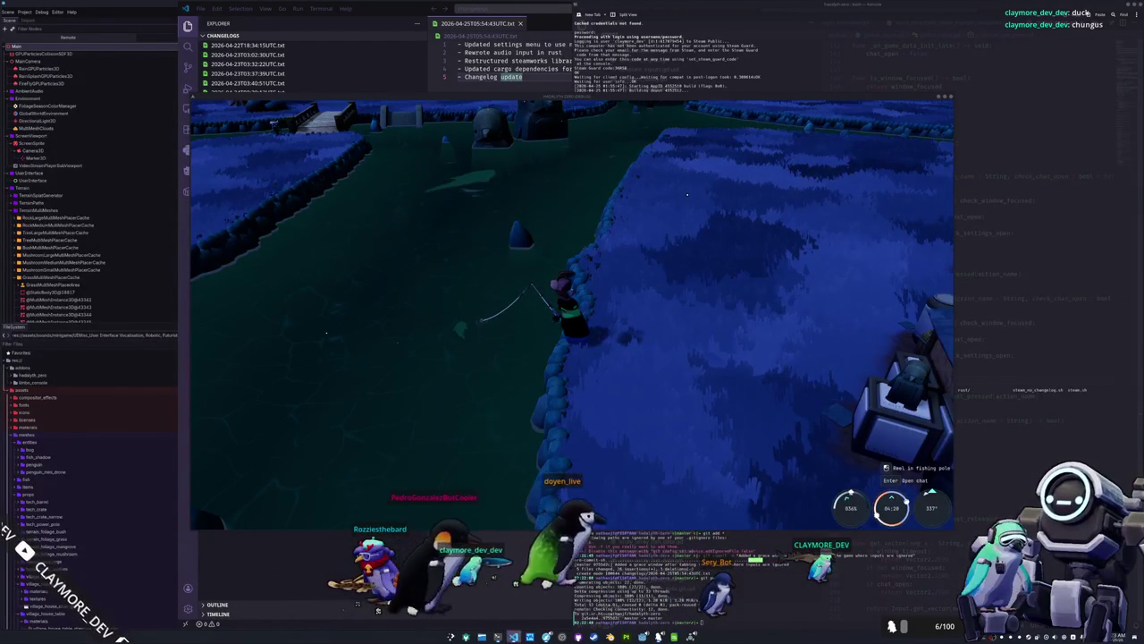
pyautogui.press('super+e')
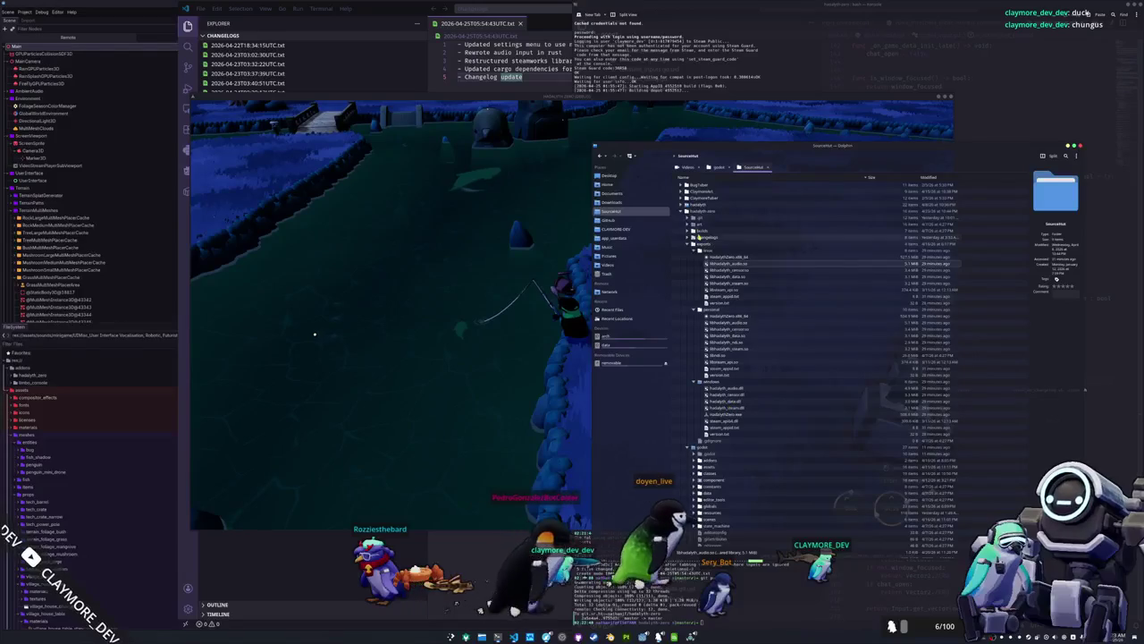
# Open changelog 2026-04-25T05:54:43UTC.txt in Kate, select all its text, and return to the game.
pyautogui.click(689, 238)
pyautogui.click(754, 293)
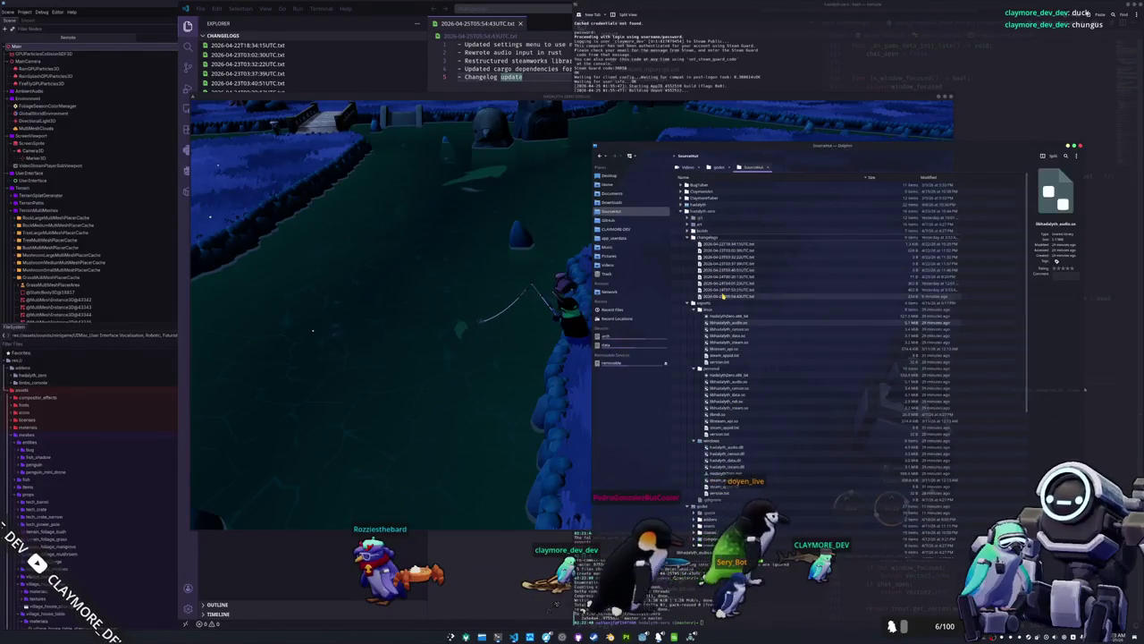
pyautogui.hotkey('ctrl', 'a')
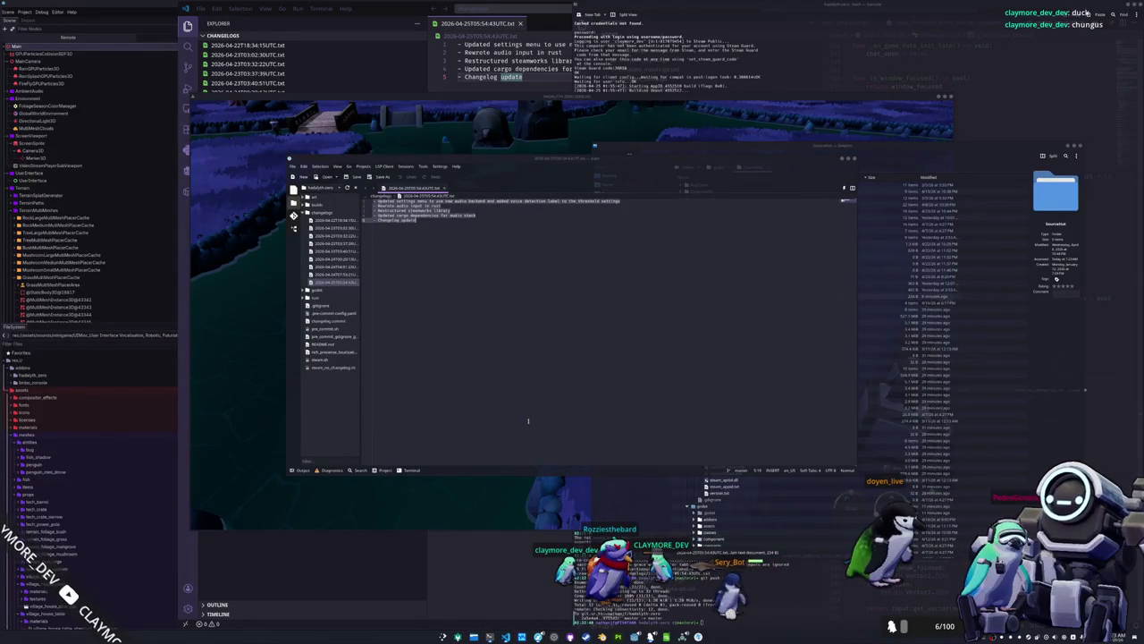
pyautogui.click(483, 531)
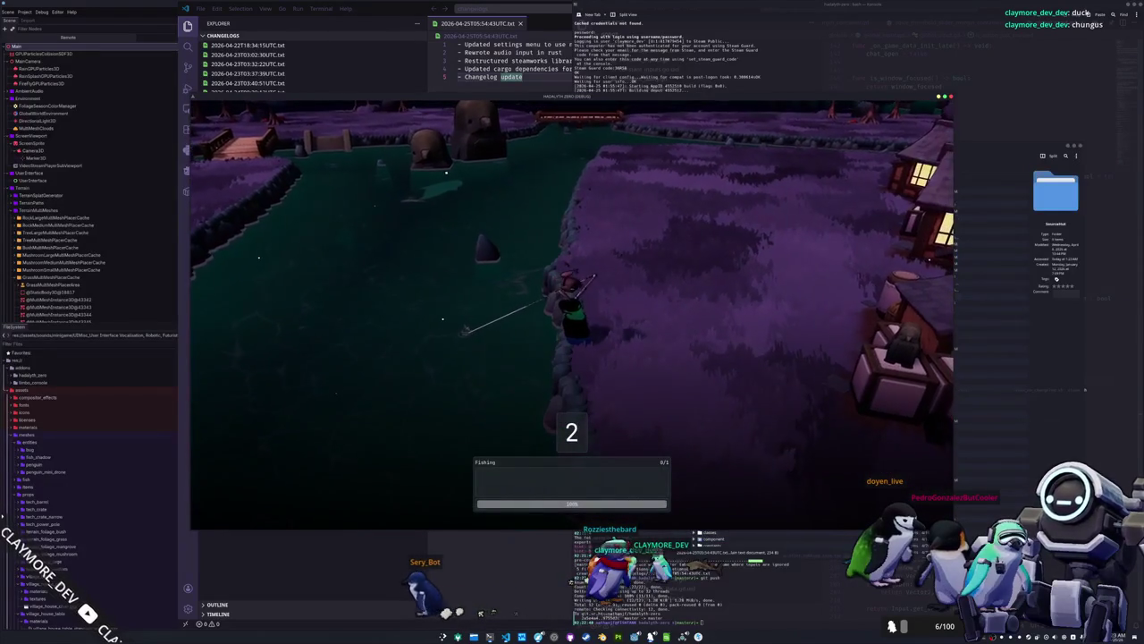
# Enter Right, Down, Right, Down, Left to land a Small Fish, walk toward the village, then quit the game.
pyautogui.press('Right')
pyautogui.press('Right')
pyautogui.press('Right')
pyautogui.press('Down')
pyautogui.press('Right')
pyautogui.press('Down')
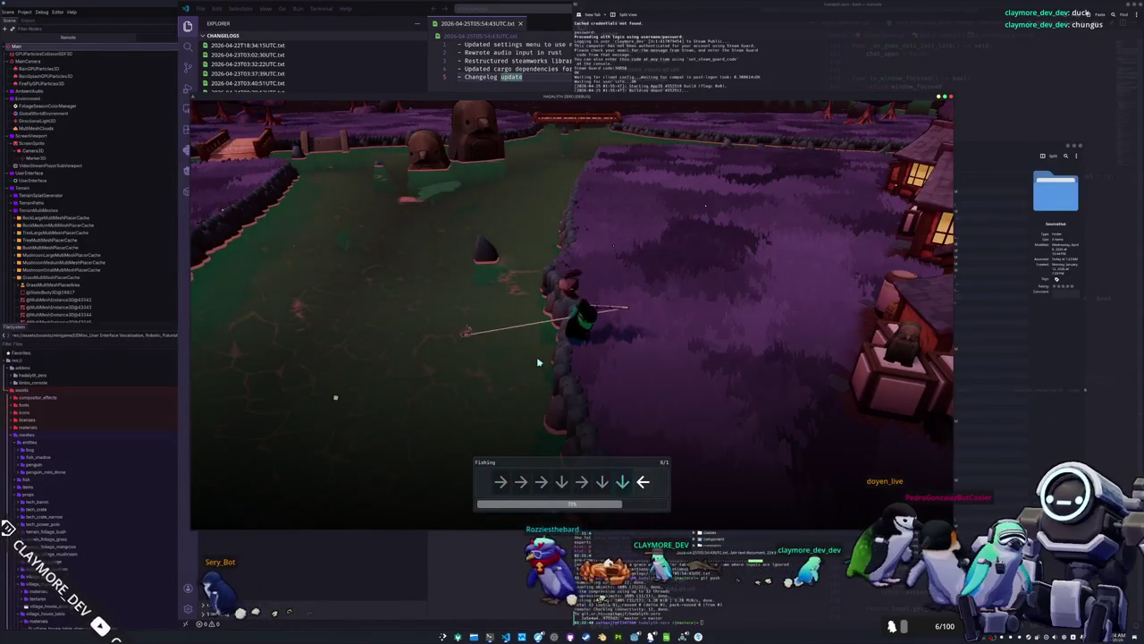
pyautogui.press('Down')
pyautogui.press('Left')
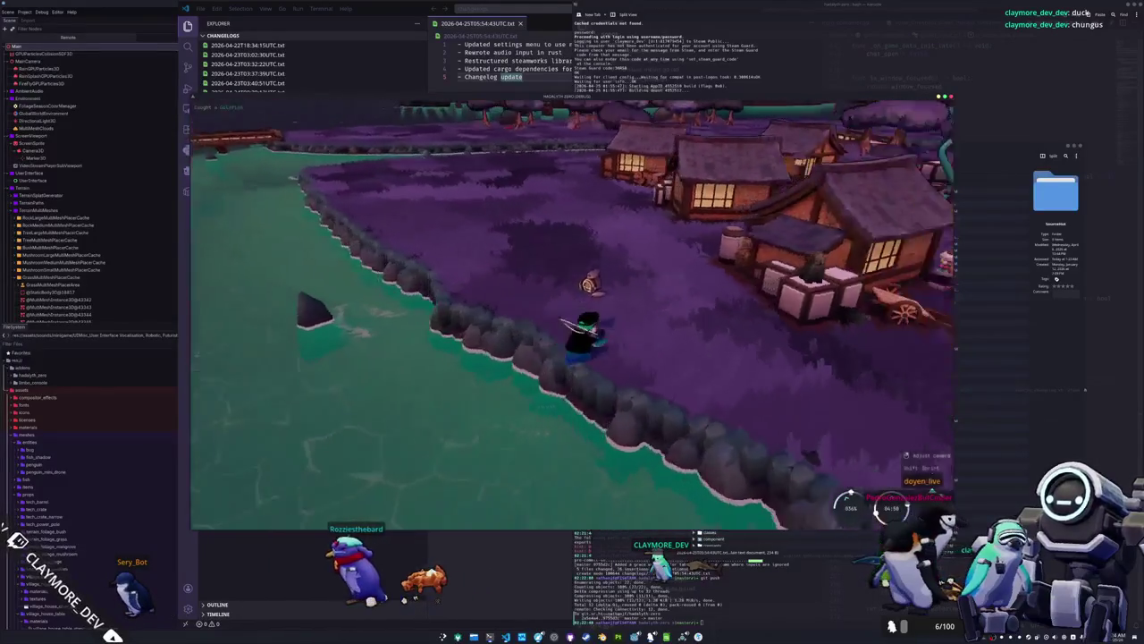
pyautogui.press('w')
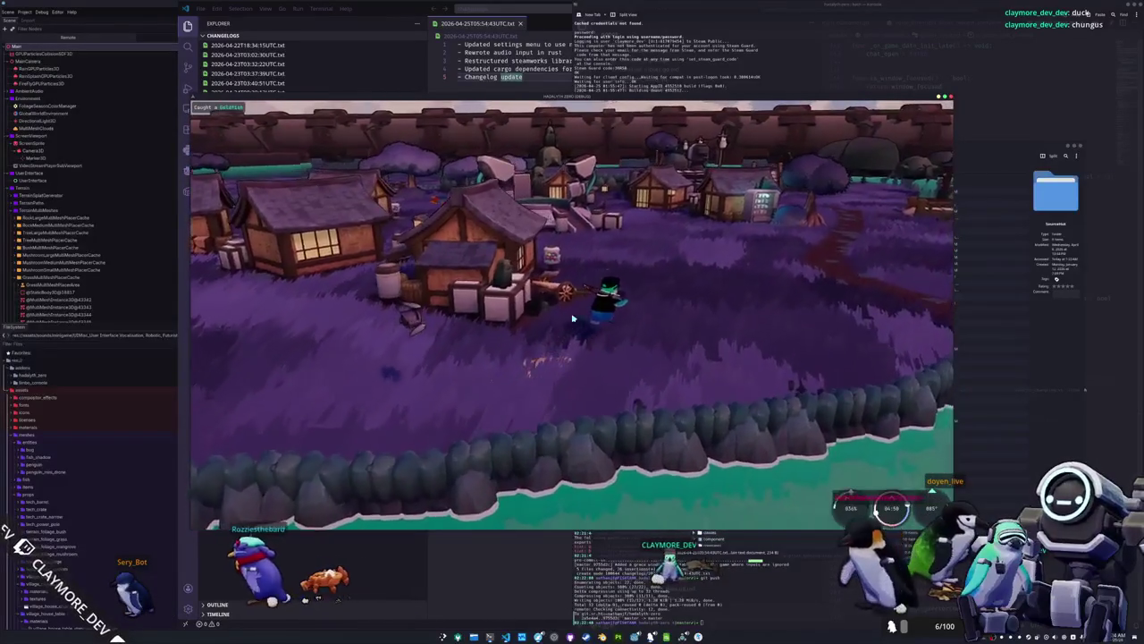
pyautogui.press('F8')
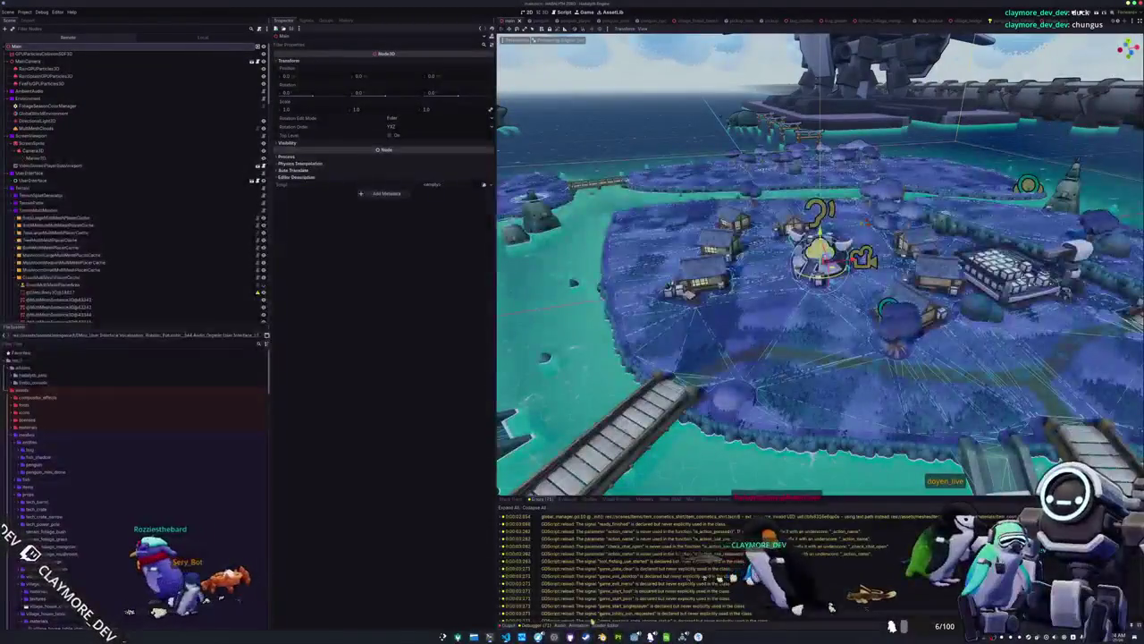
# Delete an audio bus in the Audio mixer, then run the project and switch to the erroring global_input.gd.
pyautogui.hotkey('alt', 'a')
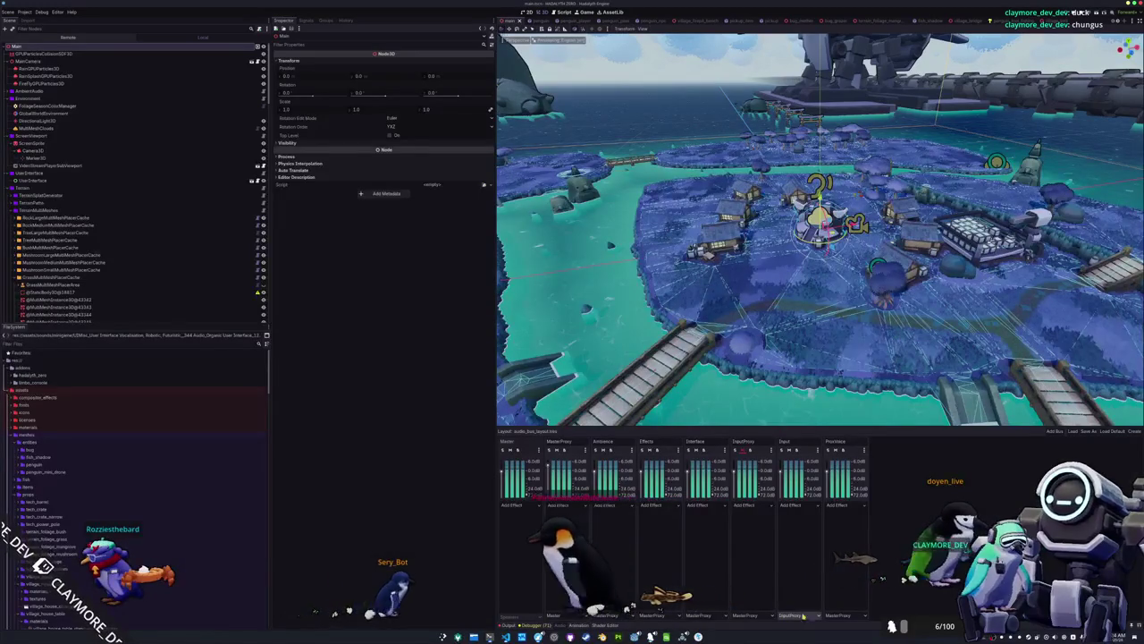
pyautogui.rightClick(816, 452)
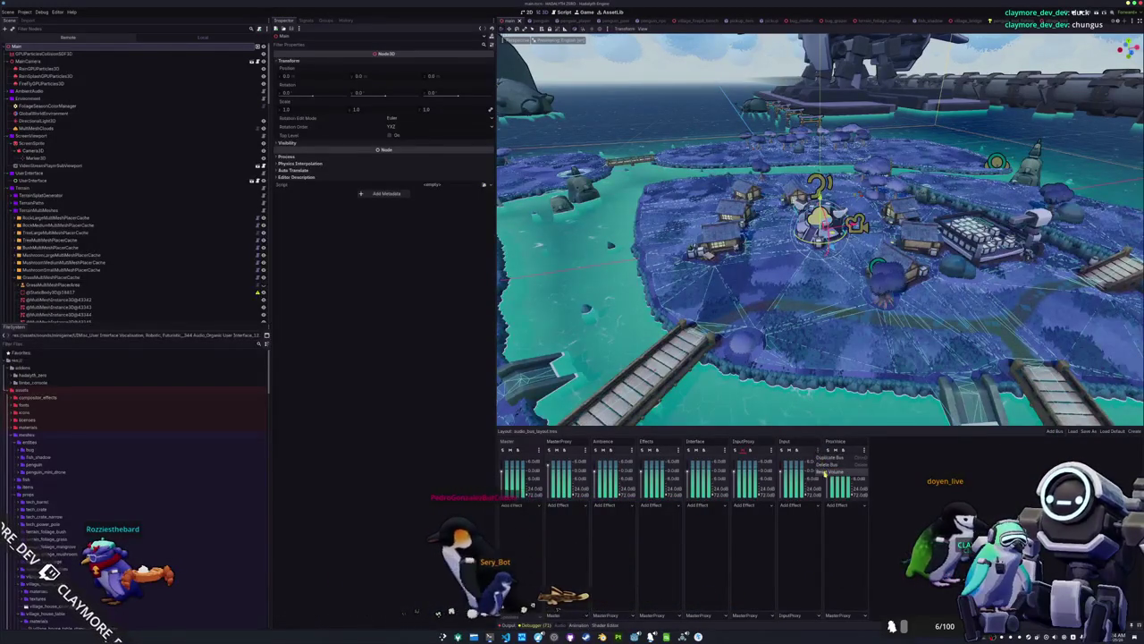
pyautogui.click(824, 465)
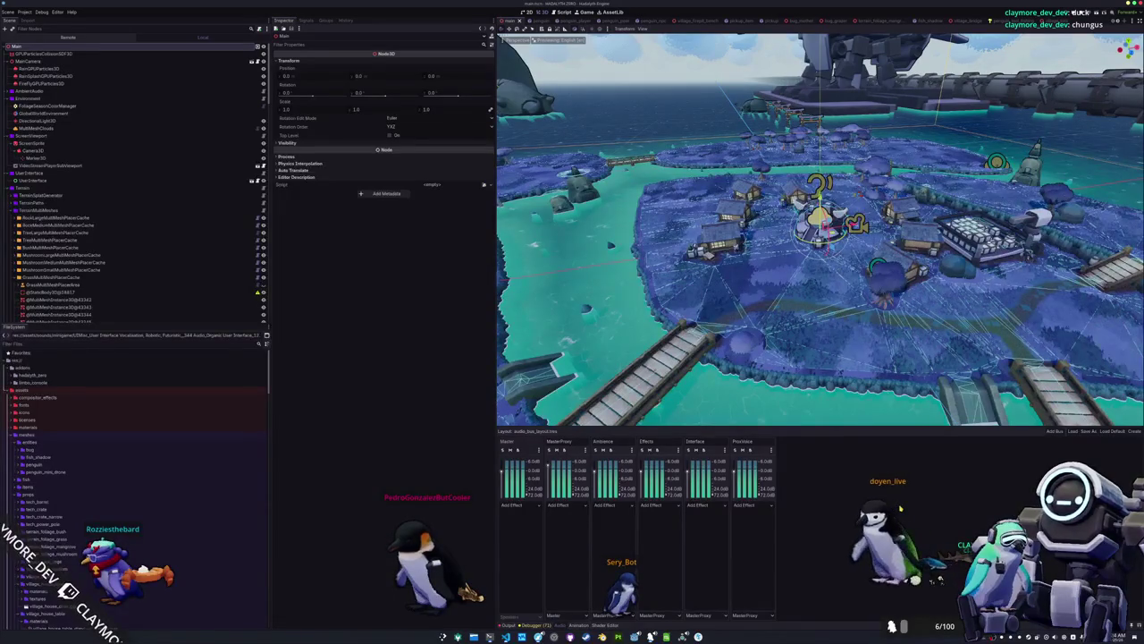
pyautogui.press('F5')
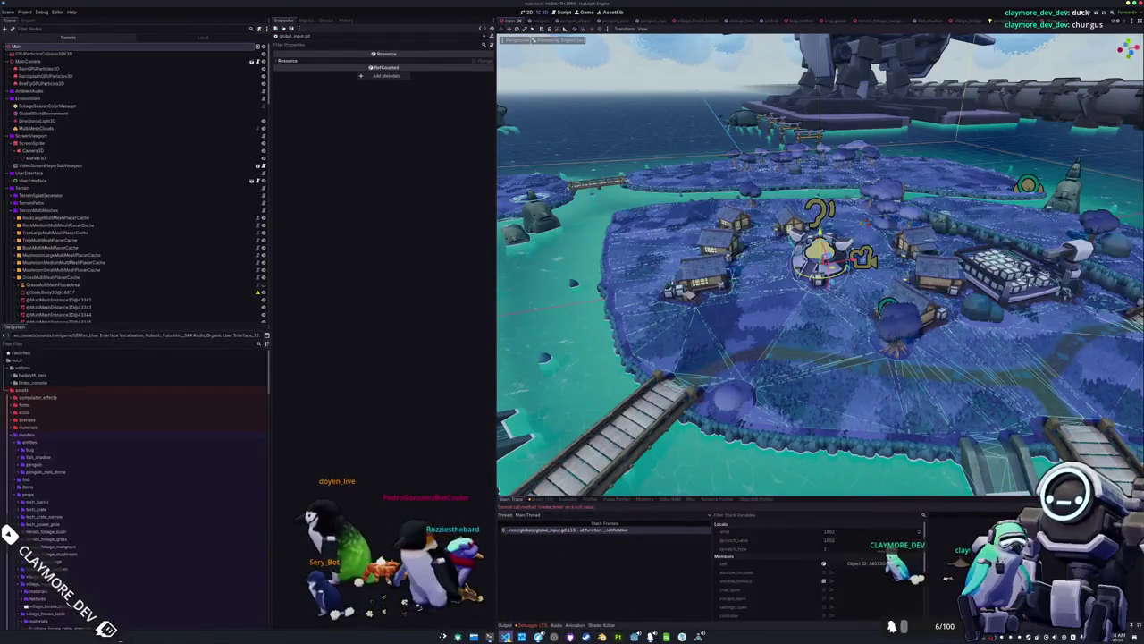
pyautogui.hotkey('alt', 'Tab')
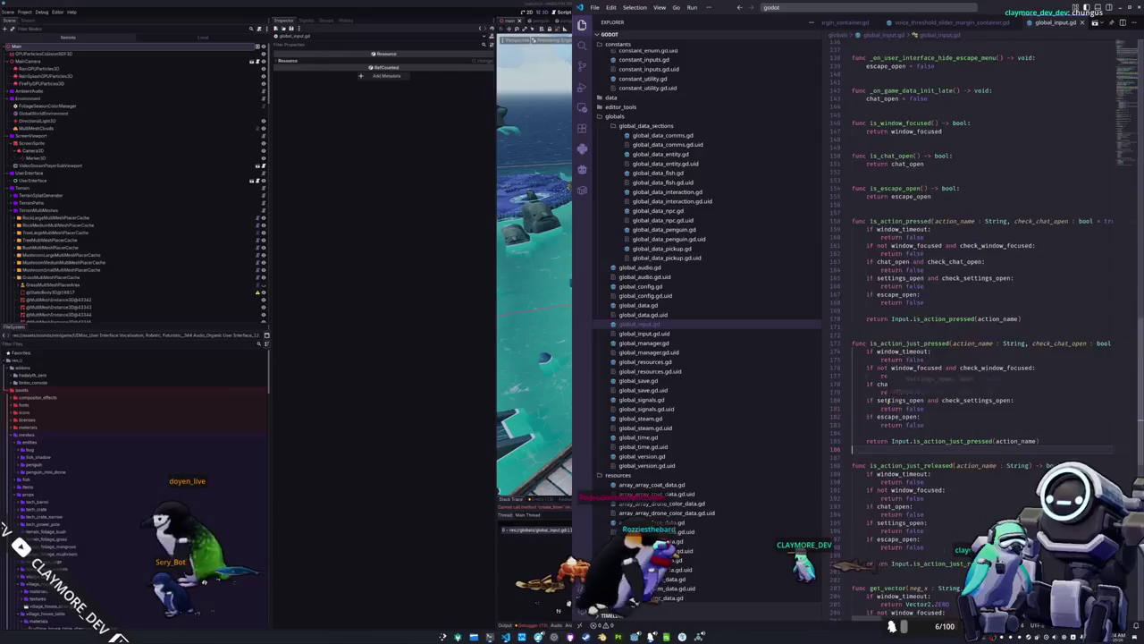
# Insert an 'if is_instance_valid(get_tree()):' line above the second create_timer call.
pyautogui.scroll(-6, 880, 404)
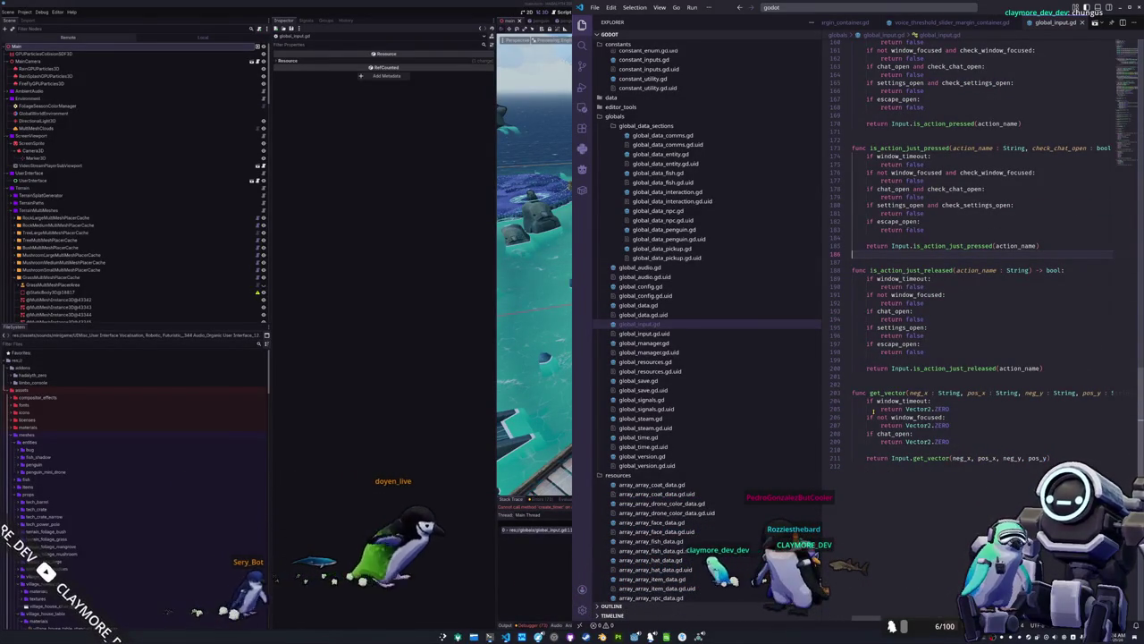
pyautogui.scroll(15, 852, 376)
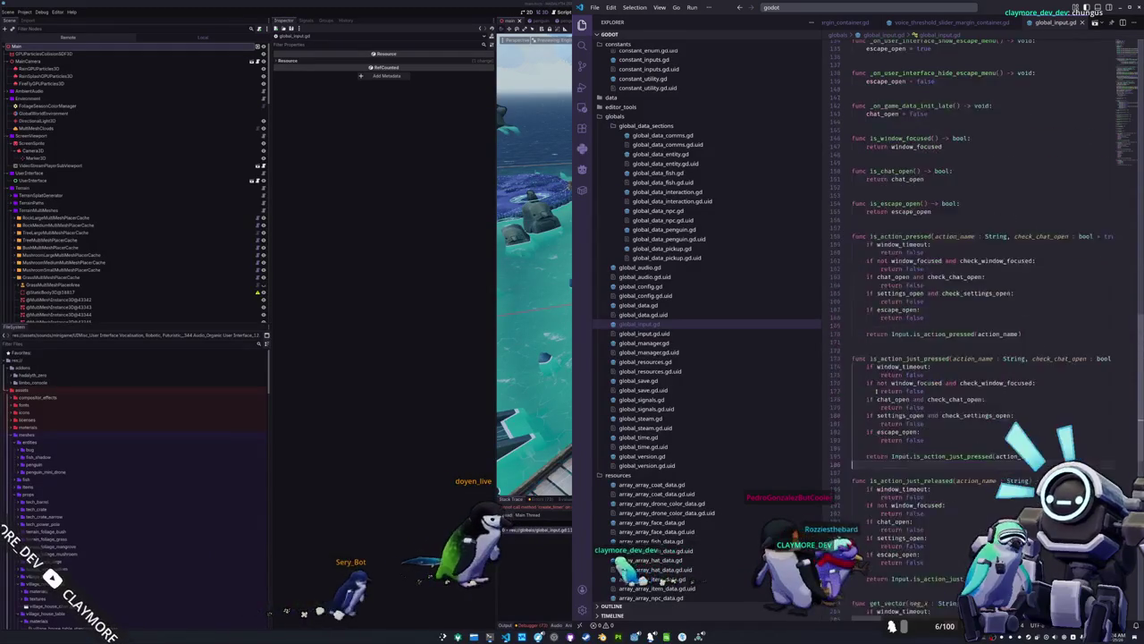
pyautogui.scroll(8, 867, 362)
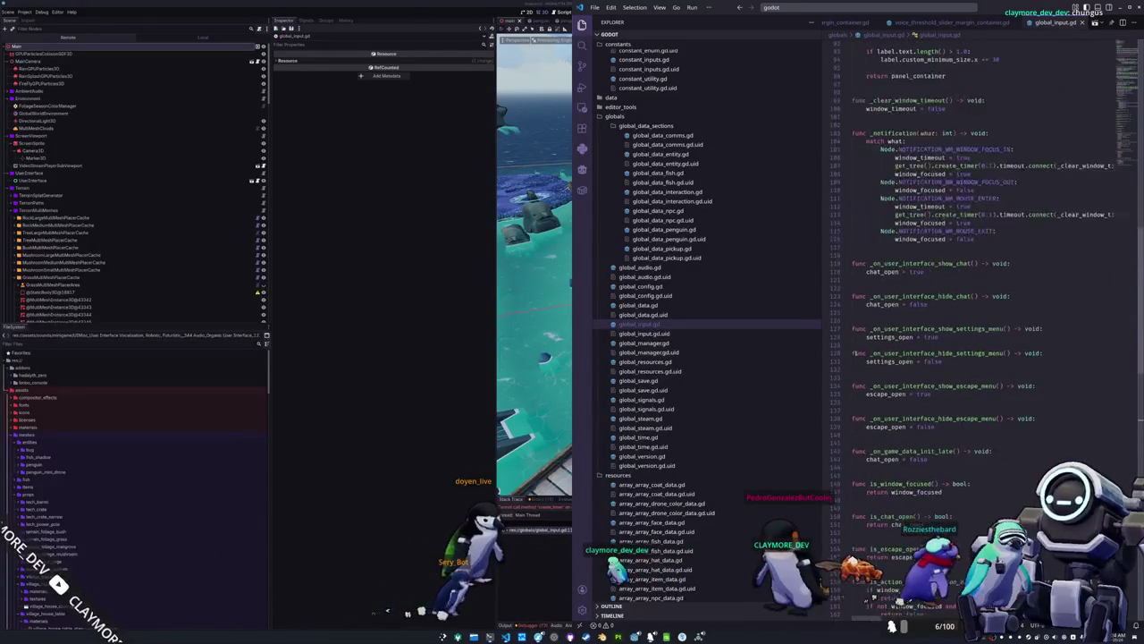
pyautogui.scroll(4, 859, 345)
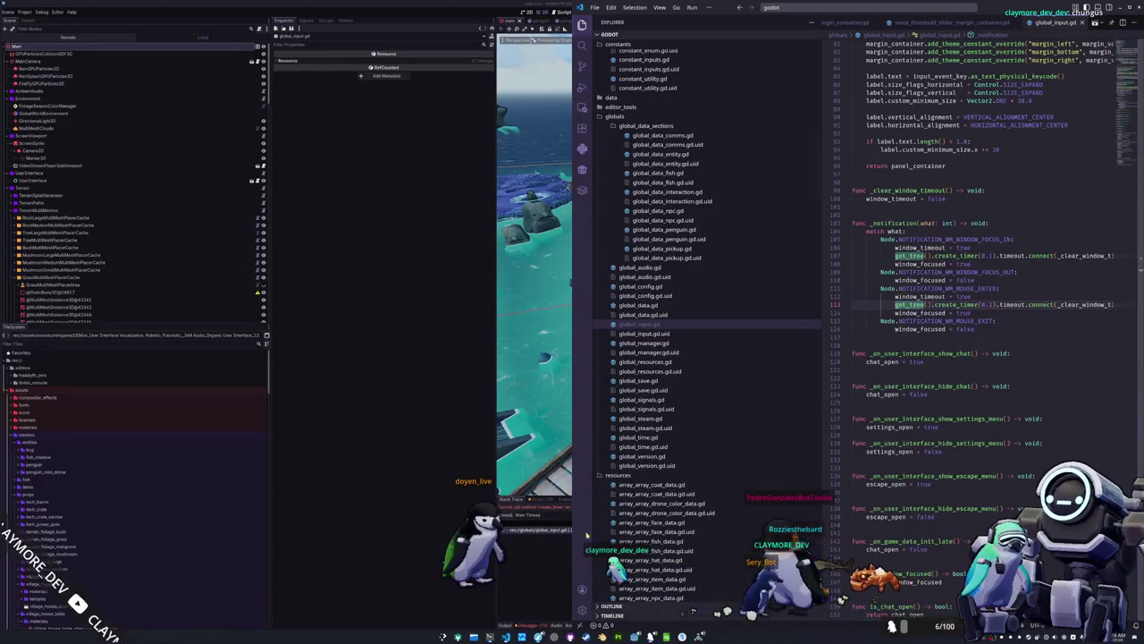
pyautogui.click(921, 247)
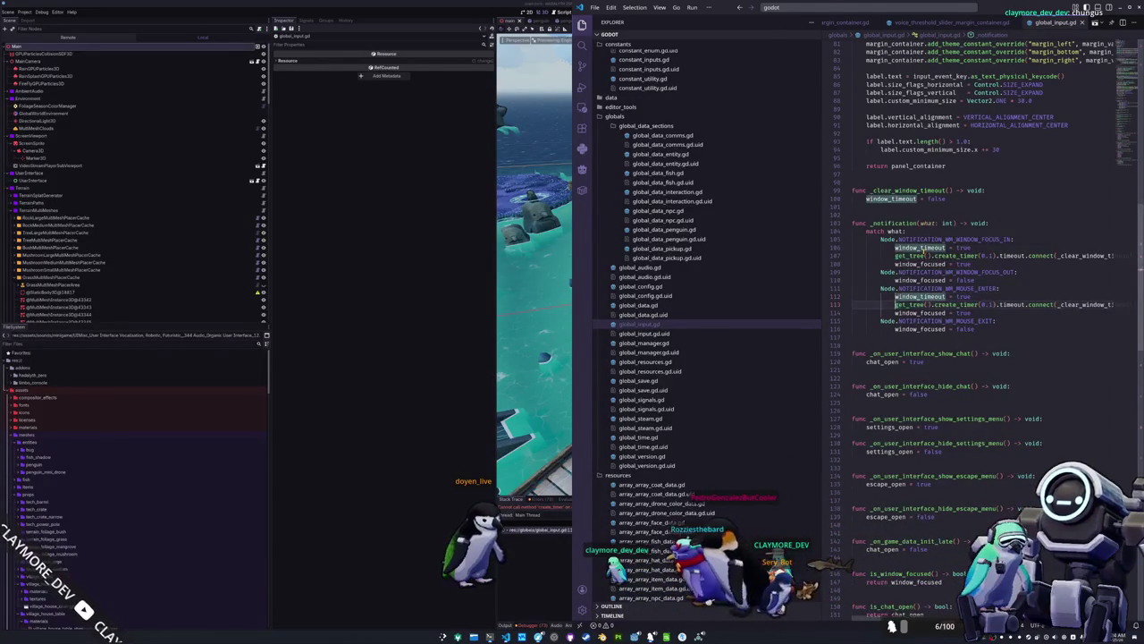
pyautogui.press('Return')
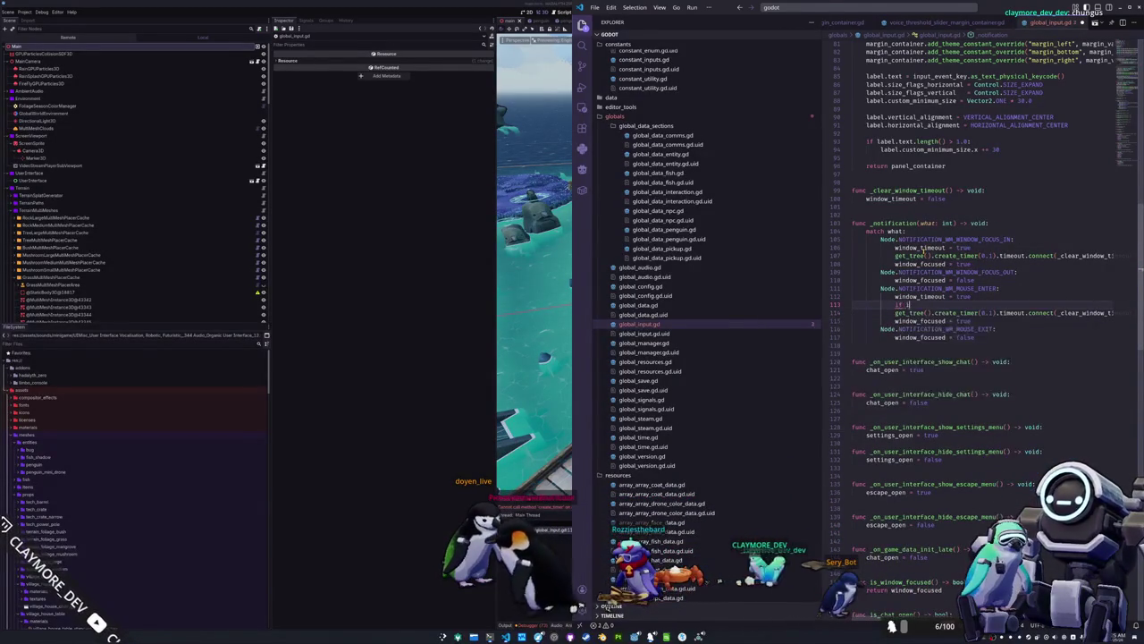
pyautogui.write('s_instance_v')
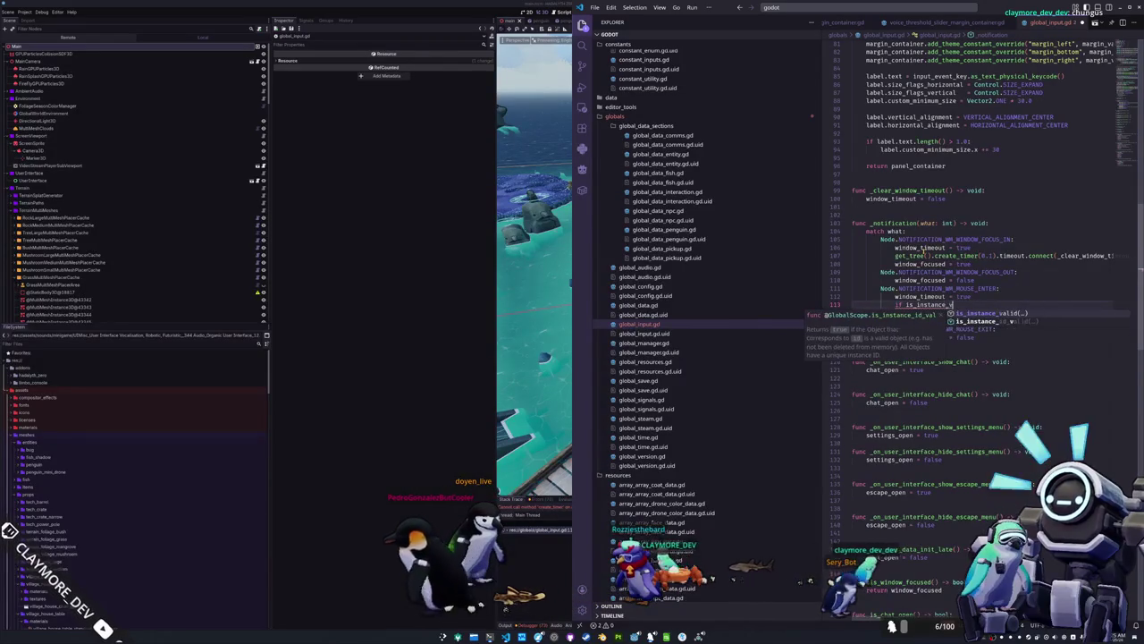
pyautogui.write('alid(get_tr')
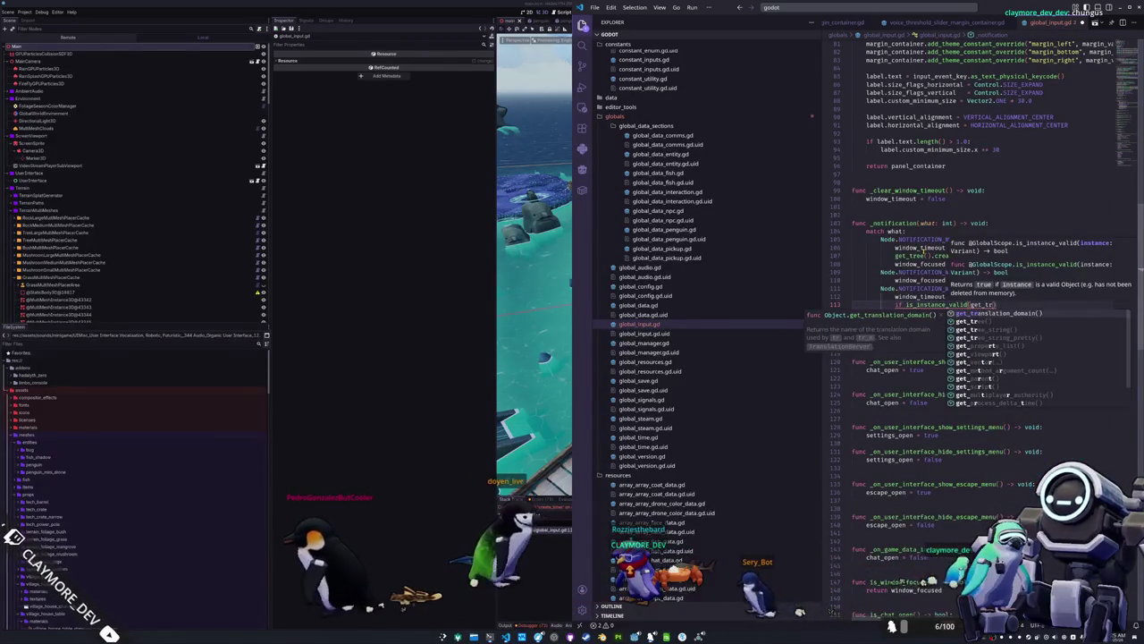
pyautogui.write('ee().roo')
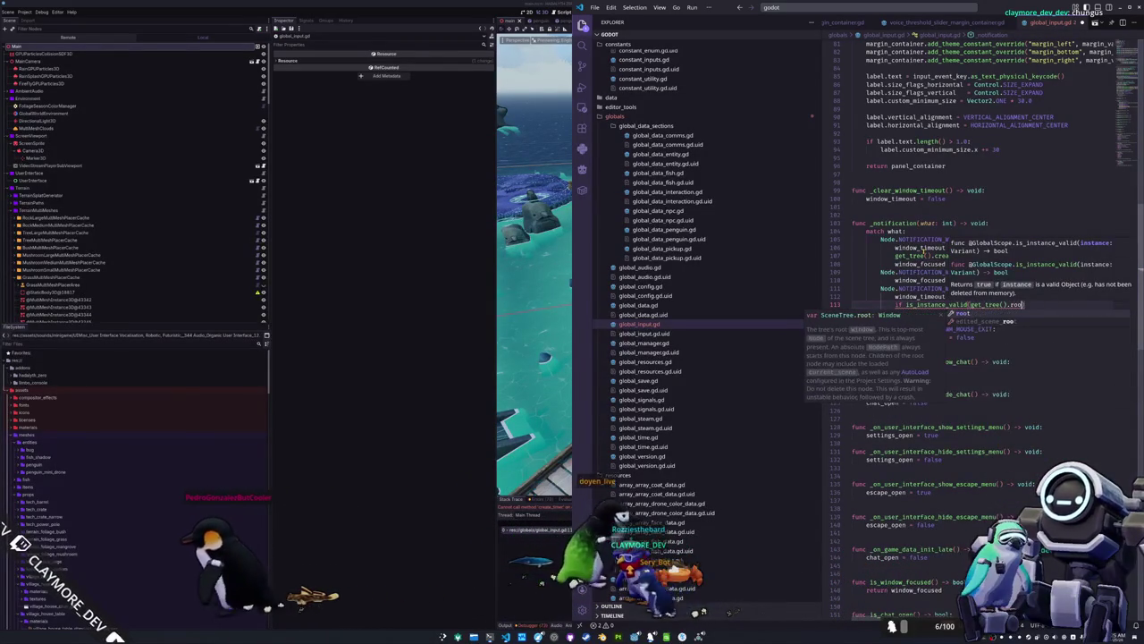
pyautogui.press('BackSpace')
pyautogui.press('BackSpace')
pyautogui.press('BackSpace')
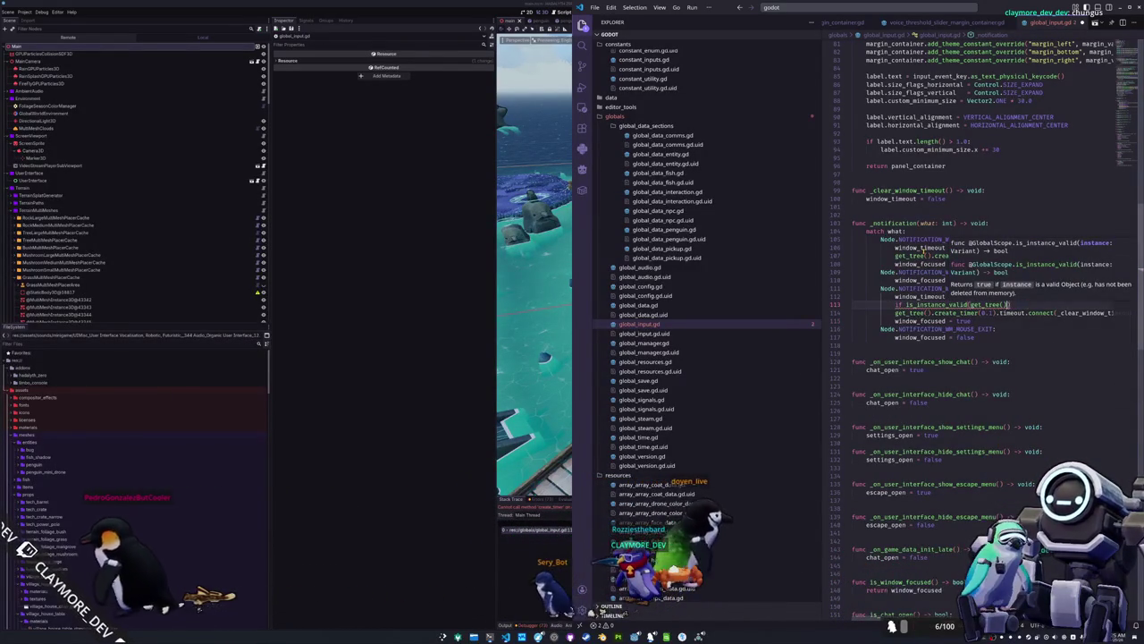
pyautogui.press('Escape')
# Indent that create_timer call under the check and paste the same guard above the first one.
pyautogui.press('Down')
pyautogui.press('Tab')
pyautogui.press('Up')
pyautogui.press('Up')
pyautogui.hotkey('ctrl', 'v')
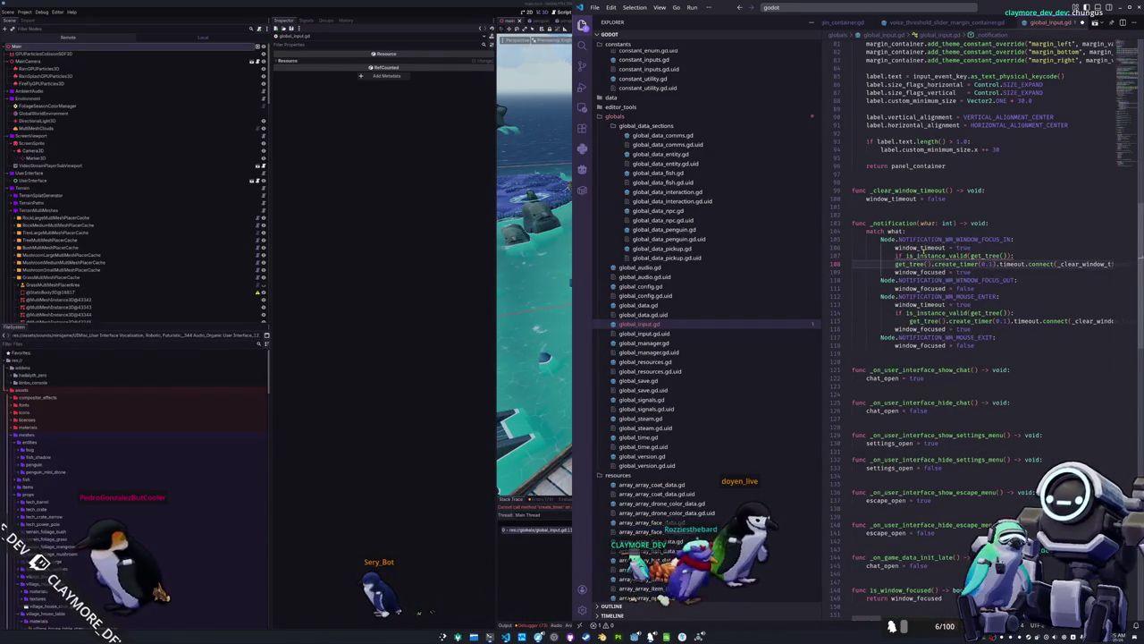
pyautogui.click(556, 563)
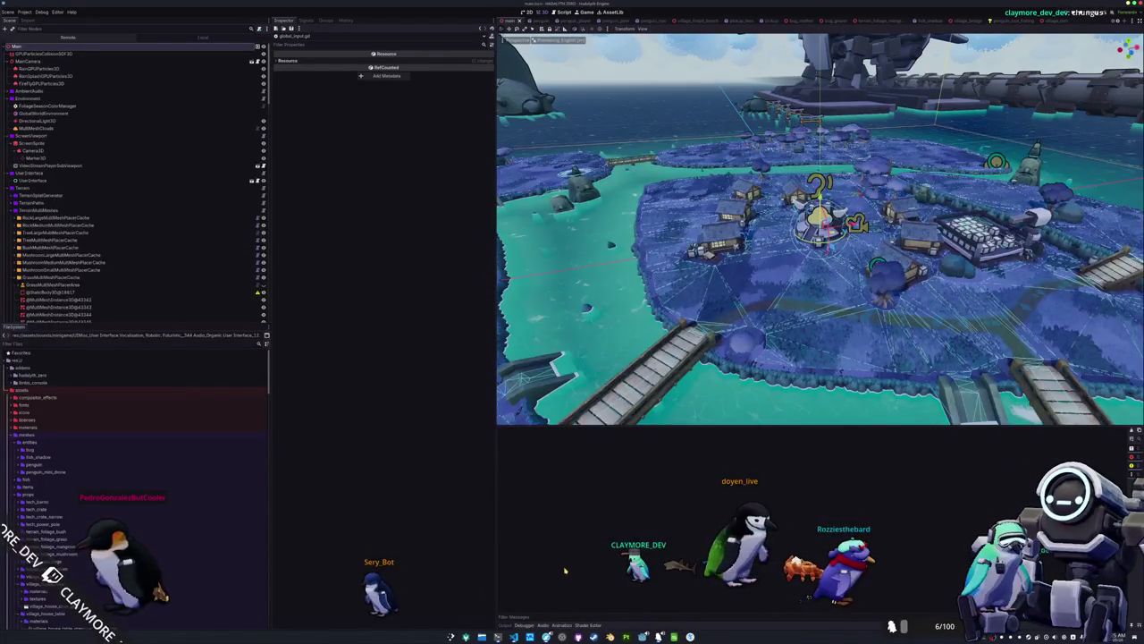
# Relaunch the project with F5 and close the game window once it starts.
pyautogui.press('F5')
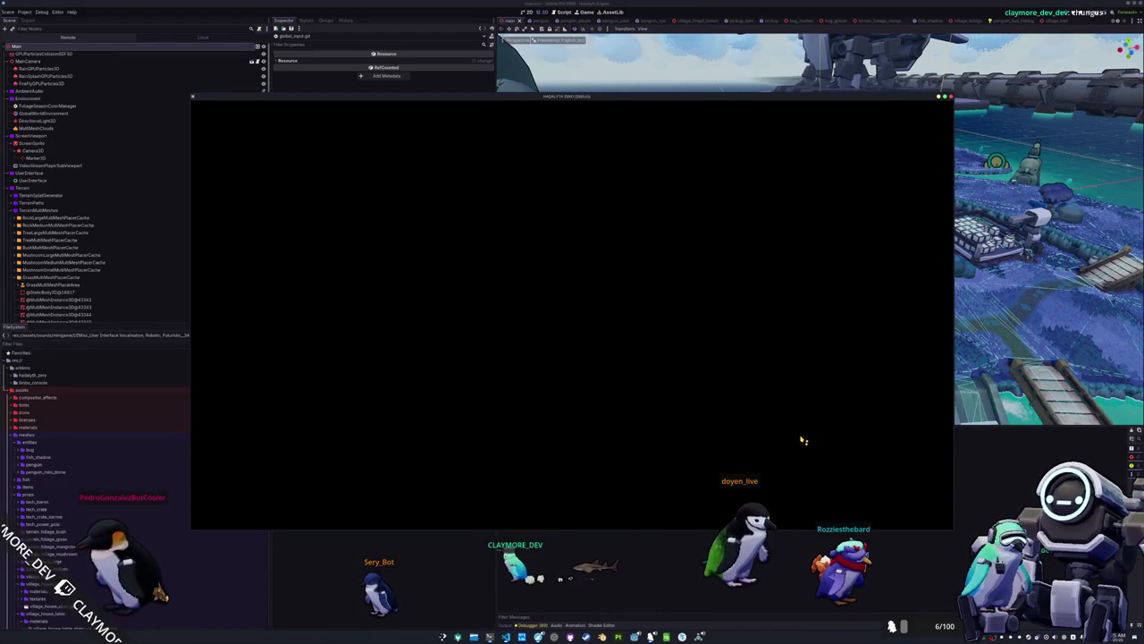
pyautogui.click(604, 590)
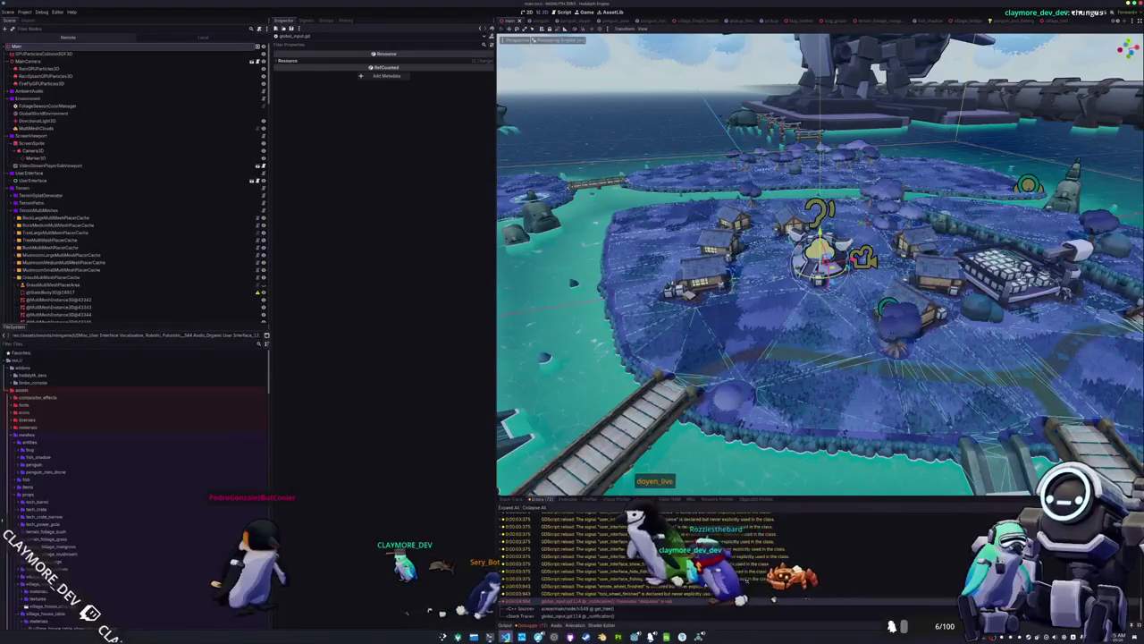
# Select the is_instance_valid(get_tree()) check on line 114 and begin typing 'not self.is_ins' over it.
pyautogui.hotkey('alt', 'Tab')
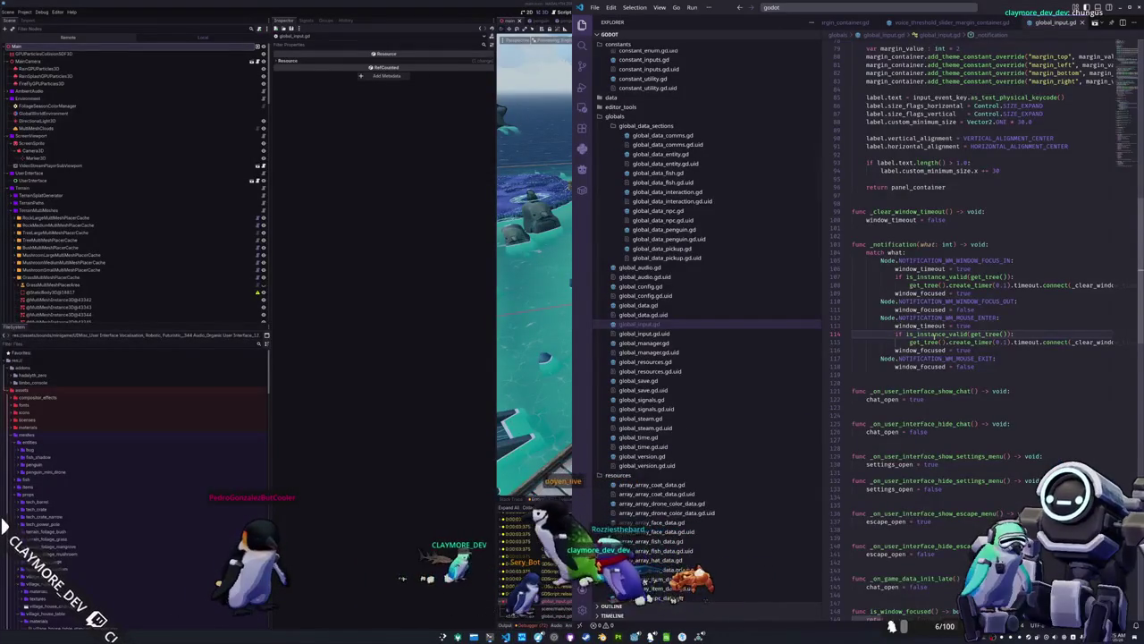
pyautogui.moveTo(978, 334)
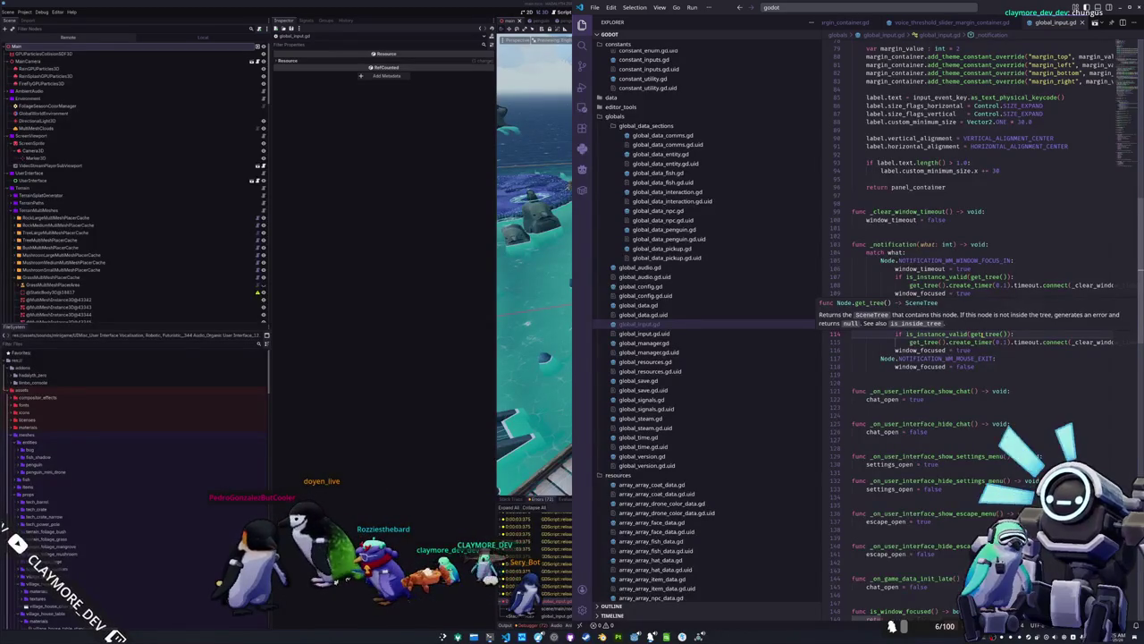
pyautogui.click(983, 335)
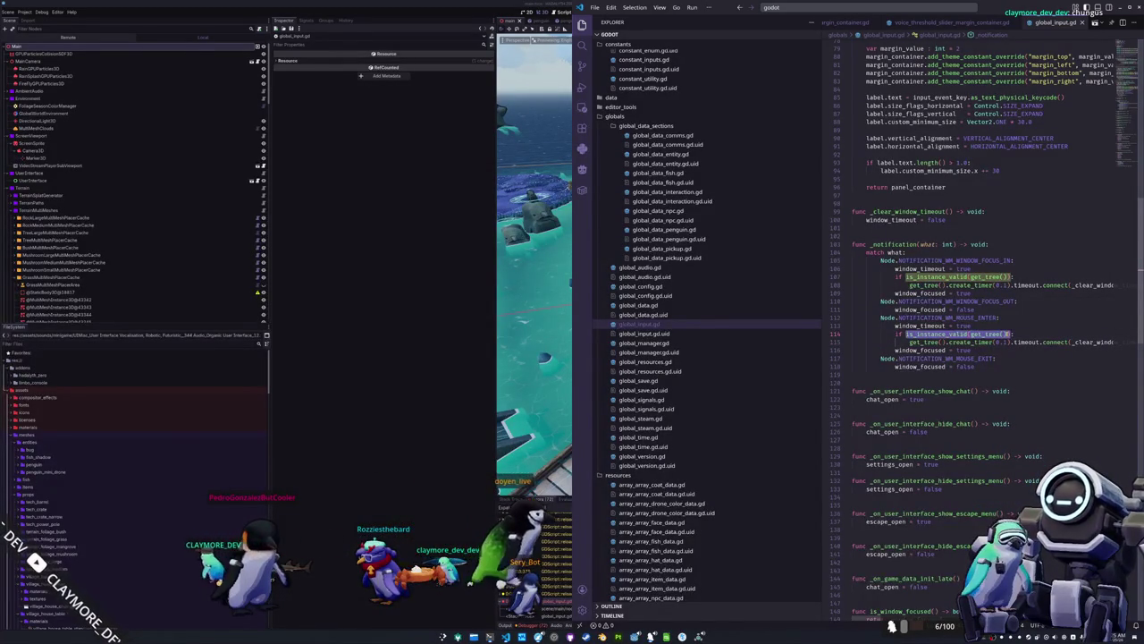
pyautogui.write('not')
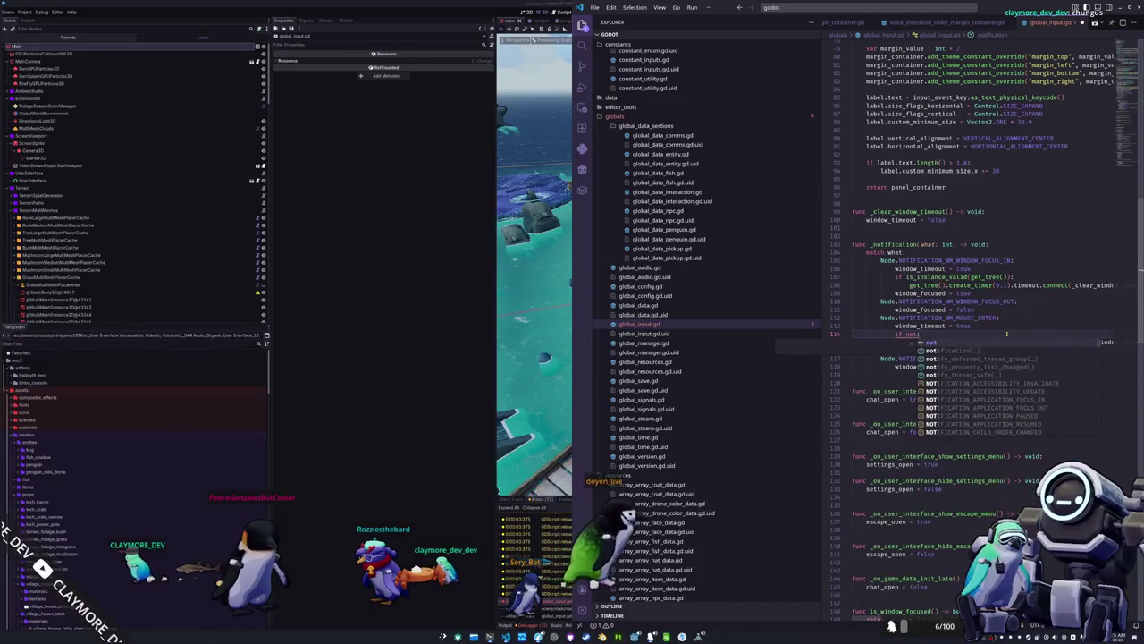
pyautogui.write(' self.is_ins')
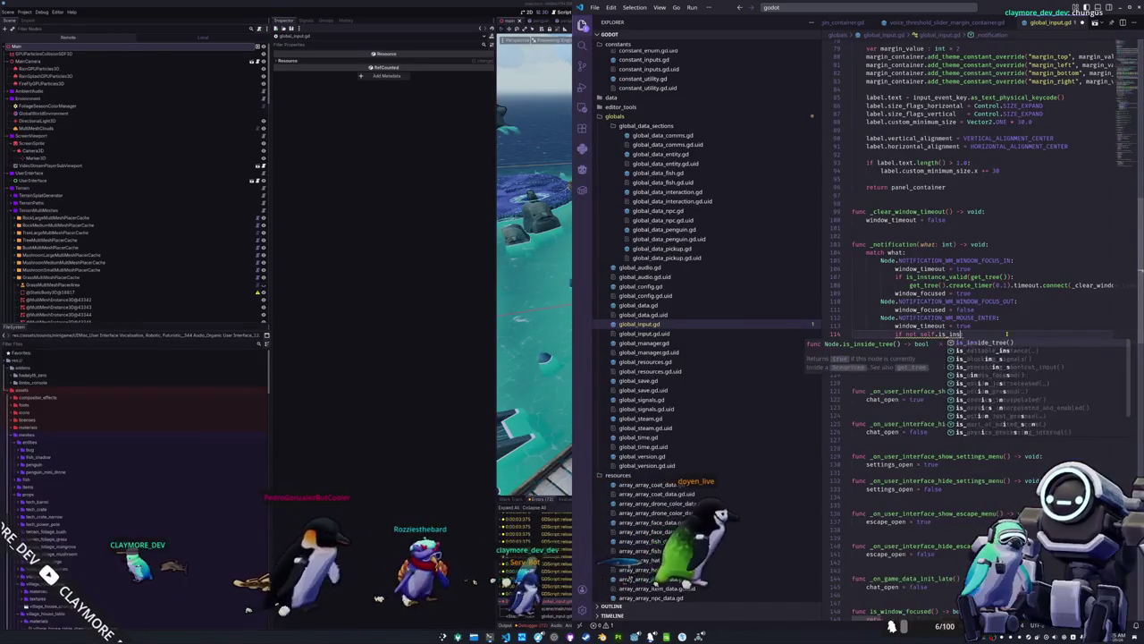
# Accept is_inside_tree, move the mouse-enter check above window_timeout, indent it, and drop the empty line.
pyautogui.press('Return')
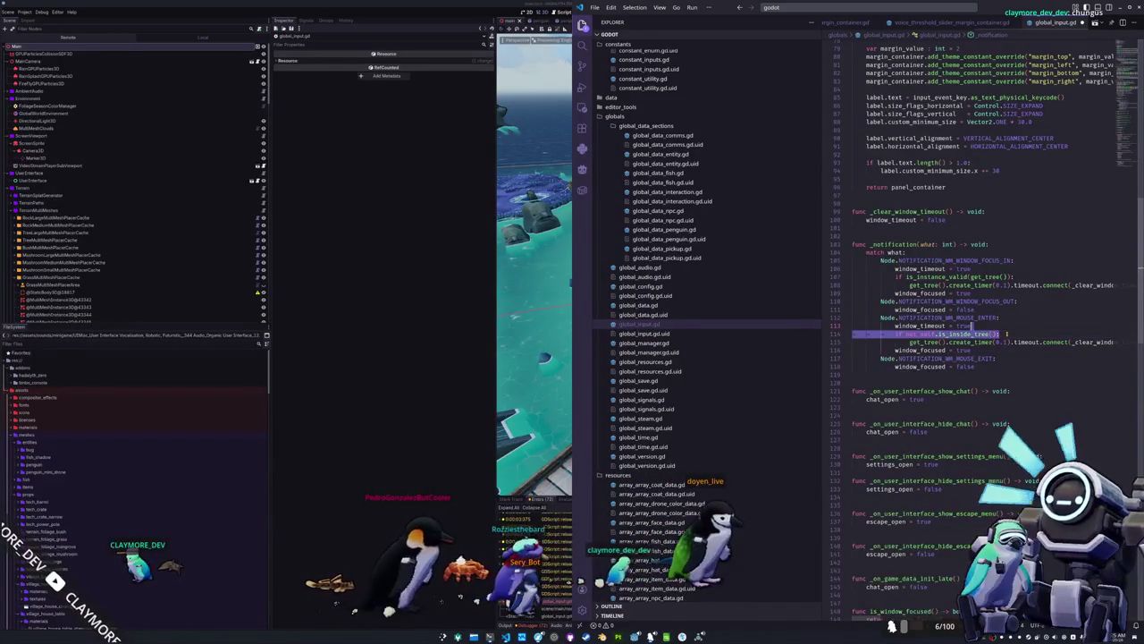
pyautogui.press('Up')
pyautogui.press('Up')
pyautogui.press('Up')
pyautogui.press('Down')
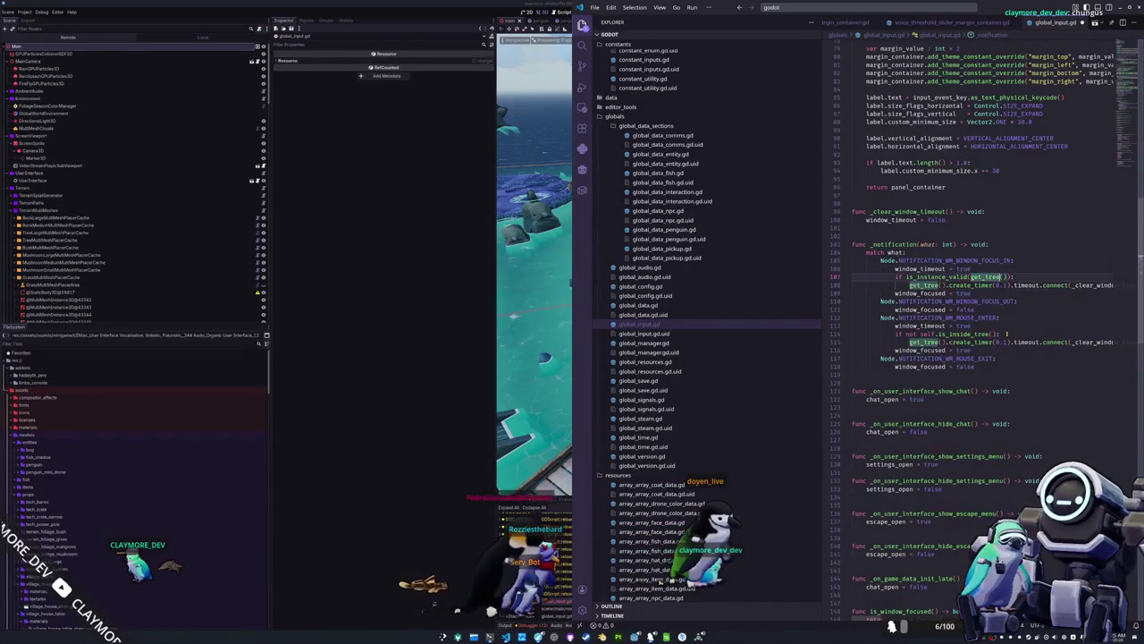
pyautogui.press('End')
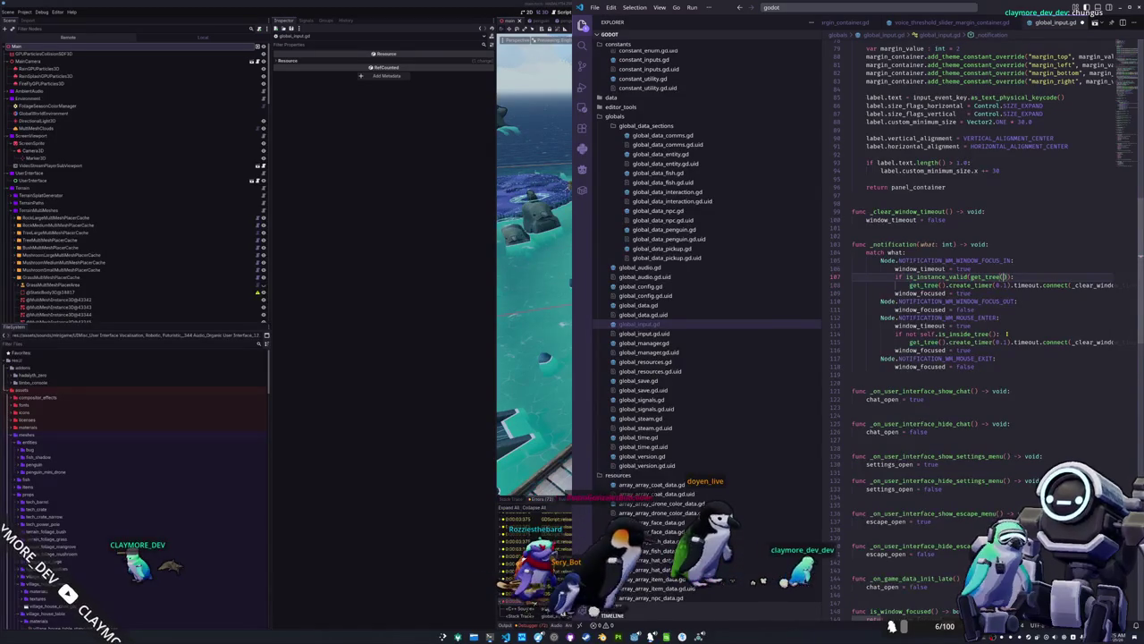
pyautogui.hotkey('shift', 'Up')
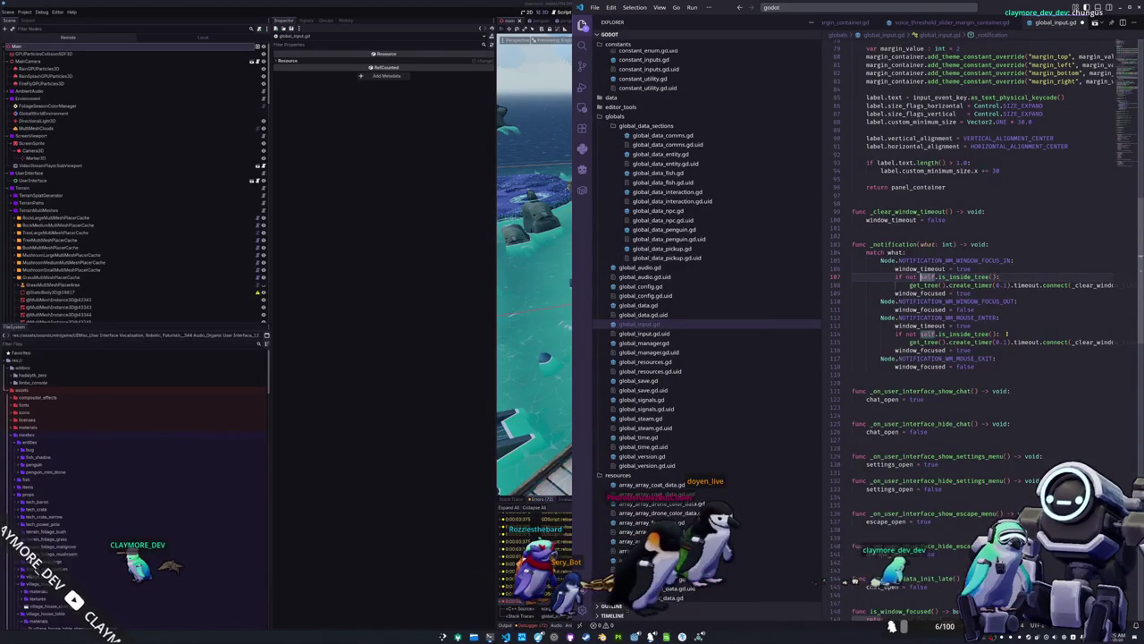
pyautogui.press('Down')
pyautogui.press('Down')
pyautogui.press('Down')
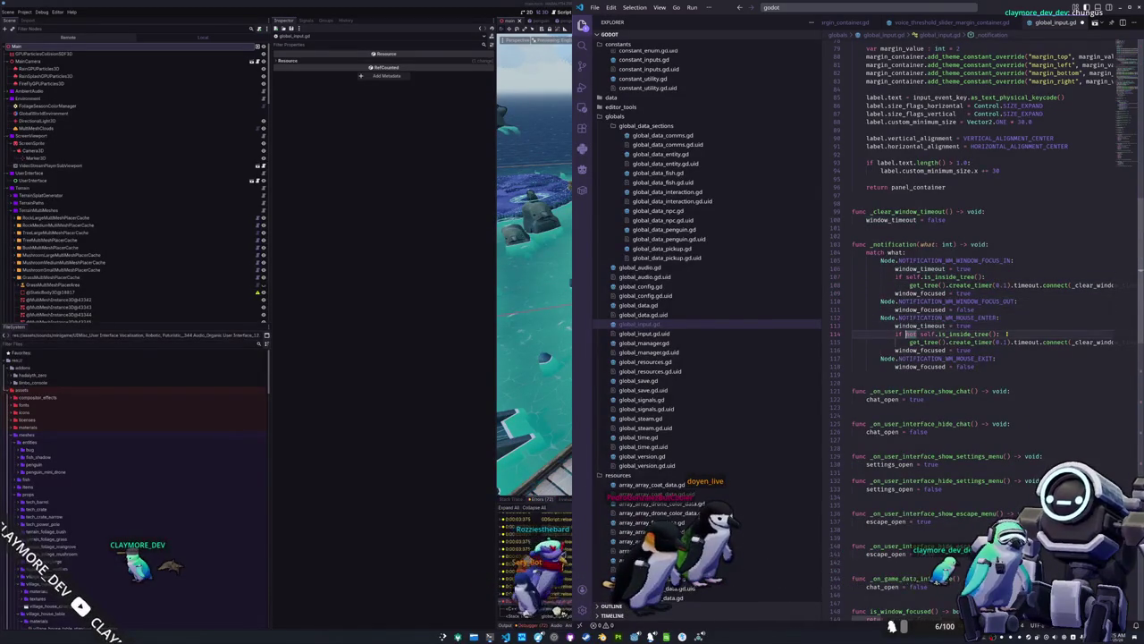
pyautogui.hotkey('alt', 'Up')
pyautogui.press('Down')
pyautogui.press('Tab')
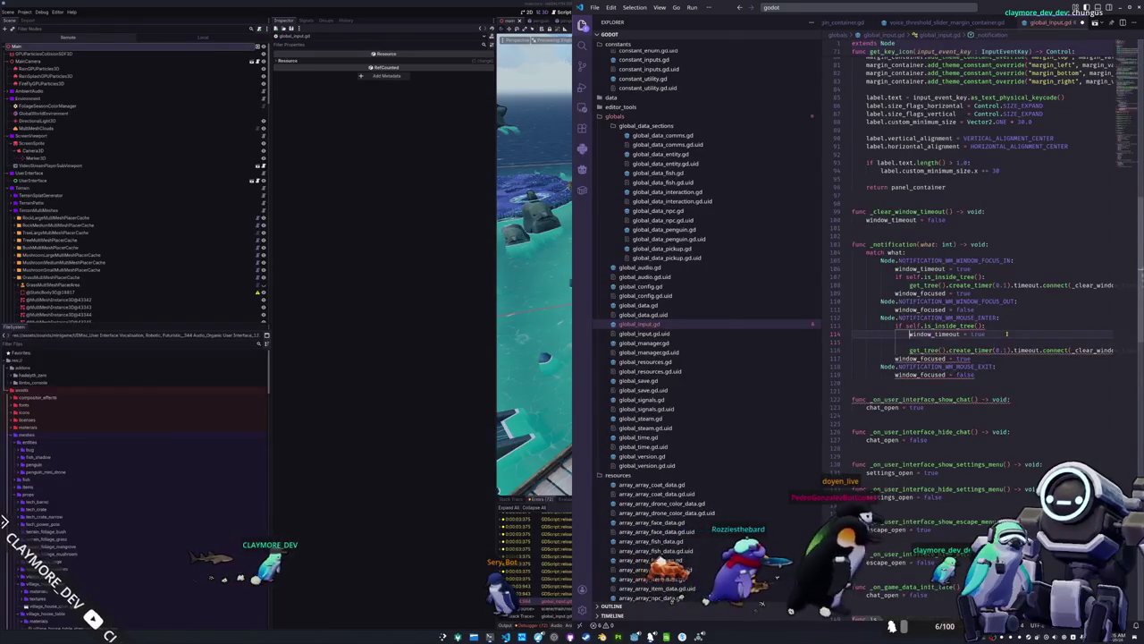
pyautogui.press('Down')
pyautogui.press('BackSpace')
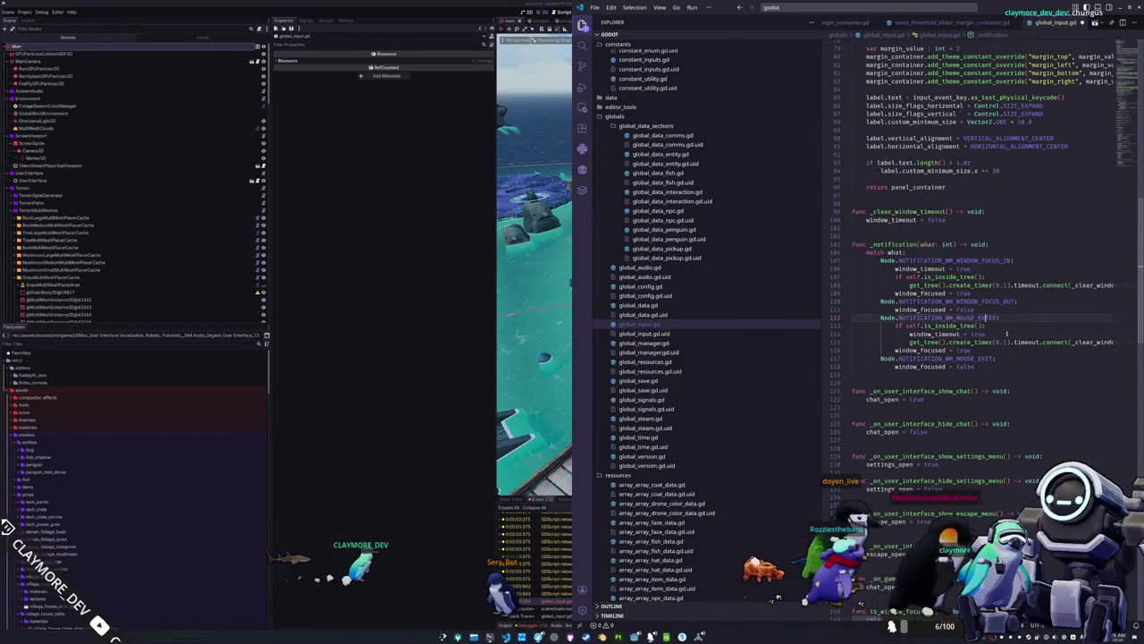
# Put the focus-in window_timeout line indented under its is_inside_tree check and delete the blank line.
pyautogui.press('Up')
pyautogui.press('Up')
pyautogui.press('Up')
pyautogui.press('Home')
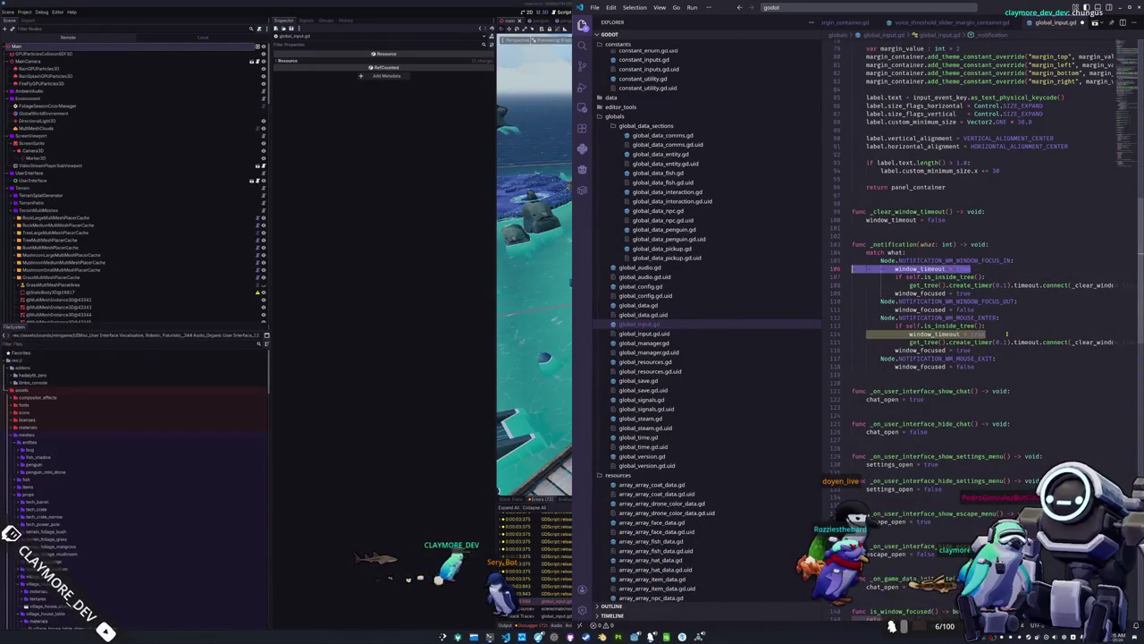
pyautogui.hotkey('ctrl', 'x')
pyautogui.press('Down')
pyautogui.press('Down')
pyautogui.press('Return')
pyautogui.press('Up')
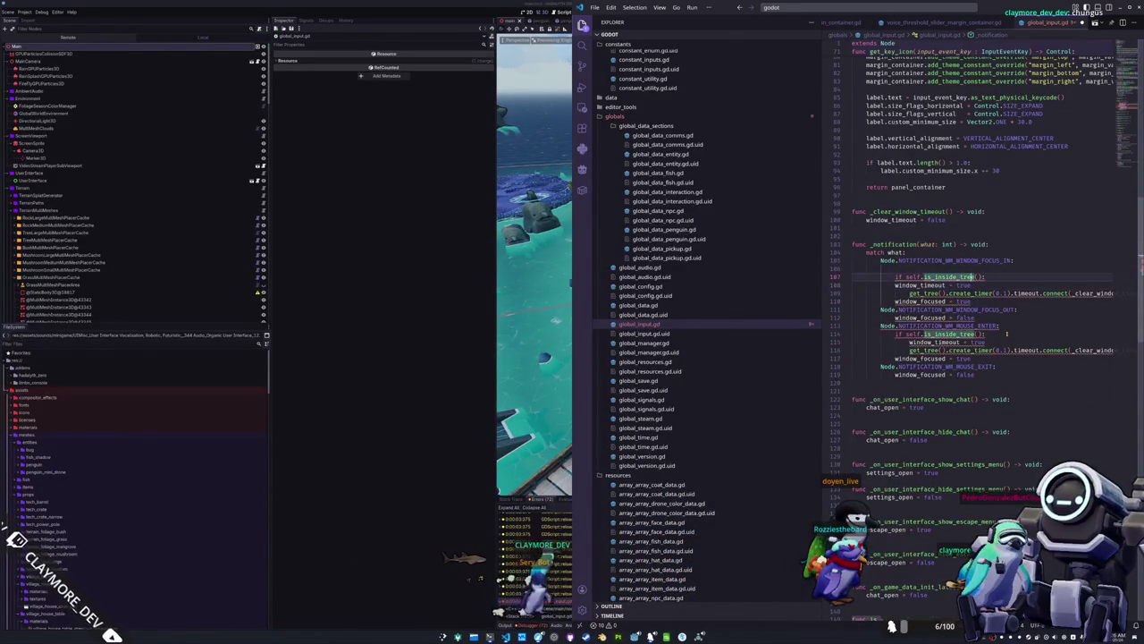
pyautogui.press('Tab')
pyautogui.press('Up')
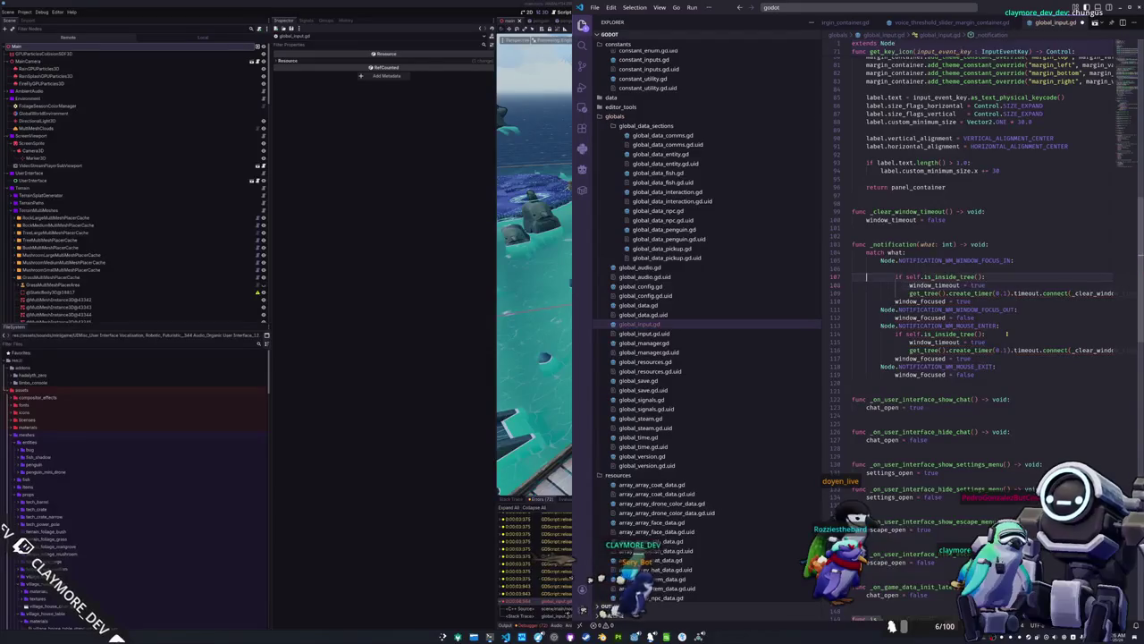
pyautogui.press('Delete')
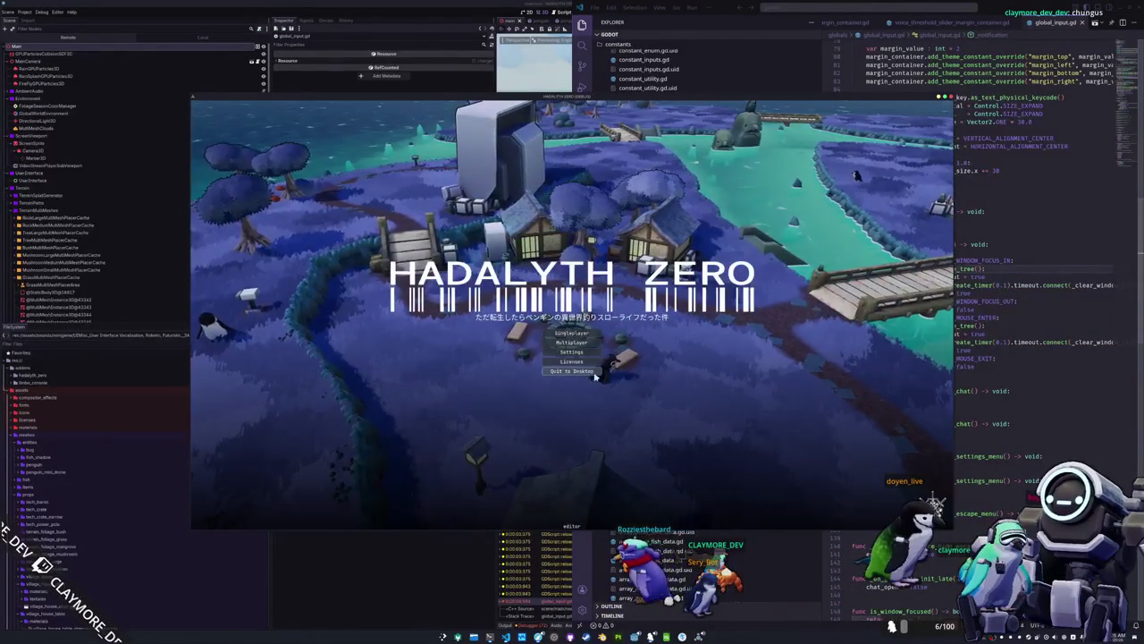
# Quit to desktop, relaunch with F5, and move the Calc window to the right edge.
pyautogui.click(573, 370)
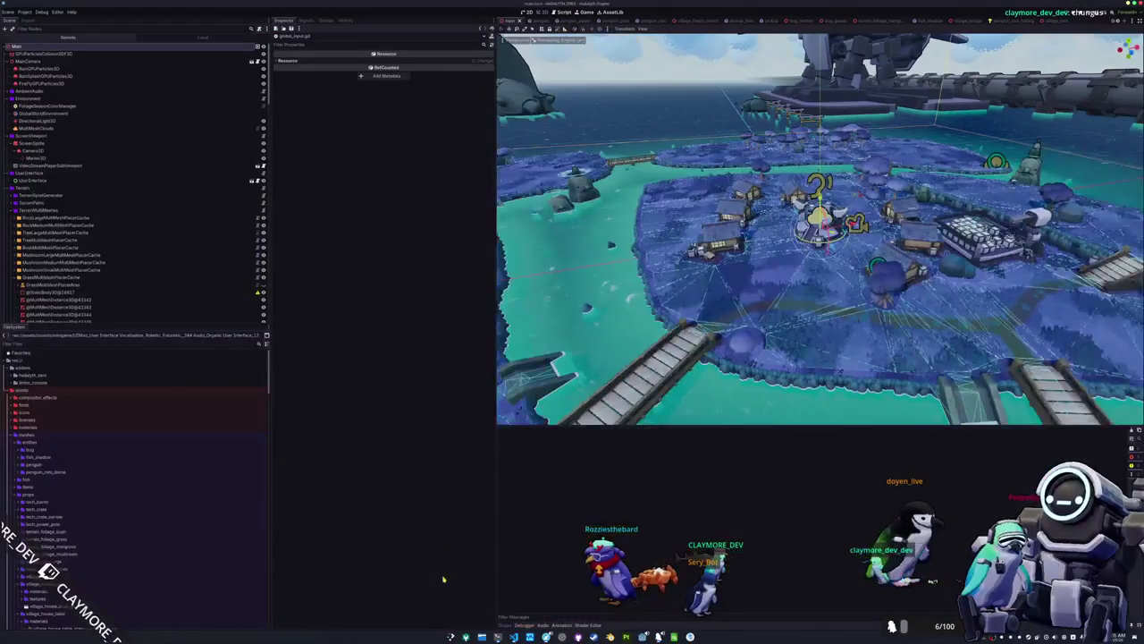
pyautogui.press('F5')
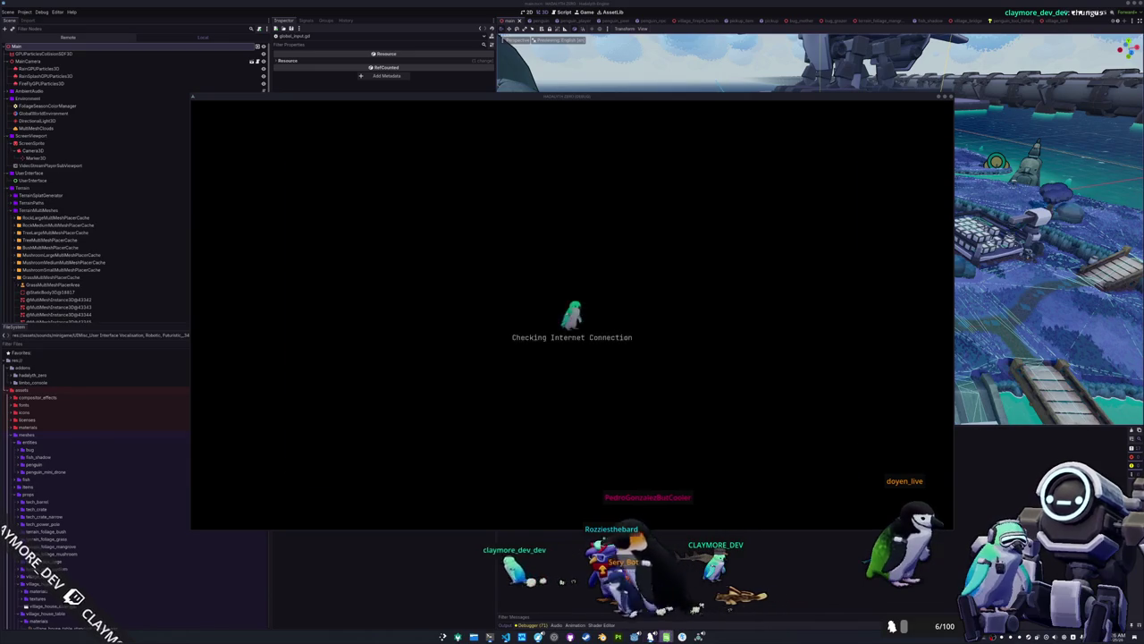
pyautogui.hotkey('alt', 'Tab')
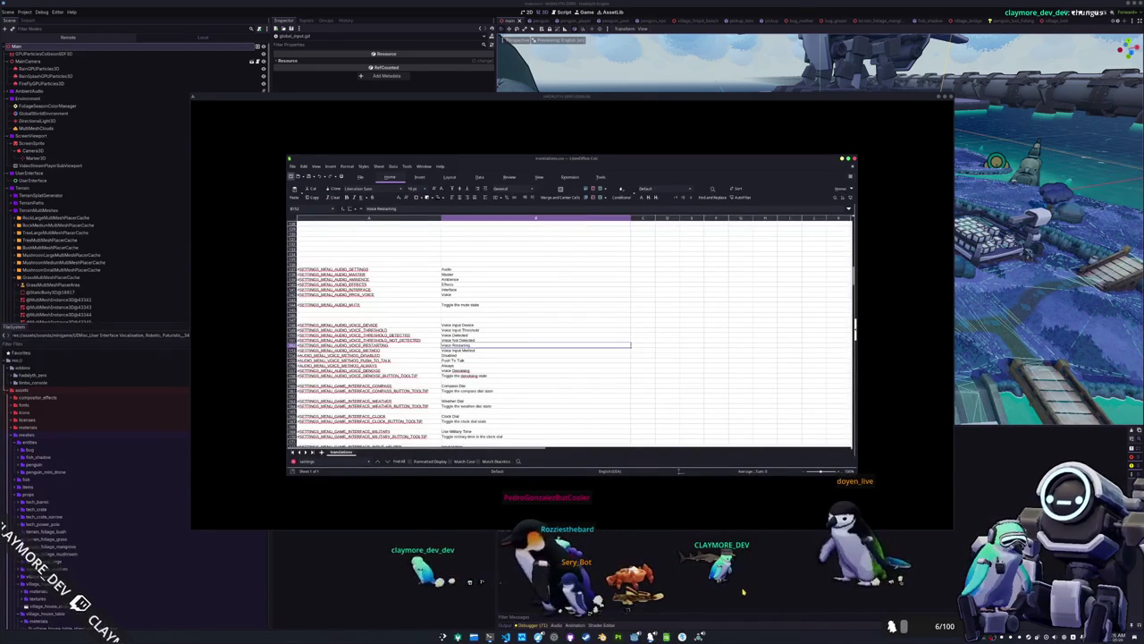
pyautogui.moveTo(646, 163)
pyautogui.mouseDown()
pyautogui.moveTo(735, 214)
pyautogui.moveTo(1030, 169)
pyautogui.mouseUp()
pyautogui.click(579, 332)
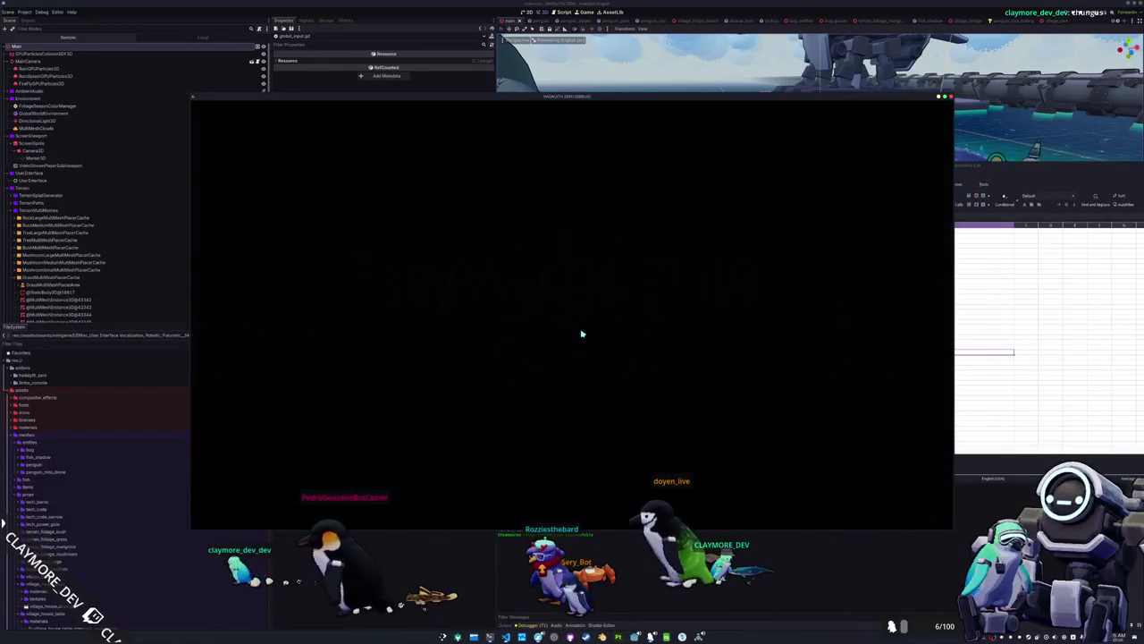
pyautogui.hotkey('alt', 'Tab')
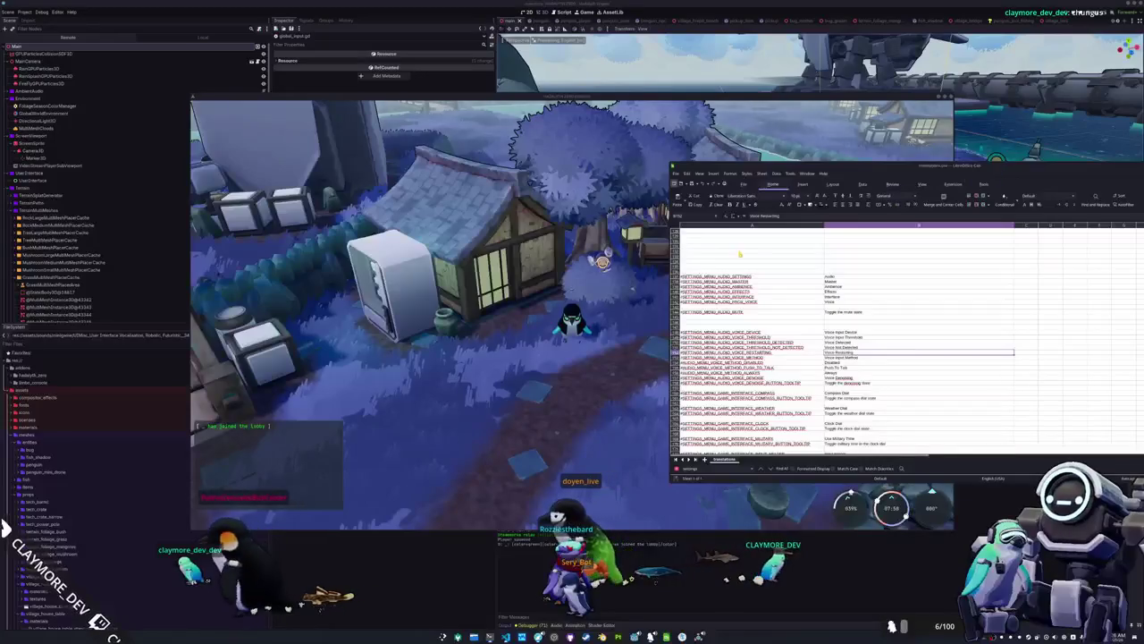
# Focus the game and press 1 to equip the fishing rod.
pyautogui.click(602, 379)
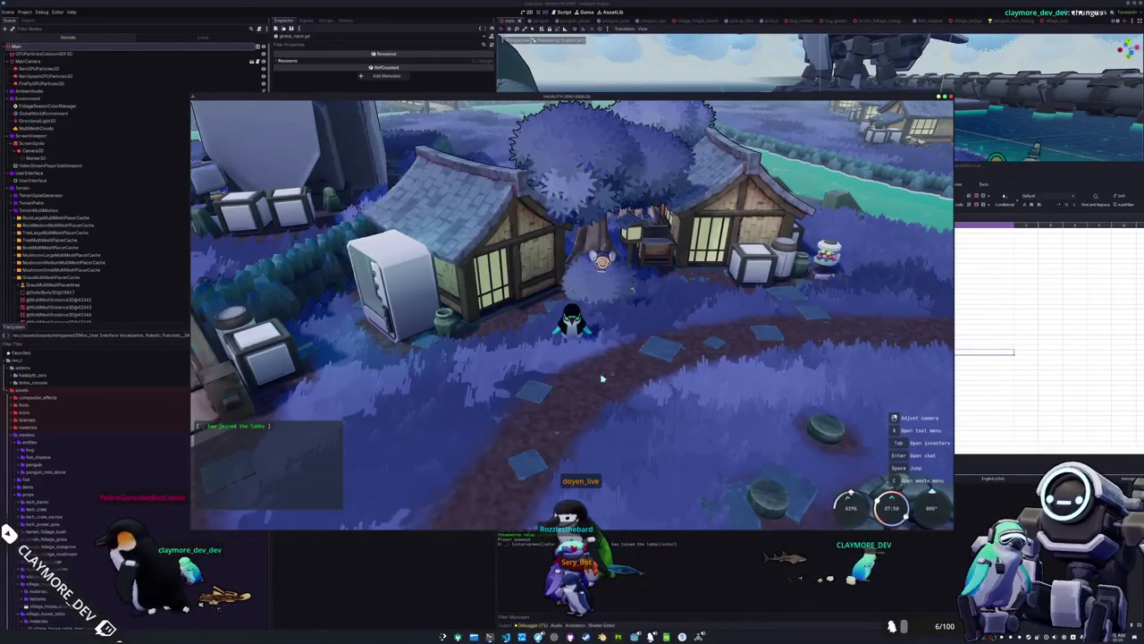
pyautogui.press('1')
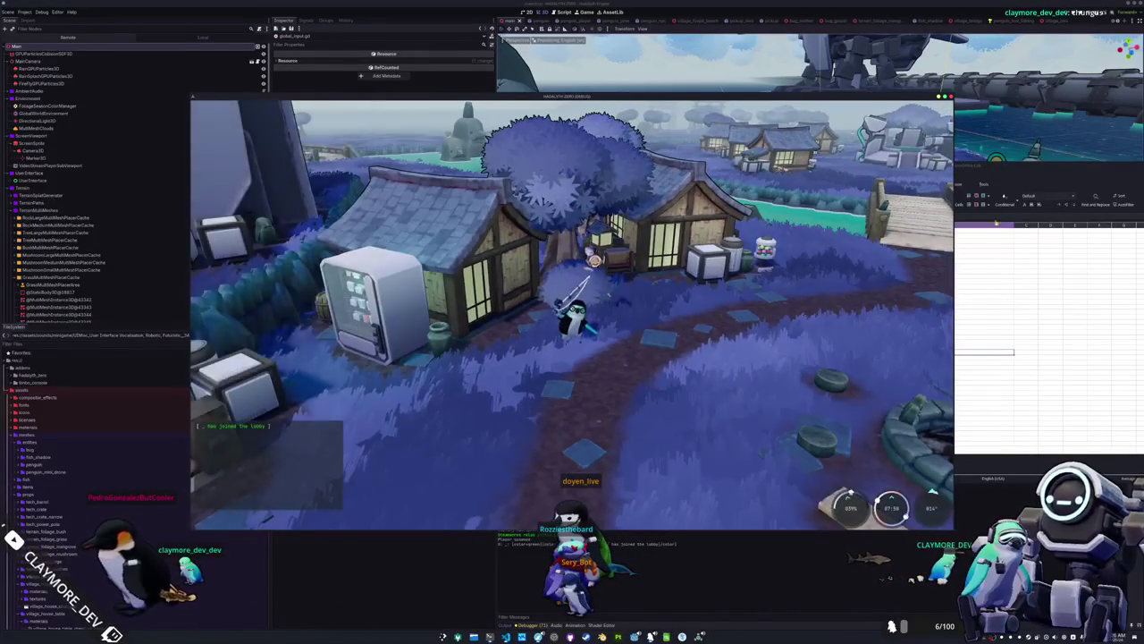
pyautogui.click(1027, 170)
pyautogui.click(634, 376)
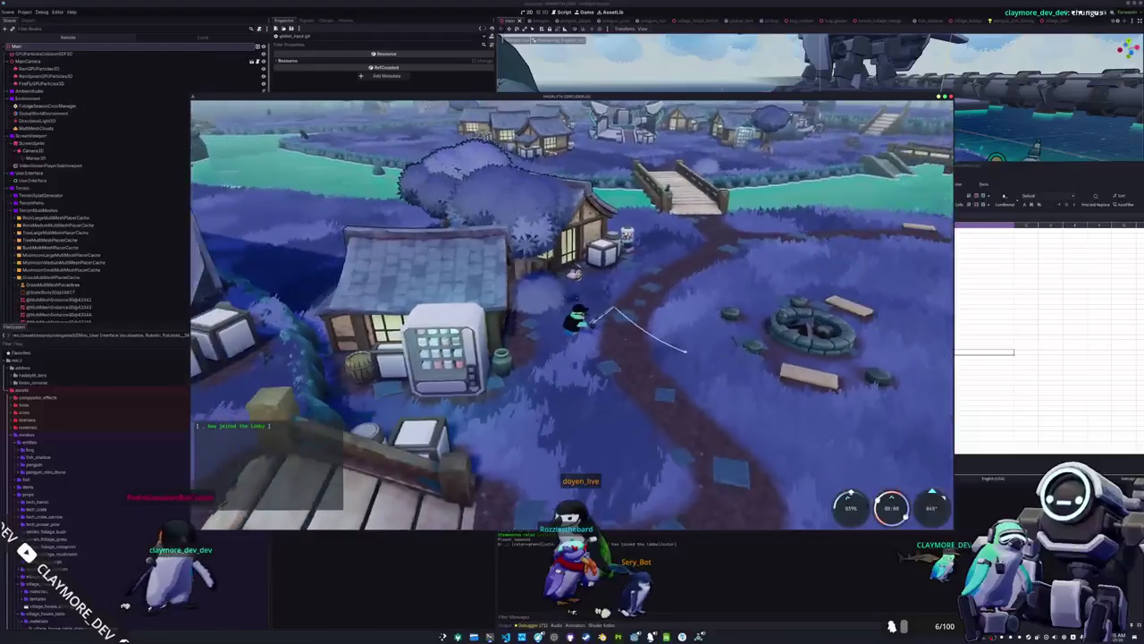
# Walk the penguin with W, A, W onto the riverside stone step, then close the Calc window.
pyautogui.press('w')
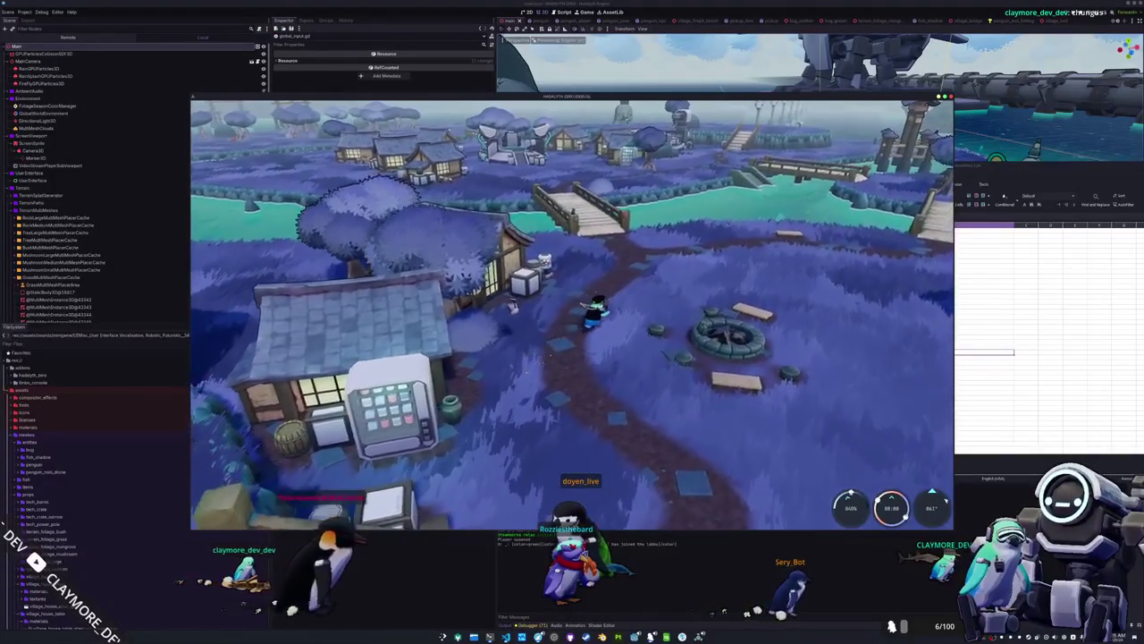
pyautogui.press('a')
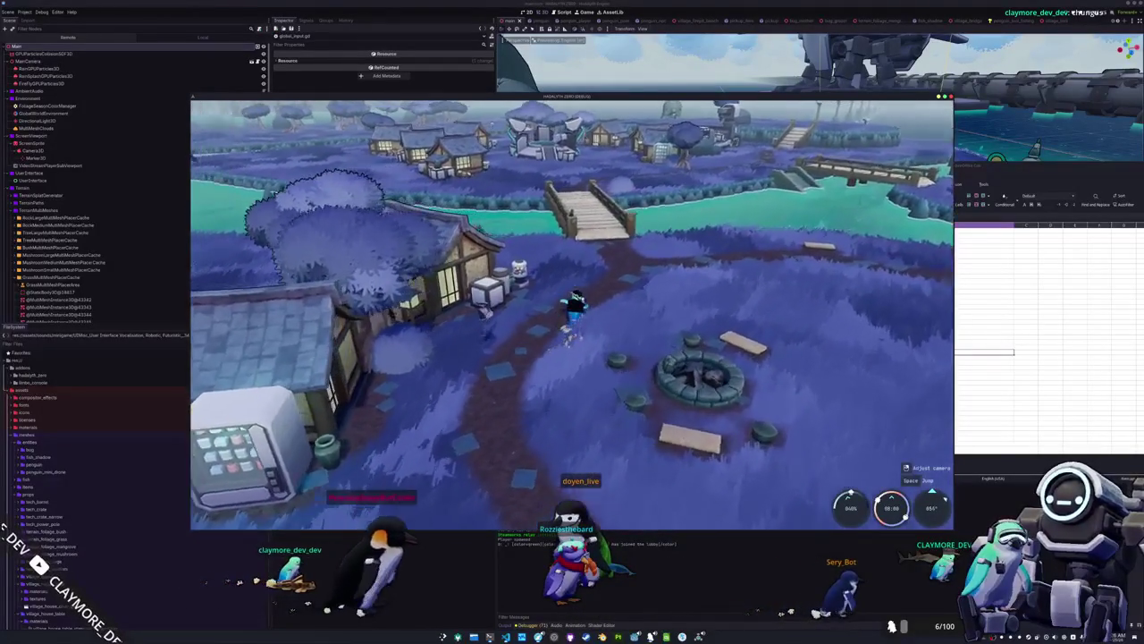
pyautogui.press('w')
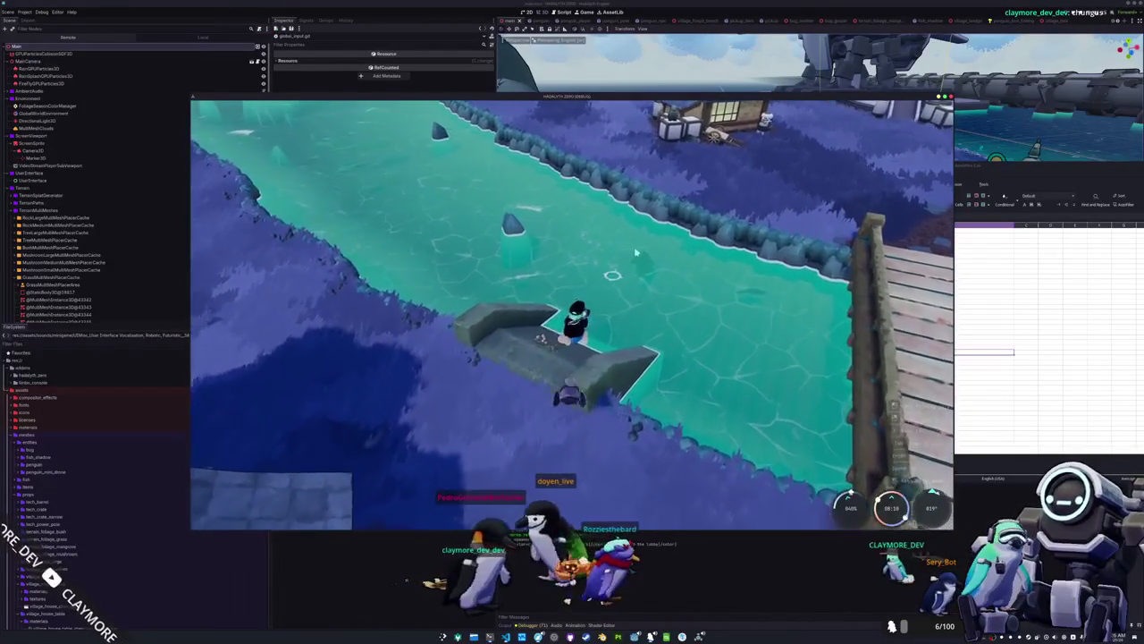
pyautogui.moveTo(1042, 168); pyautogui.dragTo(813, 209)
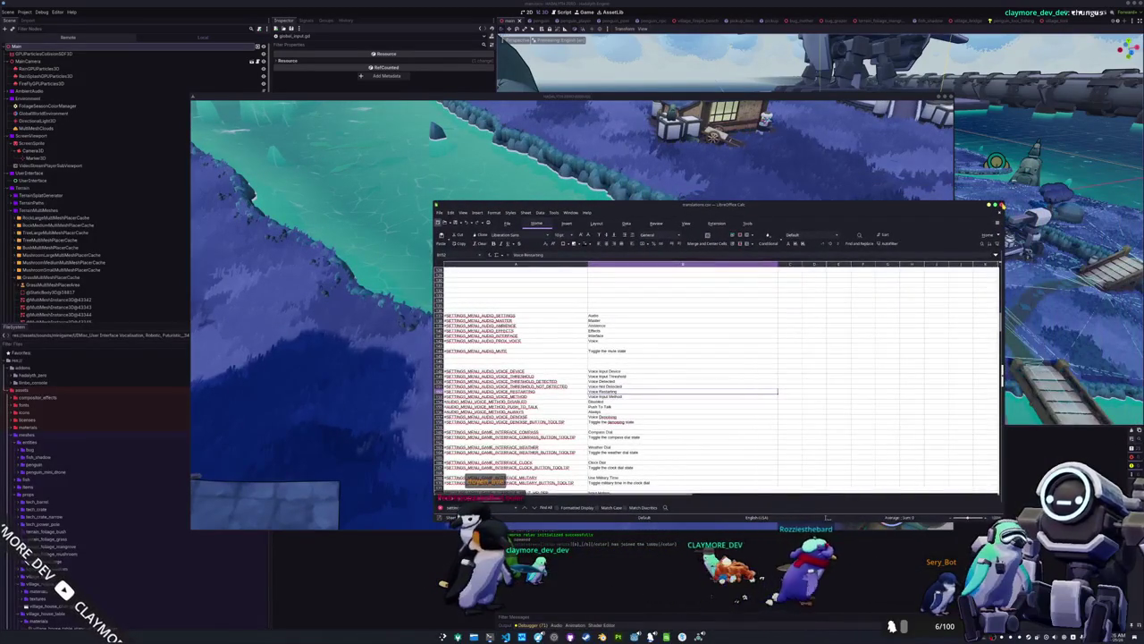
pyautogui.click(1002, 204)
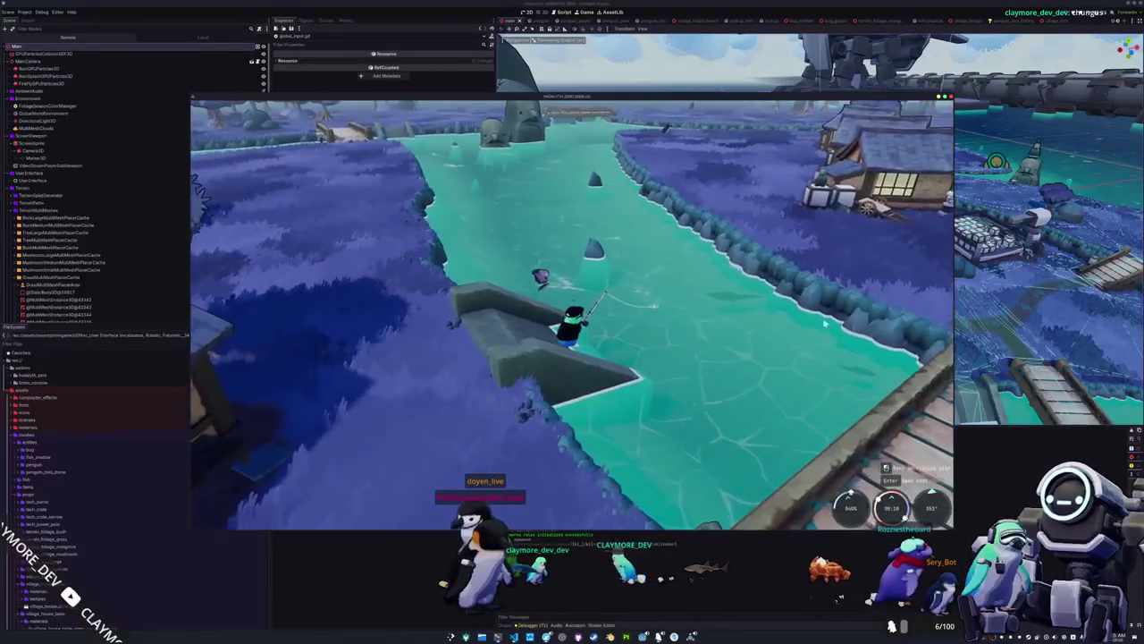